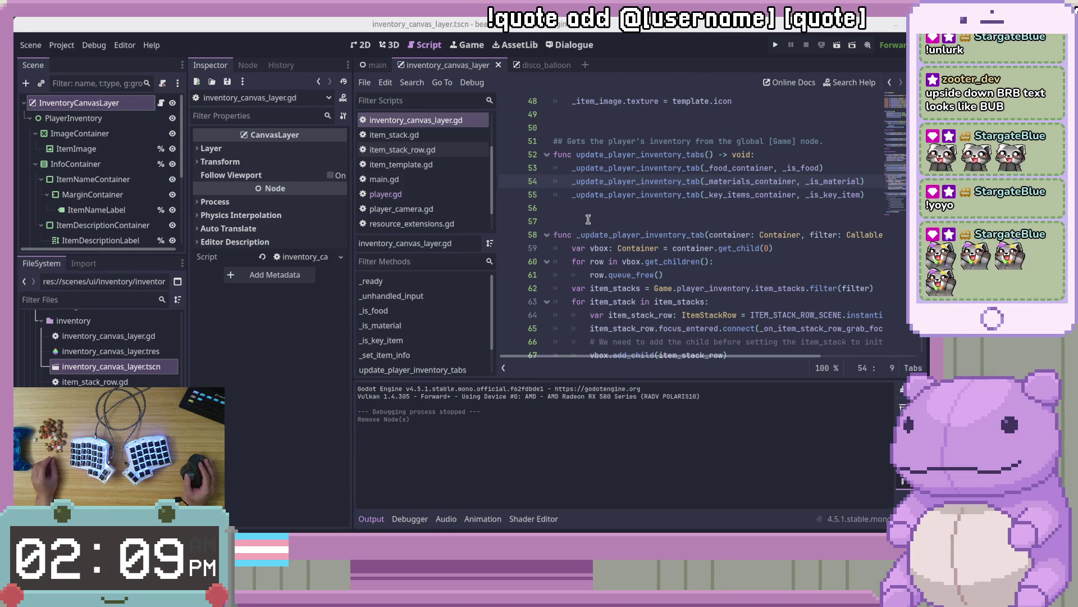
# Step: Review the row focus signal connection and the script lines around 68–79
pyautogui.click(650, 329)
pyautogui.scroll(-3, 783, 286)
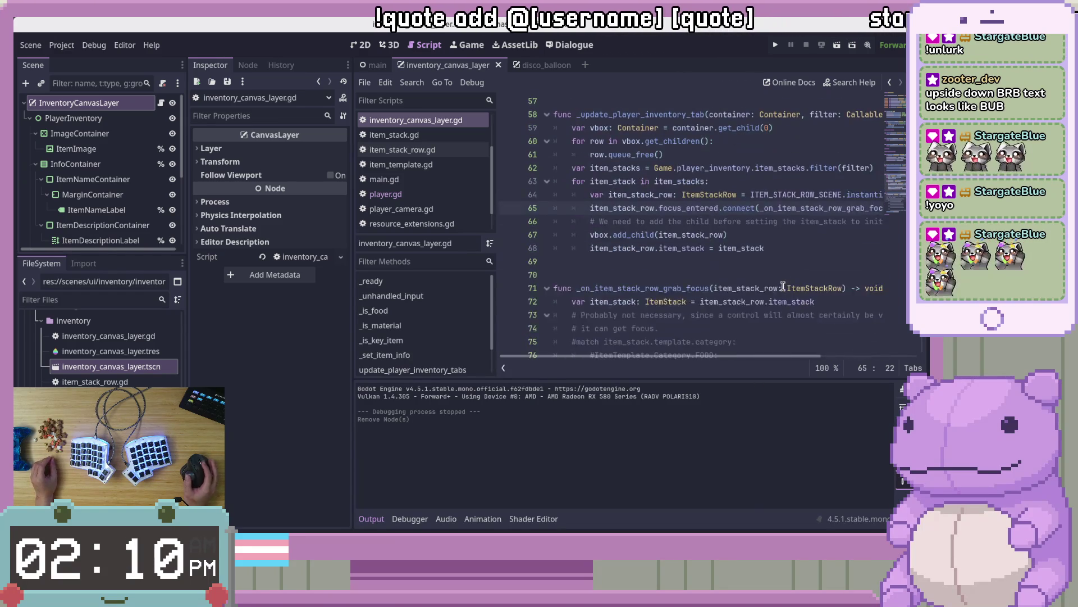
pyautogui.scroll(2, 783, 286)
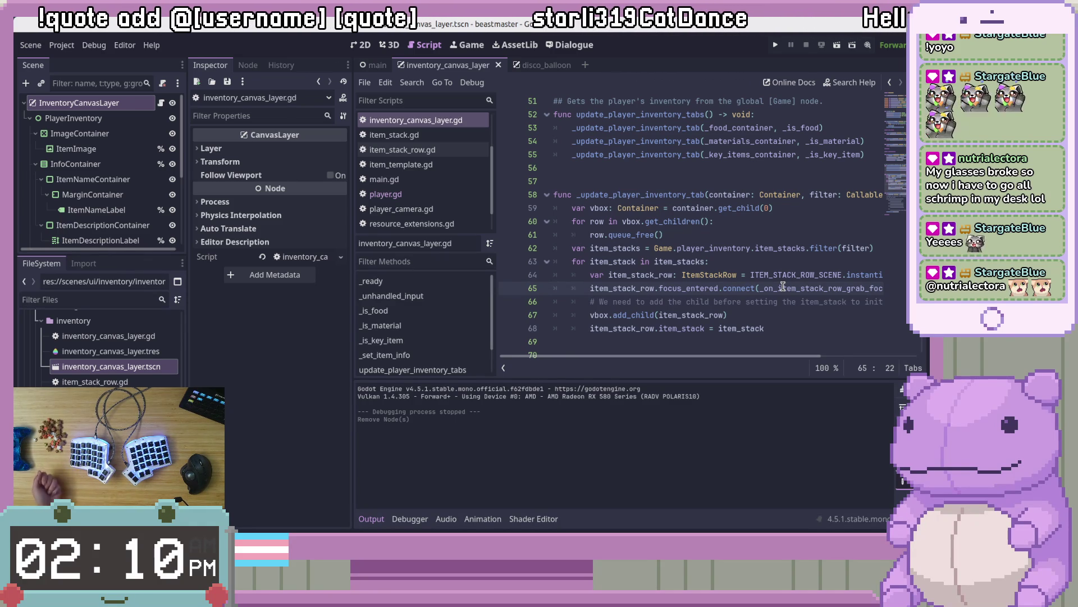
pyautogui.click(793, 315)
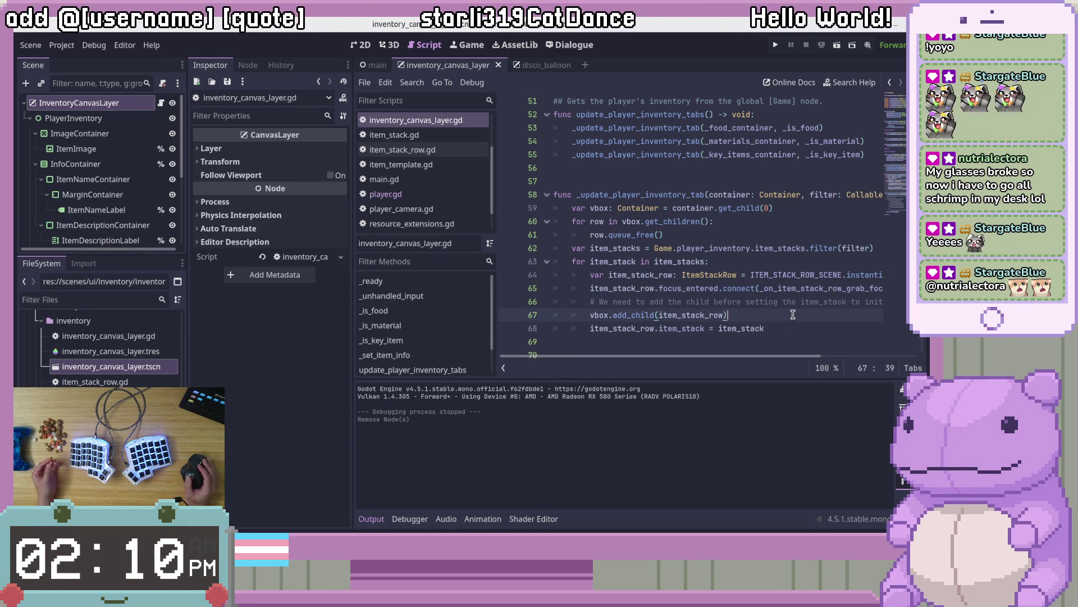
pyautogui.click(870, 331)
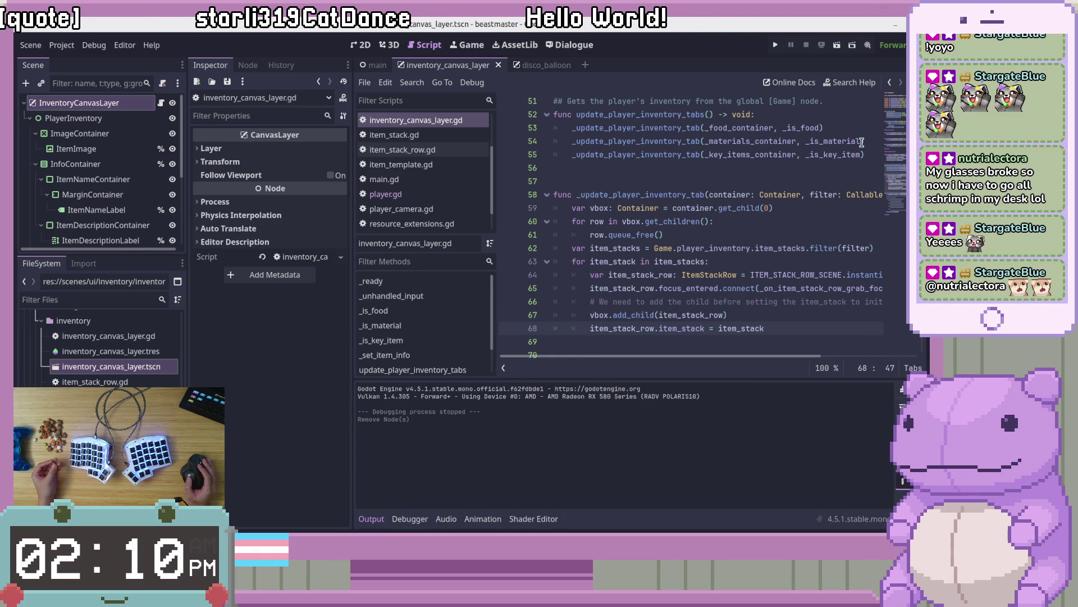
pyautogui.scroll(-6, 809, 219)
pyautogui.click(771, 235)
pyautogui.scroll(5, 771, 234)
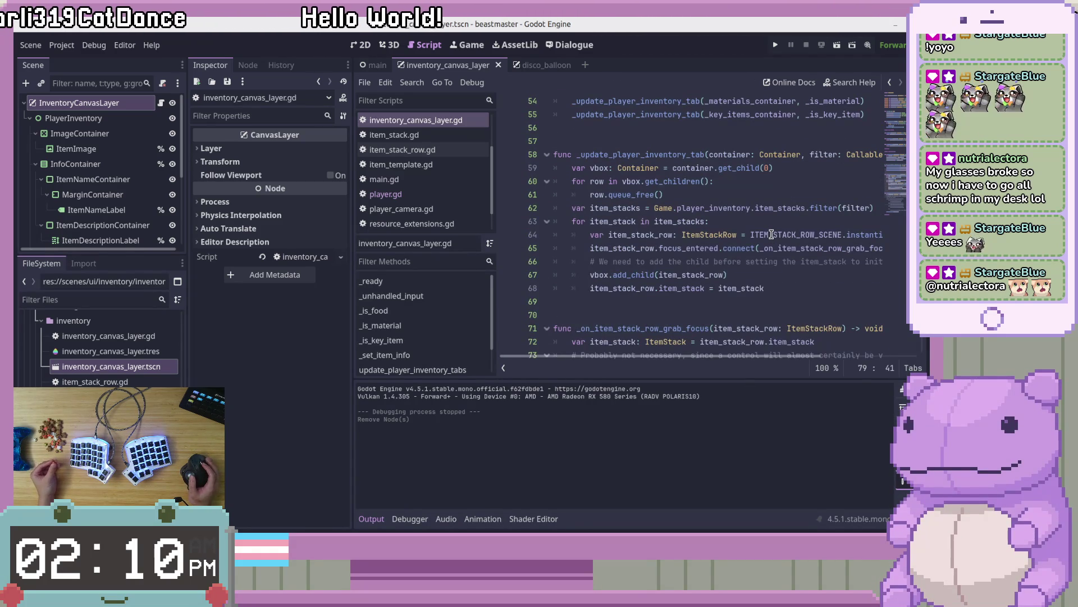
pyautogui.scroll(4, 771, 234)
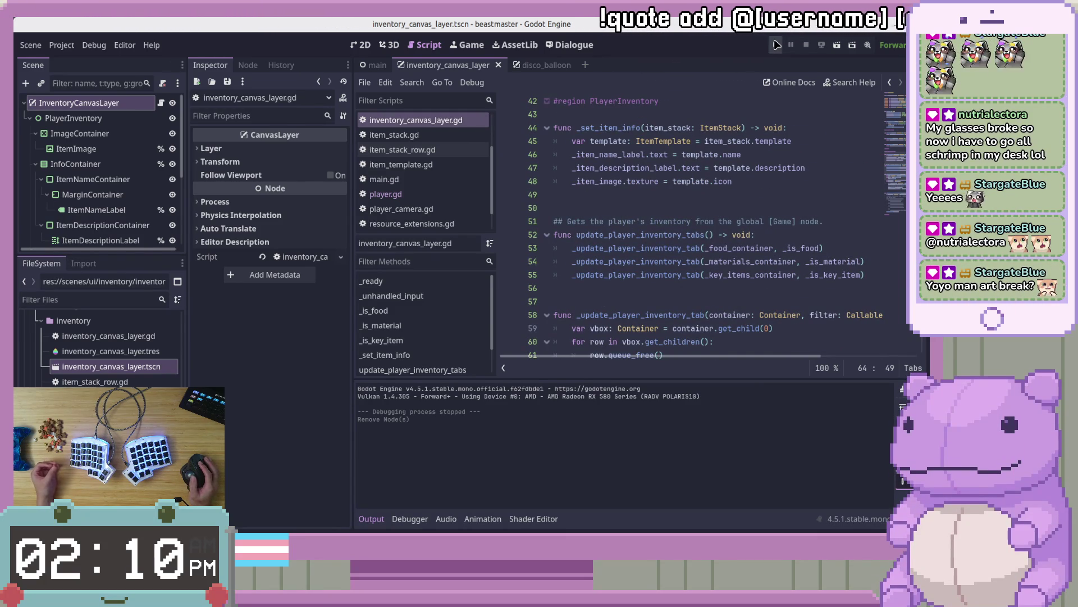
# Step: Run the game to test the inventory, close its overlay, and stop the game
pyautogui.click(777, 45)
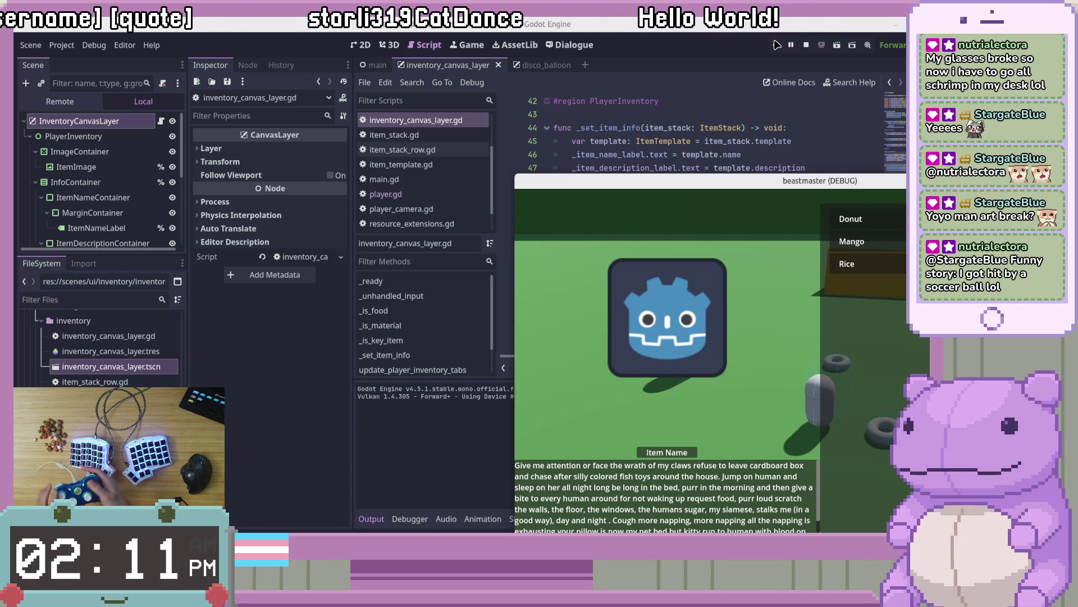
pyautogui.press('Escape')
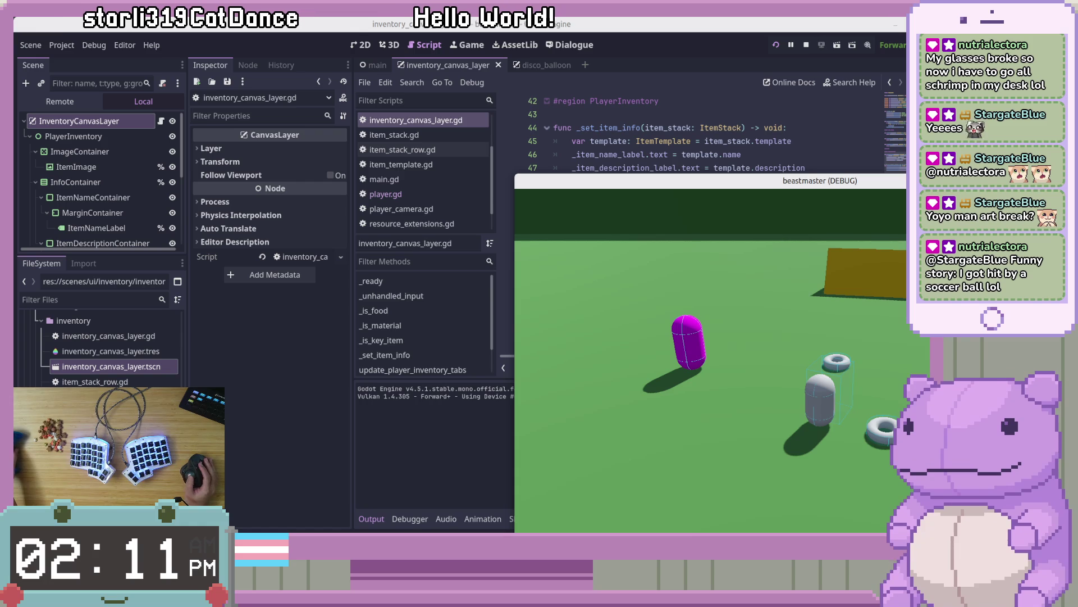
pyautogui.press('F8')
pyautogui.click(665, 181)
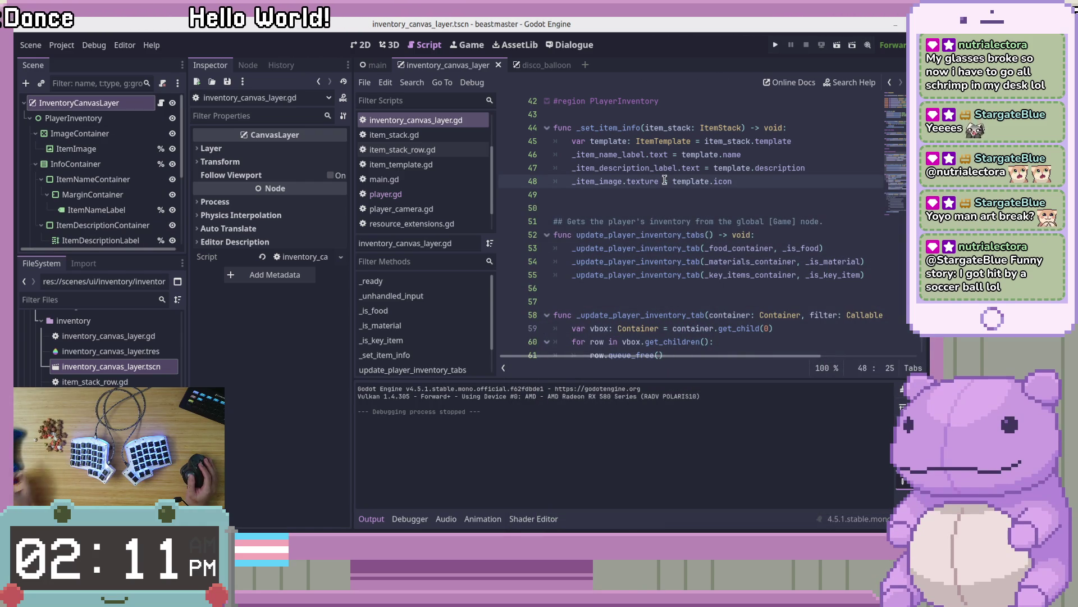
pyautogui.scroll(-3, 87, 212)
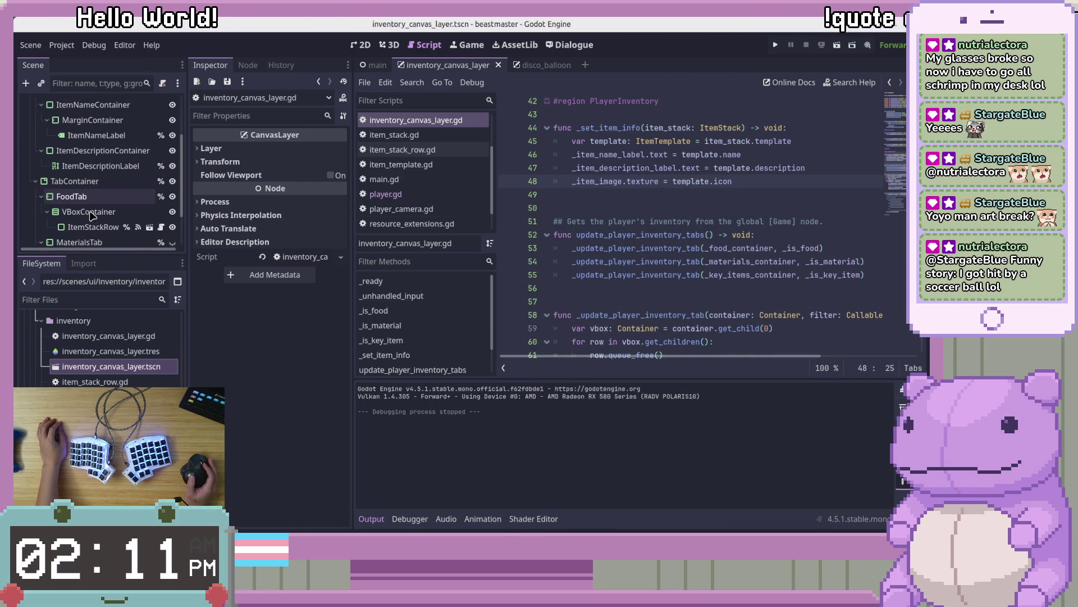
# Step: Select the TabContainer node and open Project Settings on the Input Map
pyautogui.click(61, 186)
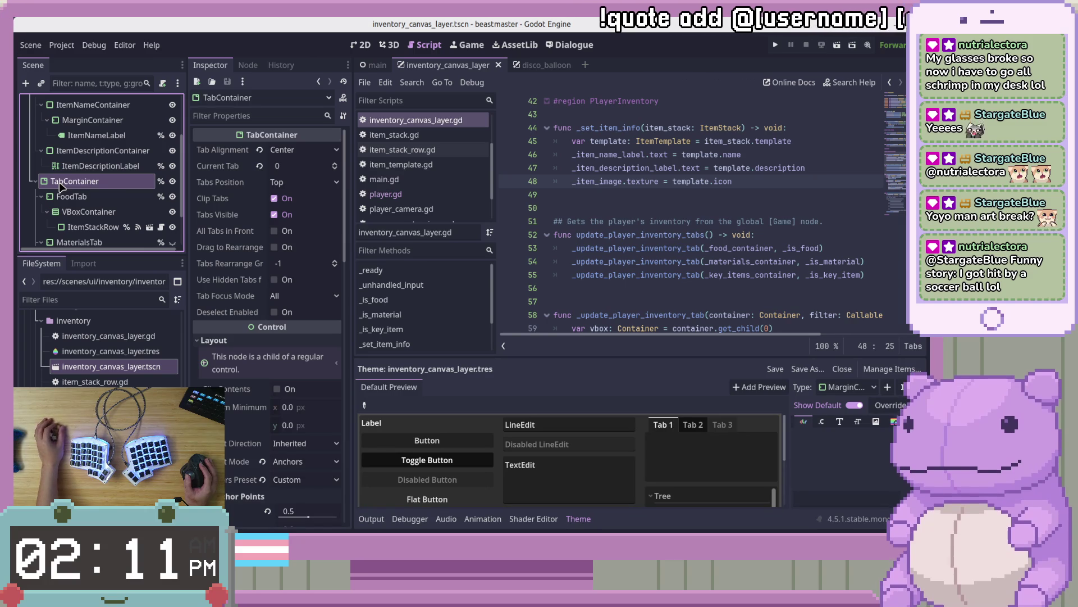
pyautogui.click(62, 45)
pyautogui.click(73, 62)
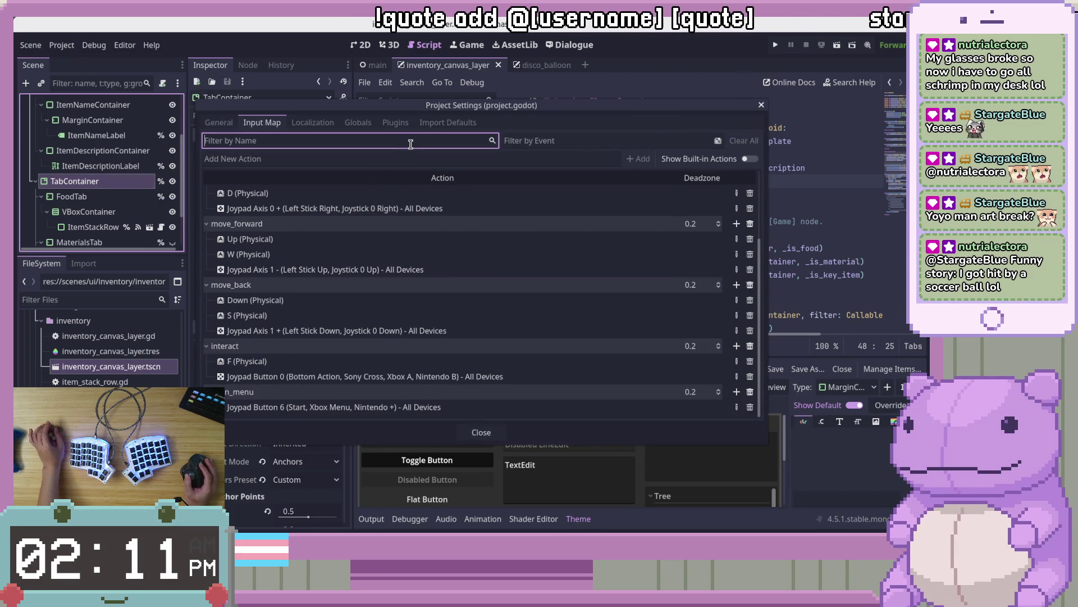
pyautogui.write('next_tab')
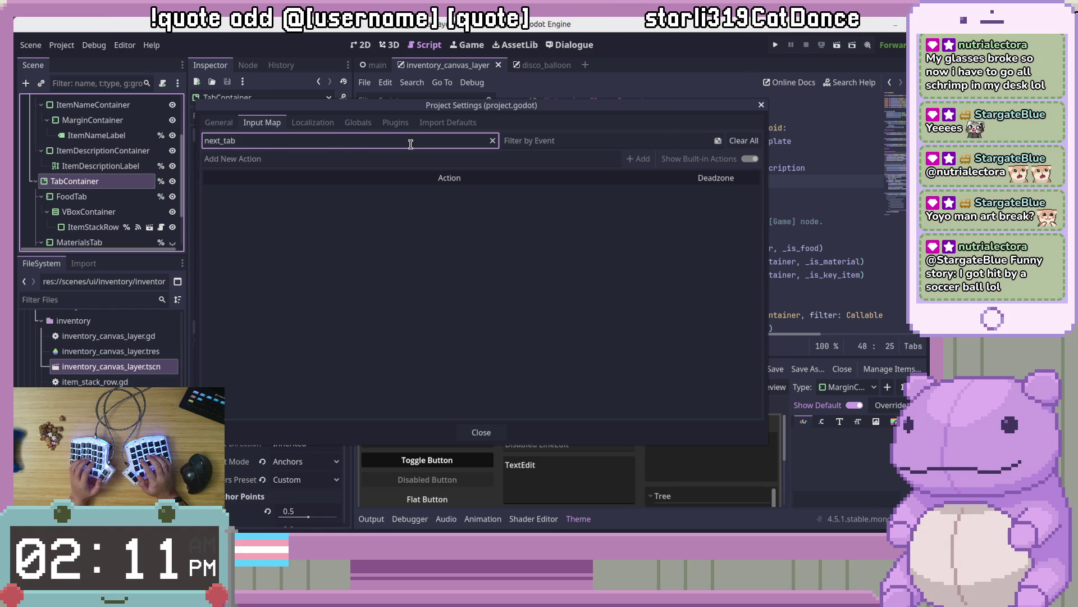
pyautogui.press('Escape')
pyautogui.click(61, 45)
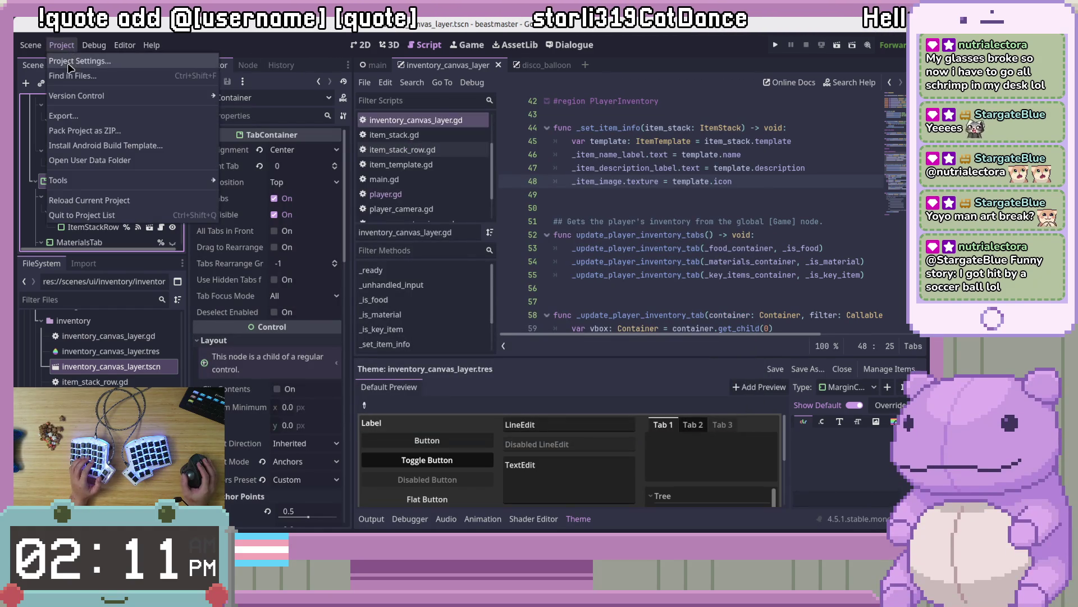
pyautogui.click(69, 60)
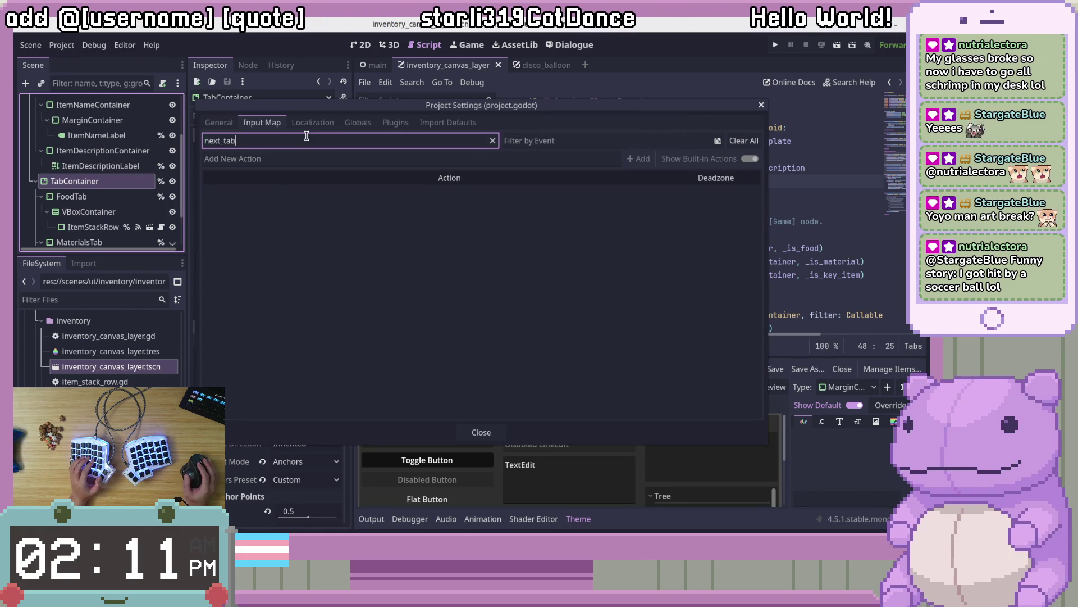
# Step: Add the new input actions next_tab and previous_tab
pyautogui.click(493, 140)
pyautogui.click(484, 158)
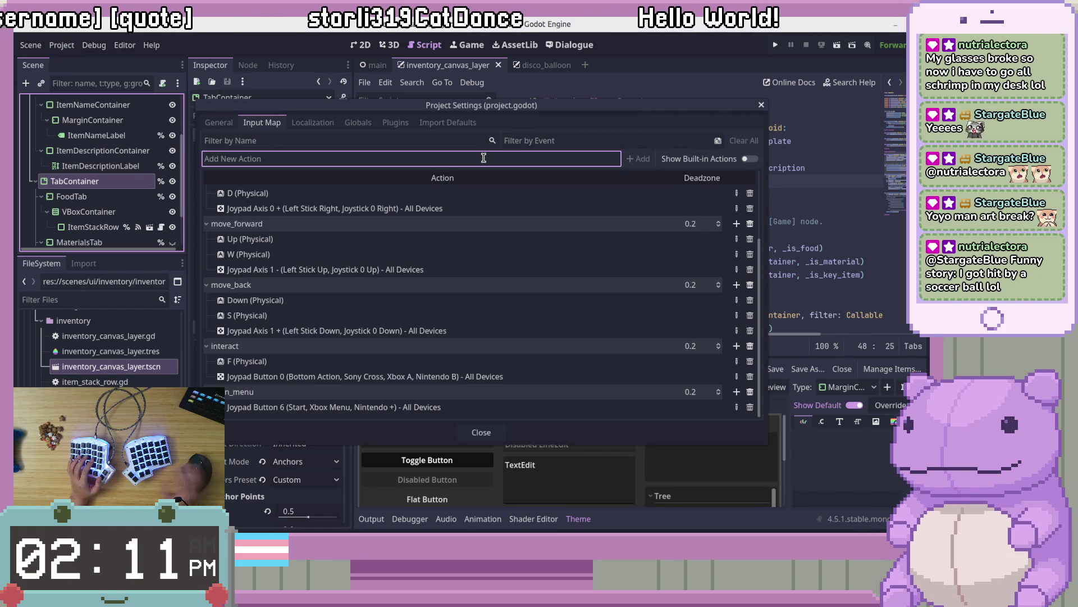
pyautogui.write('next_')
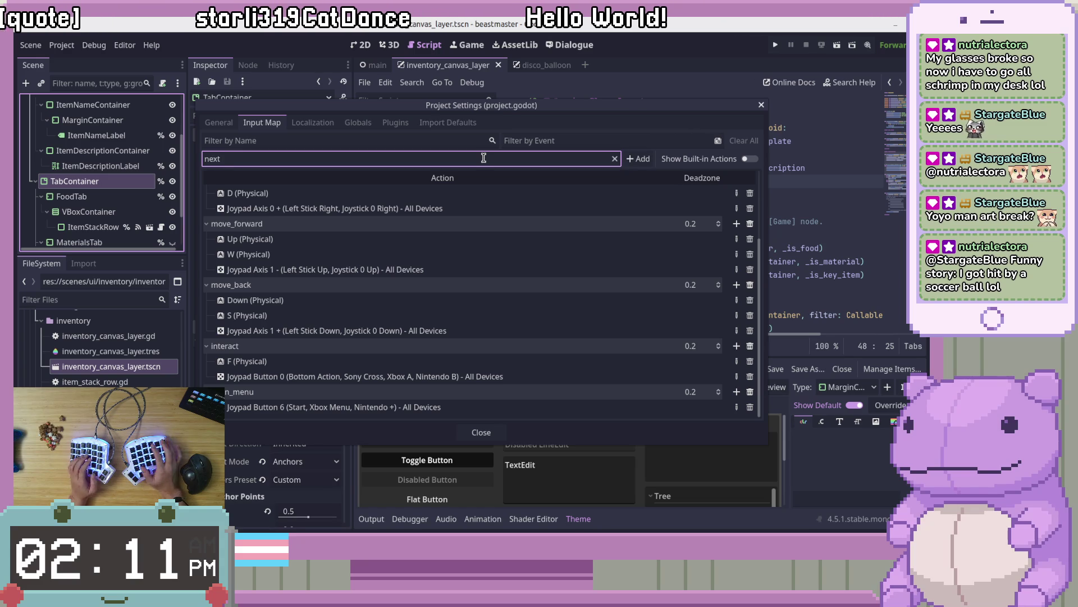
pyautogui.write('tab')
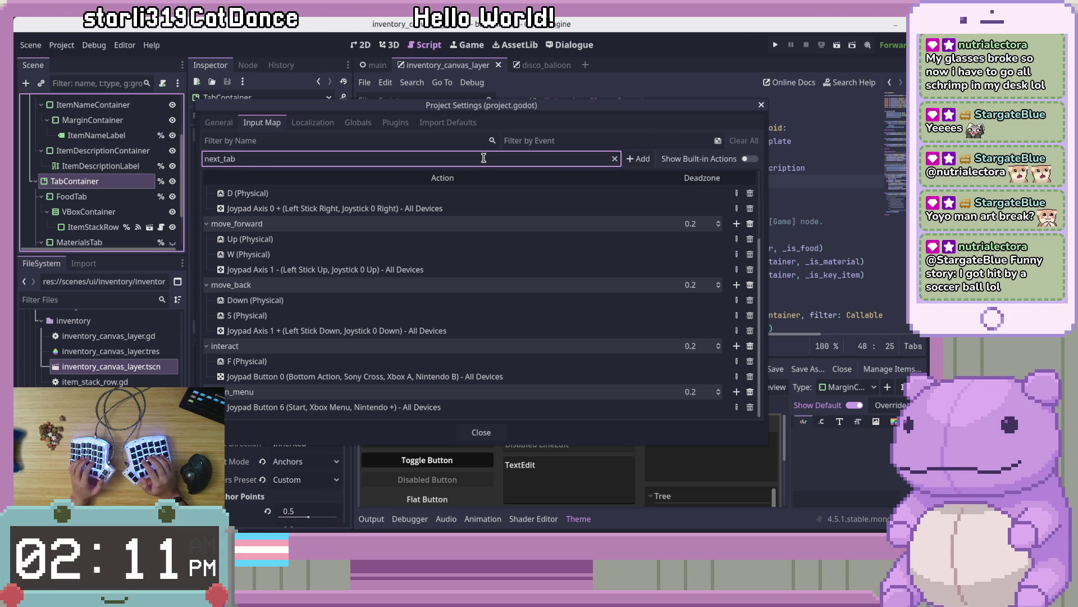
pyautogui.click(641, 159)
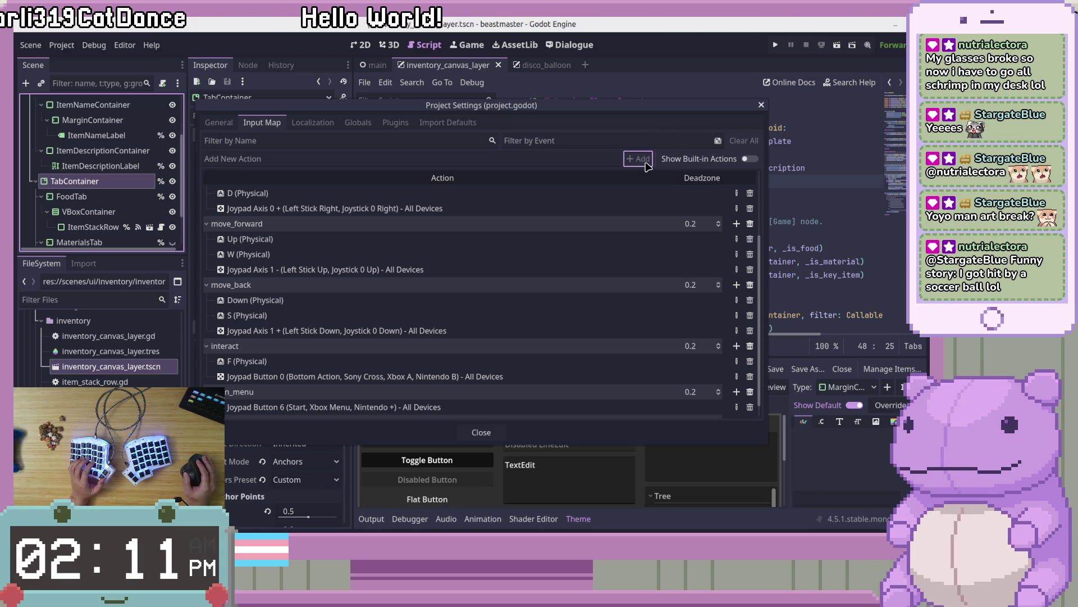
pyautogui.click(590, 164)
pyautogui.write('previou')
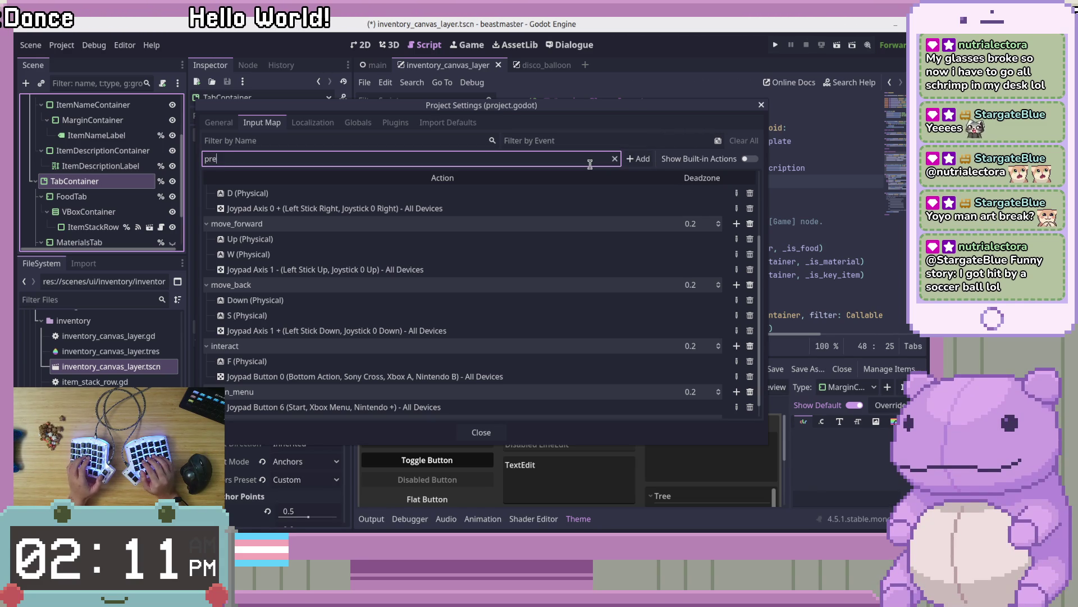
pyautogui.write('b')
pyautogui.press('Return')
pyautogui.scroll(-2, 631, 318)
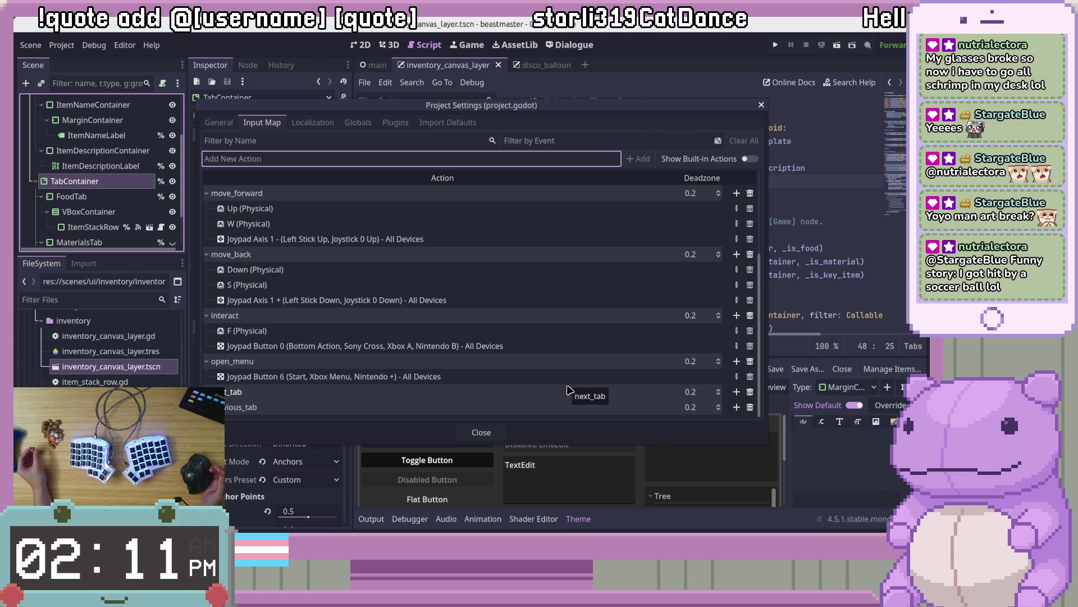
# Step: Bind next_tab to Joypad Button 10 (Right Shoulder)
pyautogui.doubleClick(569, 392)
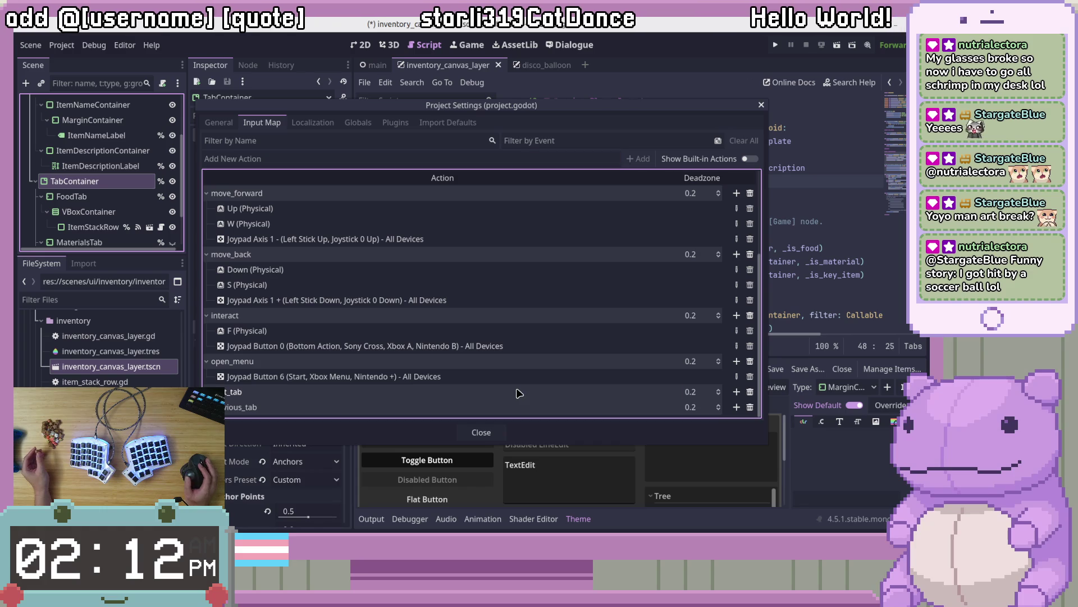
pyautogui.doubleClick(611, 405)
pyautogui.click(737, 392)
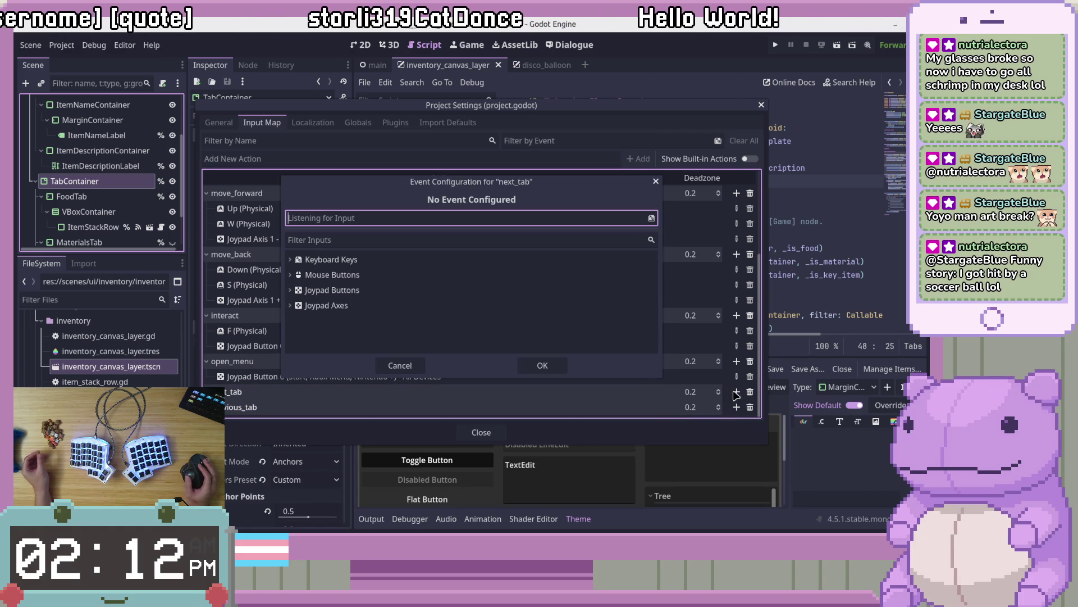
pyautogui.click(387, 212)
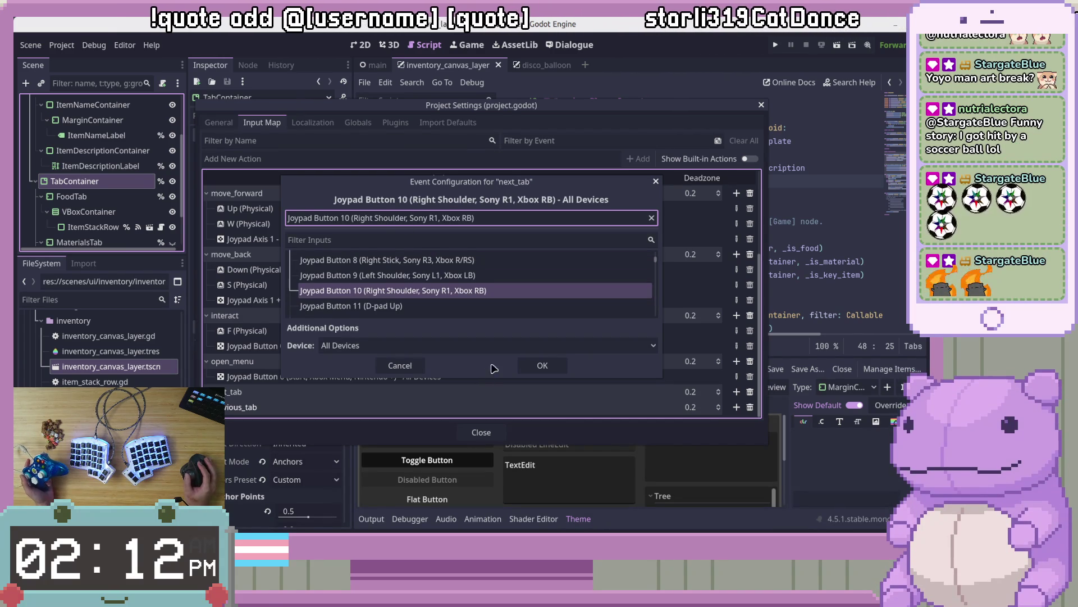
pyautogui.click(542, 365)
pyautogui.scroll(-1, 500, 349)
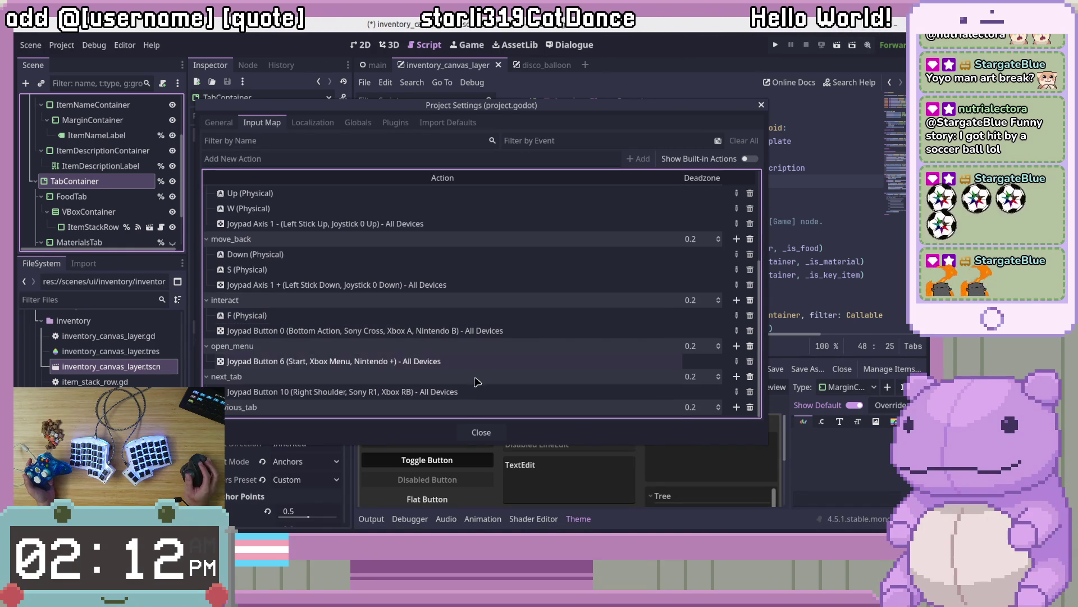
# Step: Bind previous_tab to Joypad Button 9 (Left Shoulder, Sony L1, Xbox LB) and check it
pyautogui.doubleClick(460, 407)
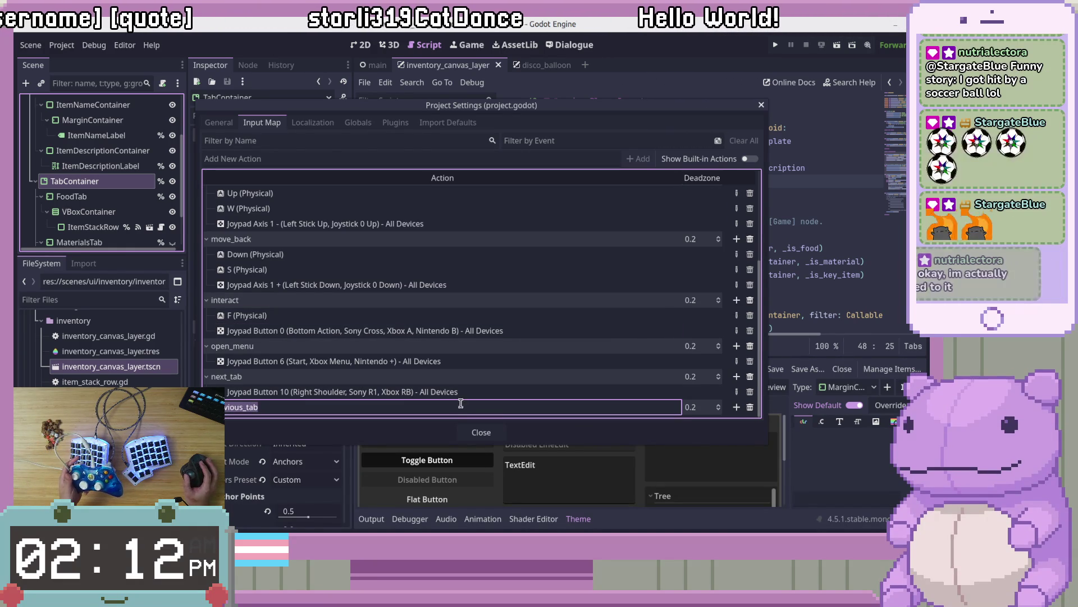
pyautogui.press('Return')
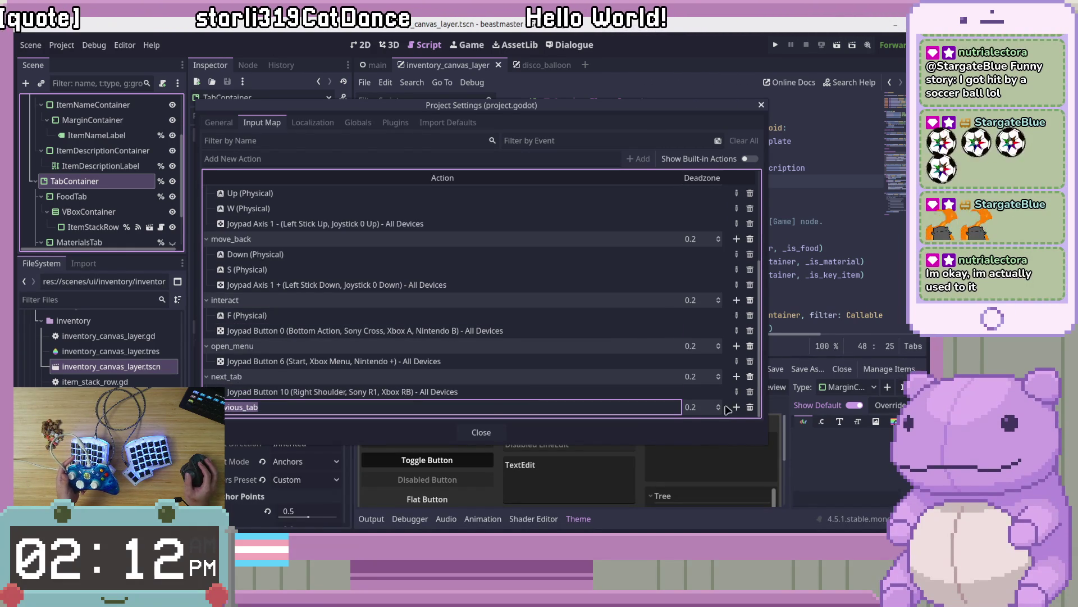
pyautogui.click(736, 406)
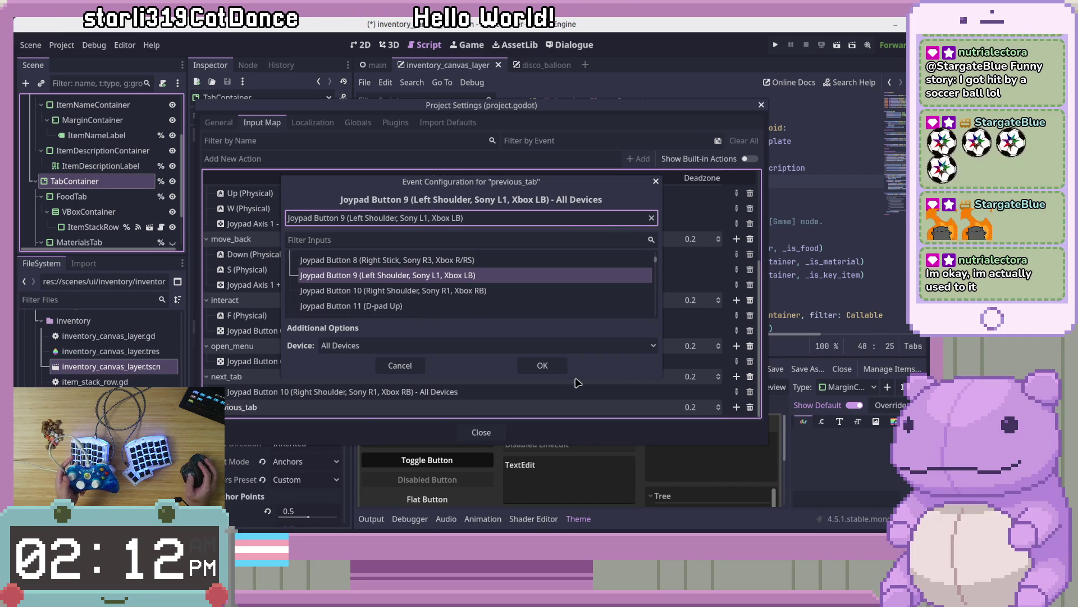
pyautogui.click(542, 365)
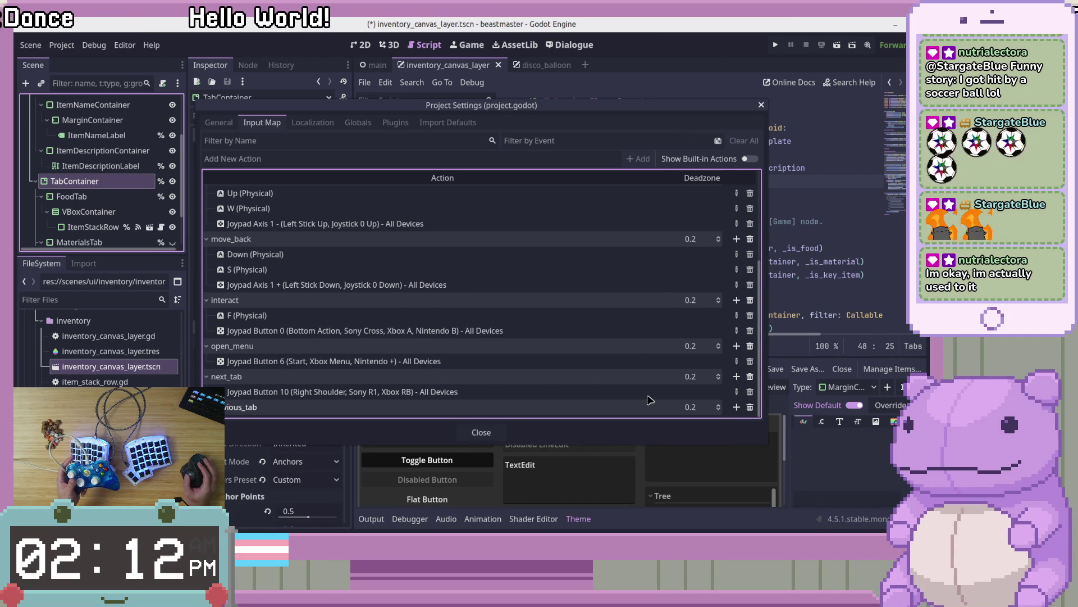
pyautogui.moveTo(618, 245)
pyautogui.mouseDown()
pyautogui.moveTo(618, 331)
pyautogui.moveTo(496, 333)
pyautogui.mouseUp()
pyautogui.click(503, 181)
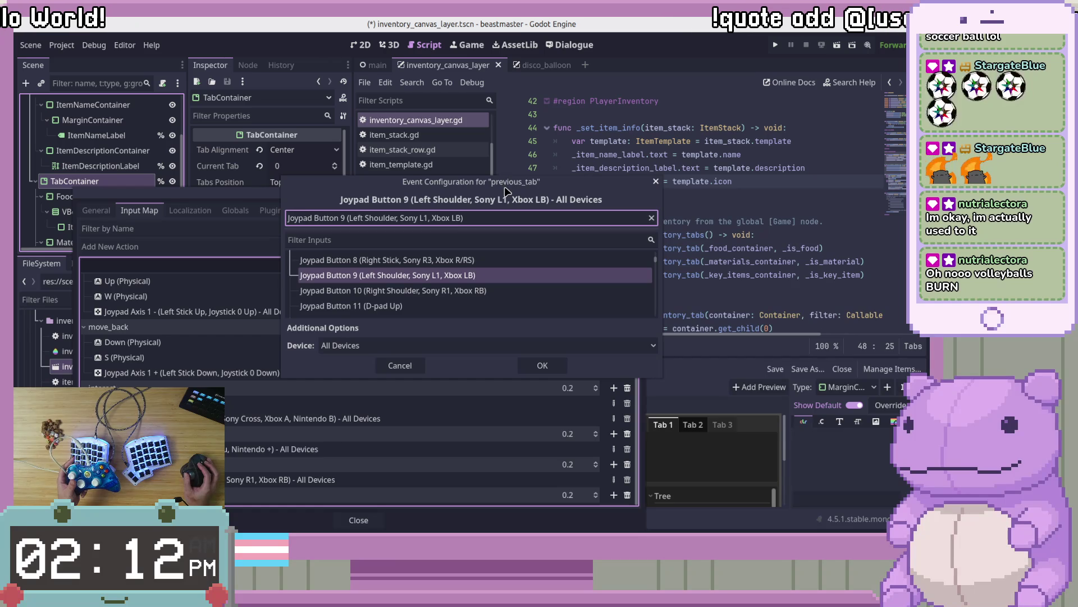
pyautogui.click(527, 366)
pyautogui.moveTo(547, 190)
pyautogui.mouseDown()
pyautogui.moveTo(624, 66)
pyautogui.moveTo(675, 76)
pyautogui.mouseUp()
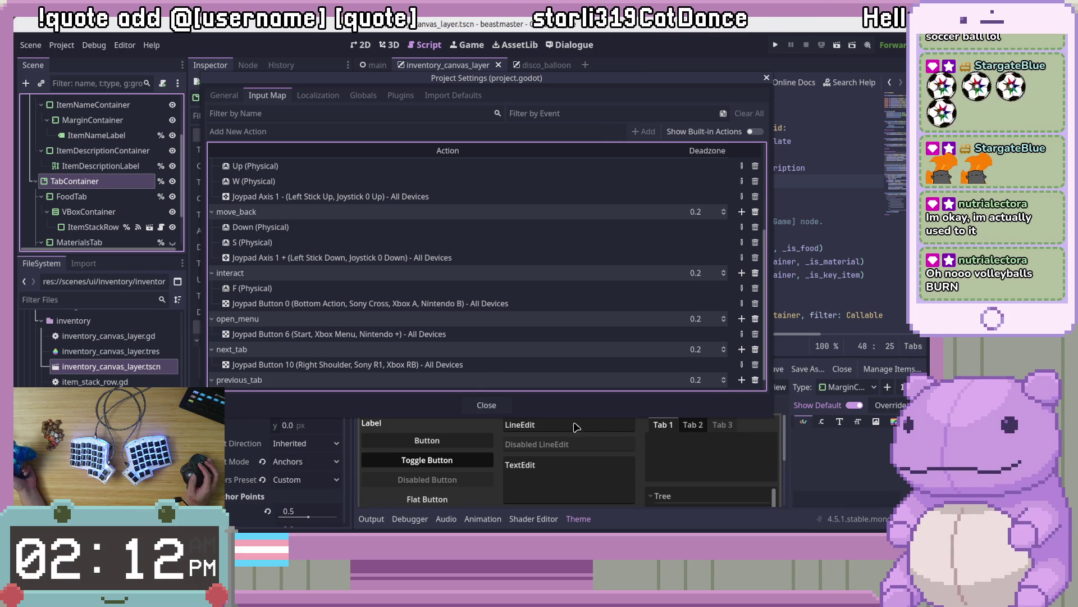
pyautogui.scroll(-1, 573, 304)
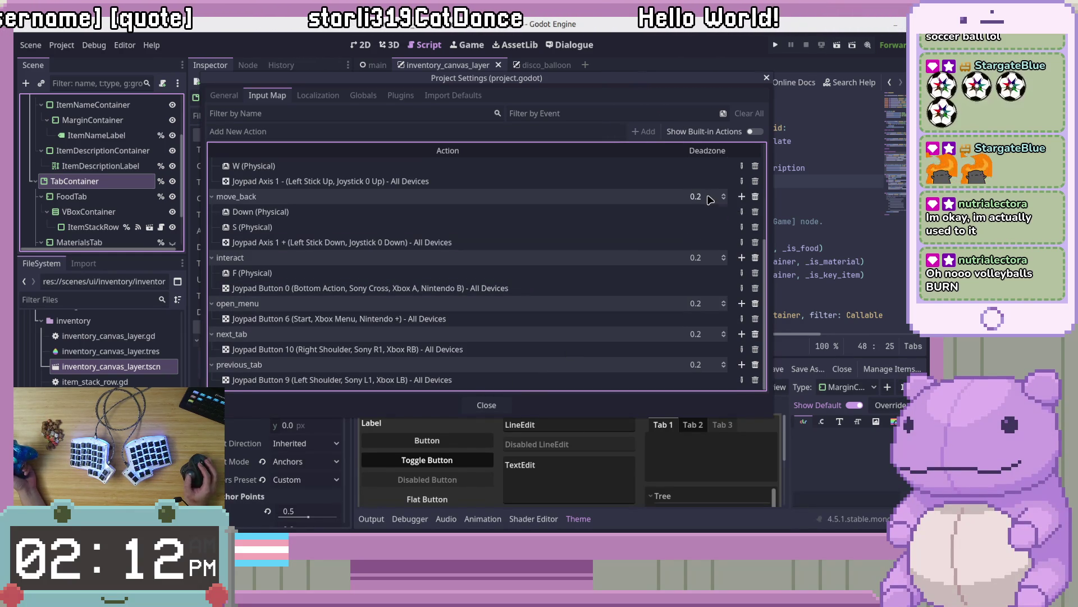
# Step: Close Project Settings and return to the inventory_canvas_layer.gd script
pyautogui.click(767, 78)
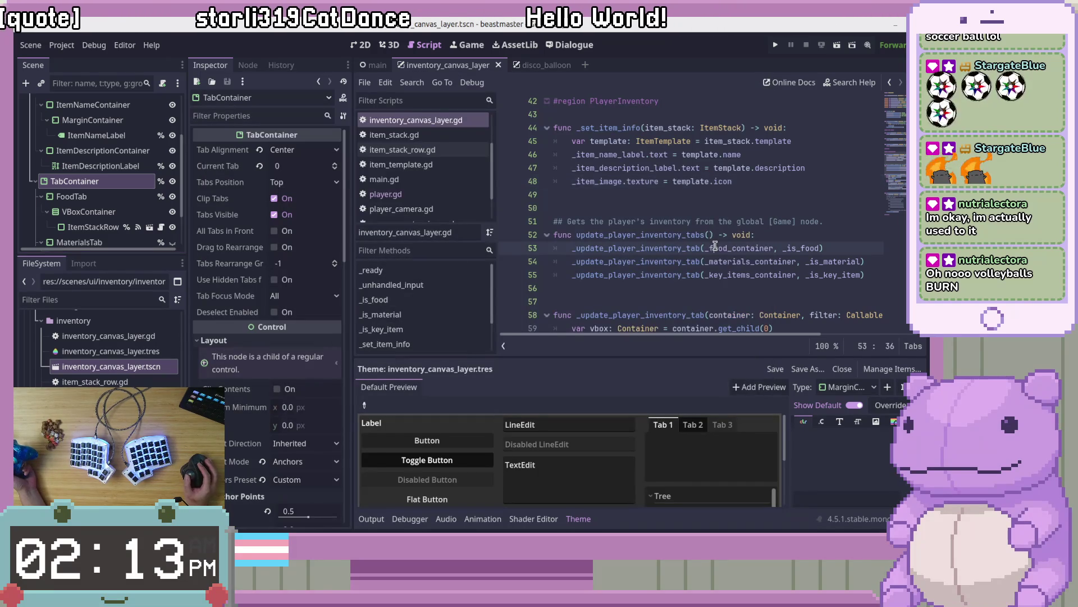
pyautogui.scroll(-5, 715, 246)
pyautogui.scroll(12, 715, 246)
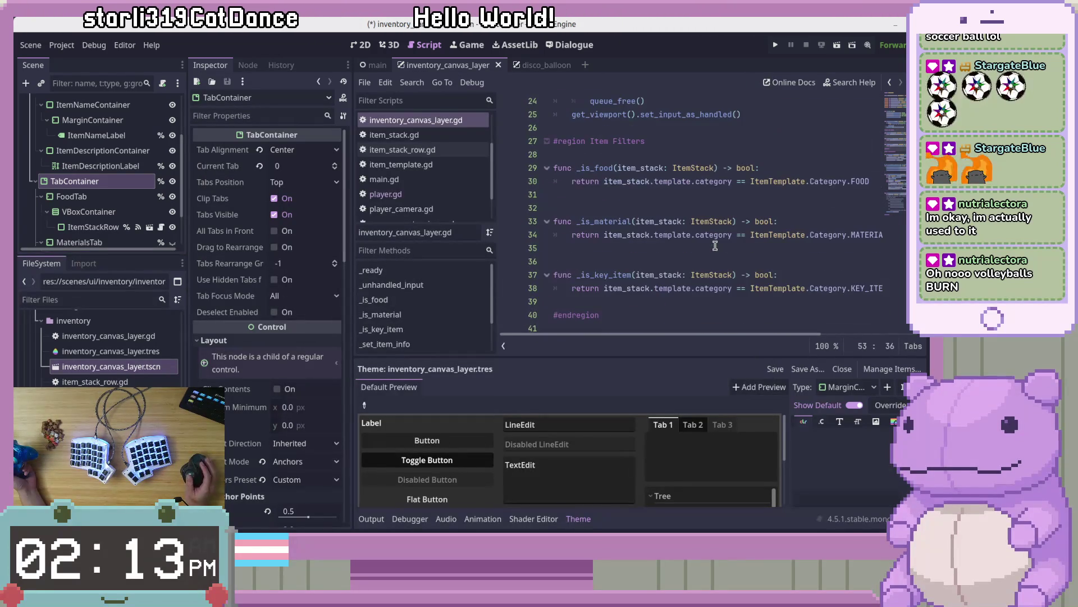
pyautogui.scroll(7, 715, 246)
pyautogui.scroll(-3, 715, 246)
# Step: Start an 'if event.' line at the top of _unhandled_input, then switch to the InputEvent docs
pyautogui.click(873, 221)
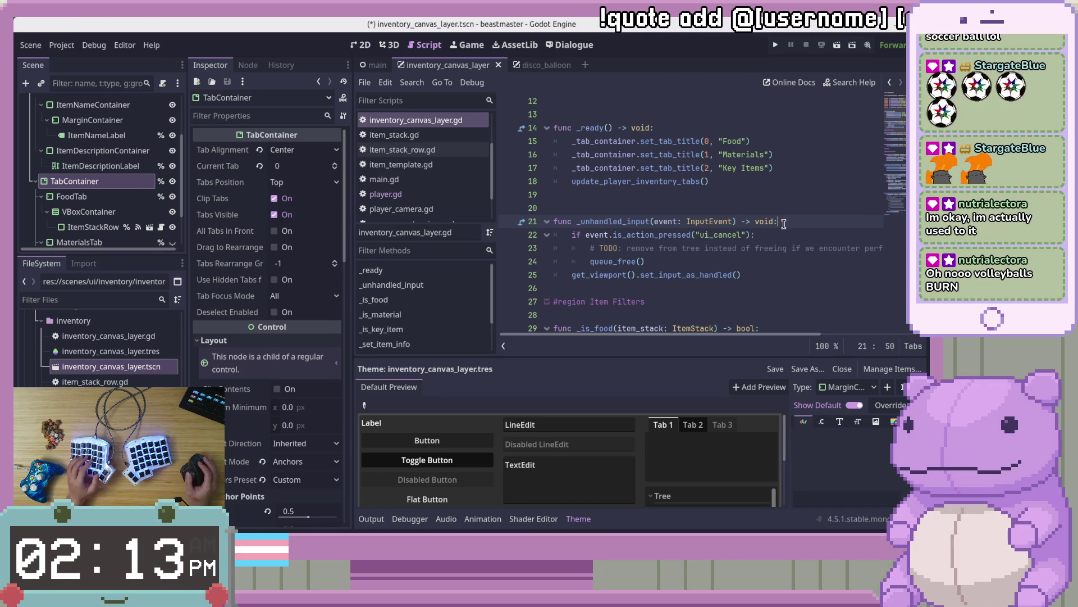
pyautogui.press('Return')
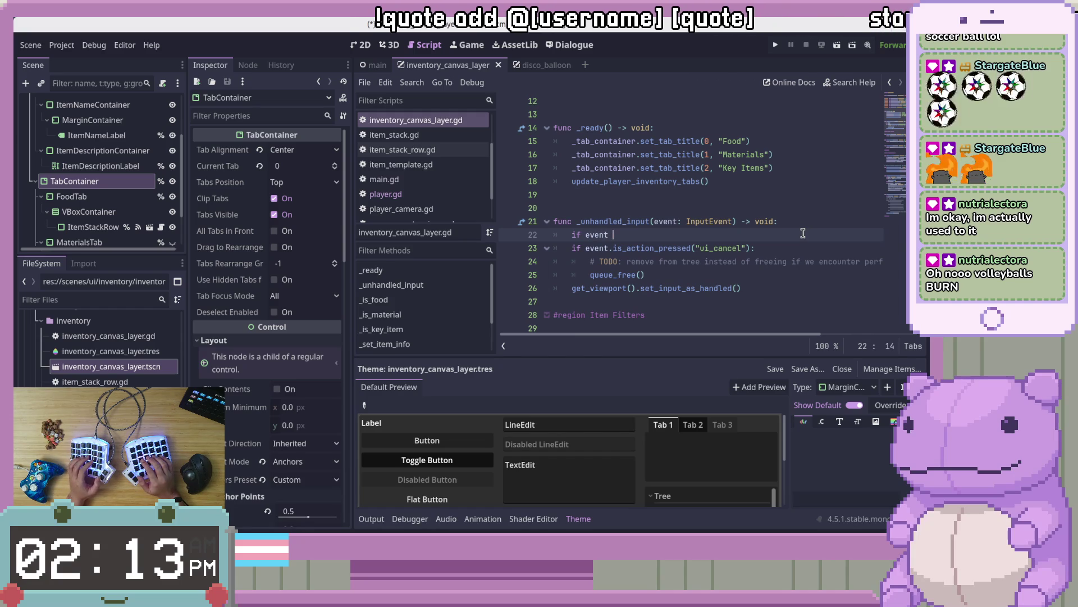
pyautogui.write('.')
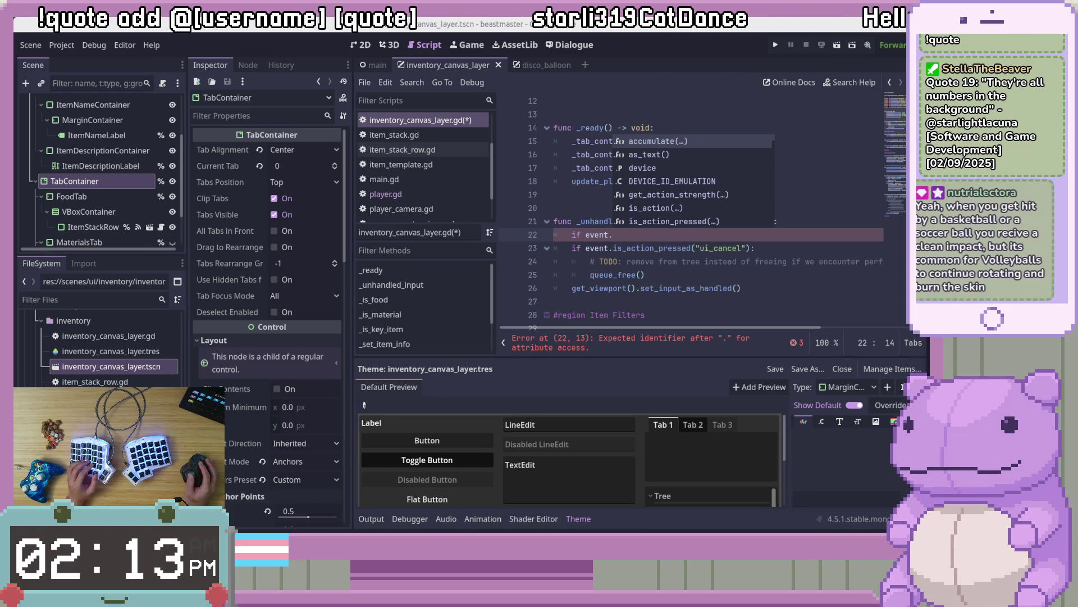
pyautogui.hotkey('alt', 'Tab')
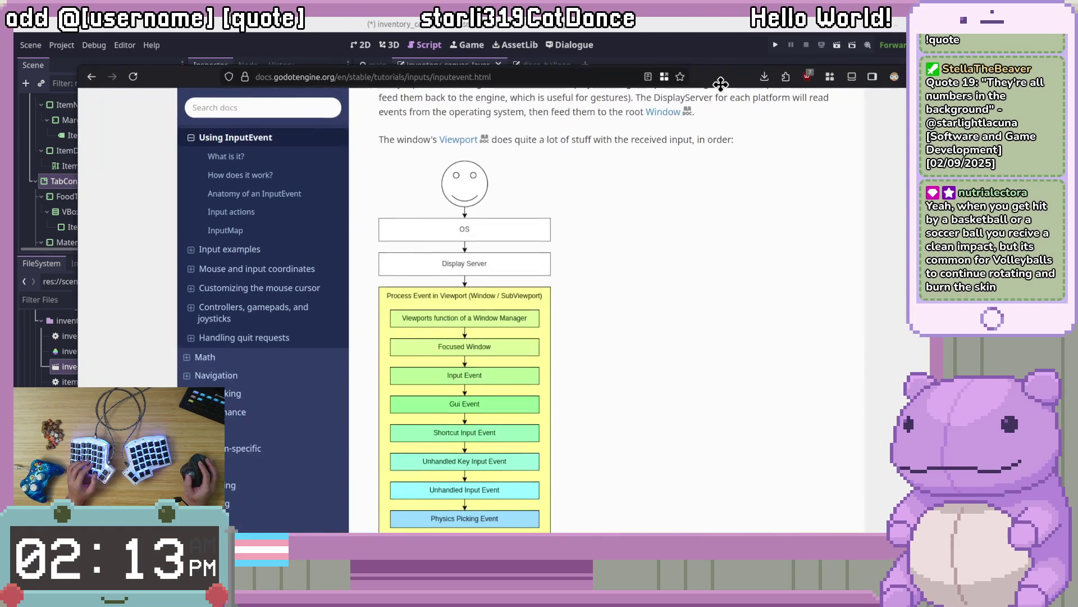
# Step: Read the viewport processing order on the Using InputEvent page, then return to the Godot script
pyautogui.scroll(-3, 661, 338)
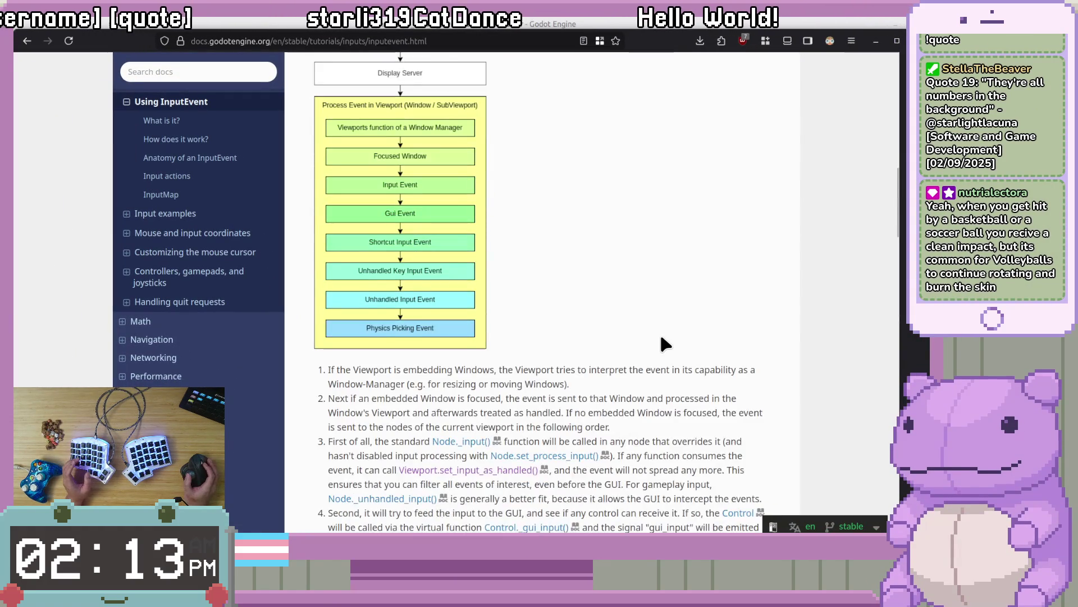
pyautogui.scroll(2, 659, 339)
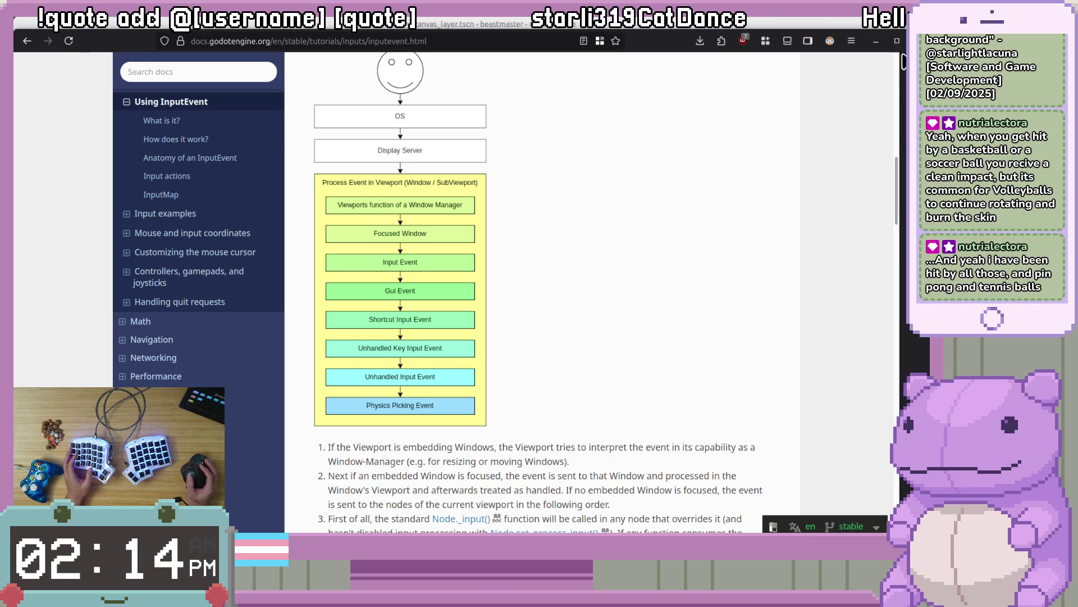
pyautogui.hotkey('alt', 'Tab')
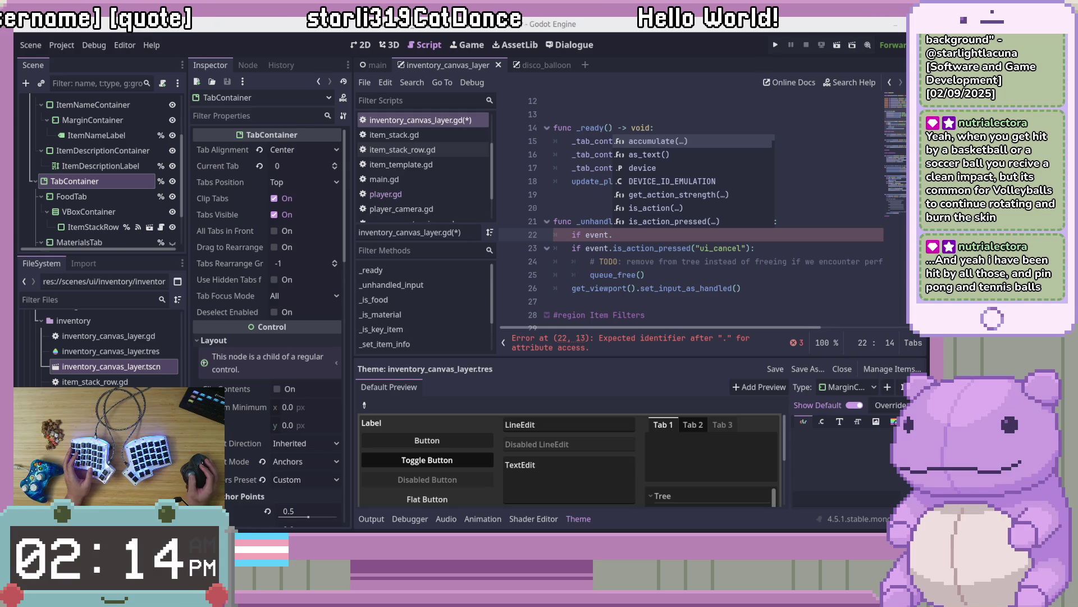
# Step: Create an _unhandled_key_input function above _unhandled_input
pyautogui.click(705, 212)
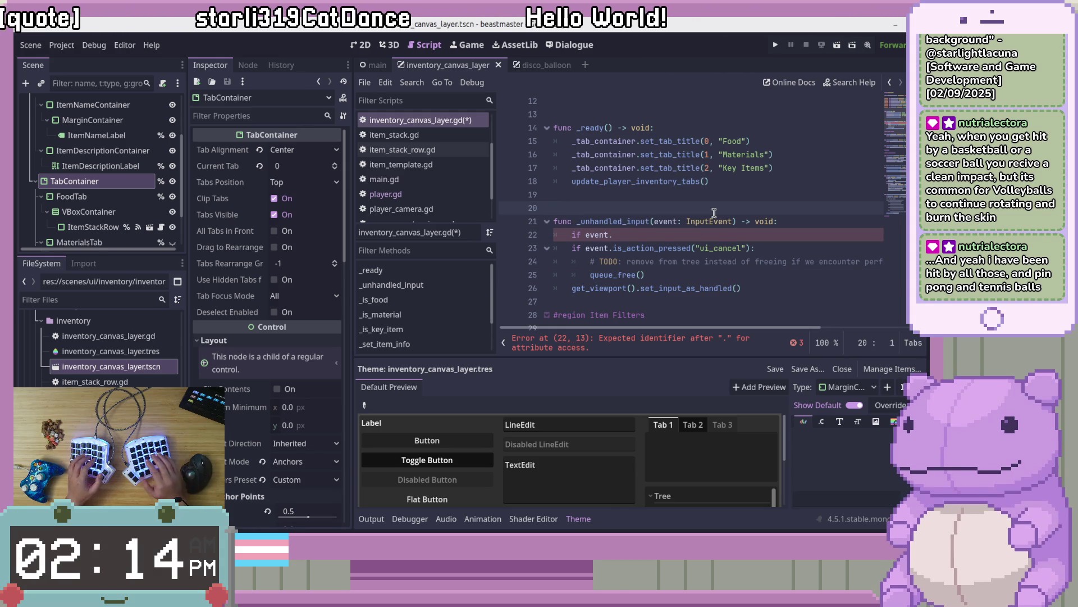
pyautogui.press('Return')
pyautogui.press('Return')
pyautogui.press('Up')
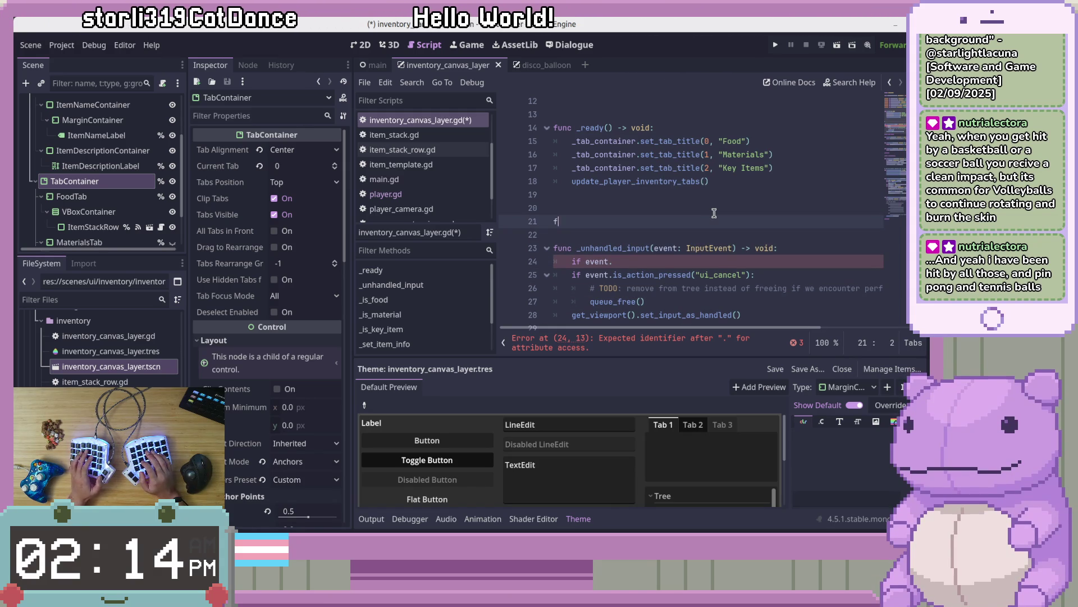
pyautogui.write('func ')
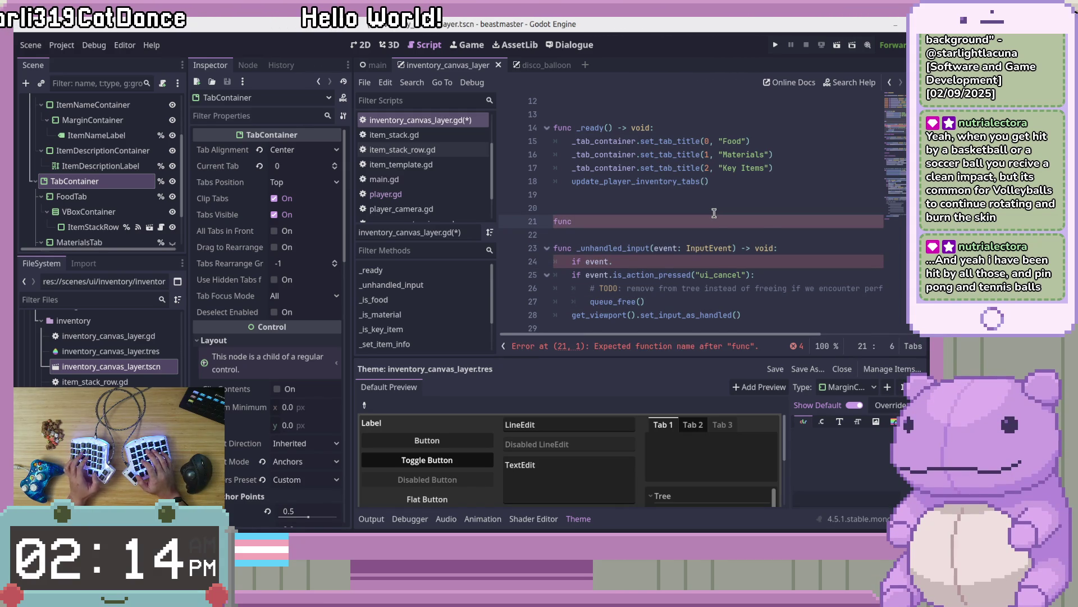
pyautogui.write('_unh')
pyautogui.press('Down')
pyautogui.press('Return')
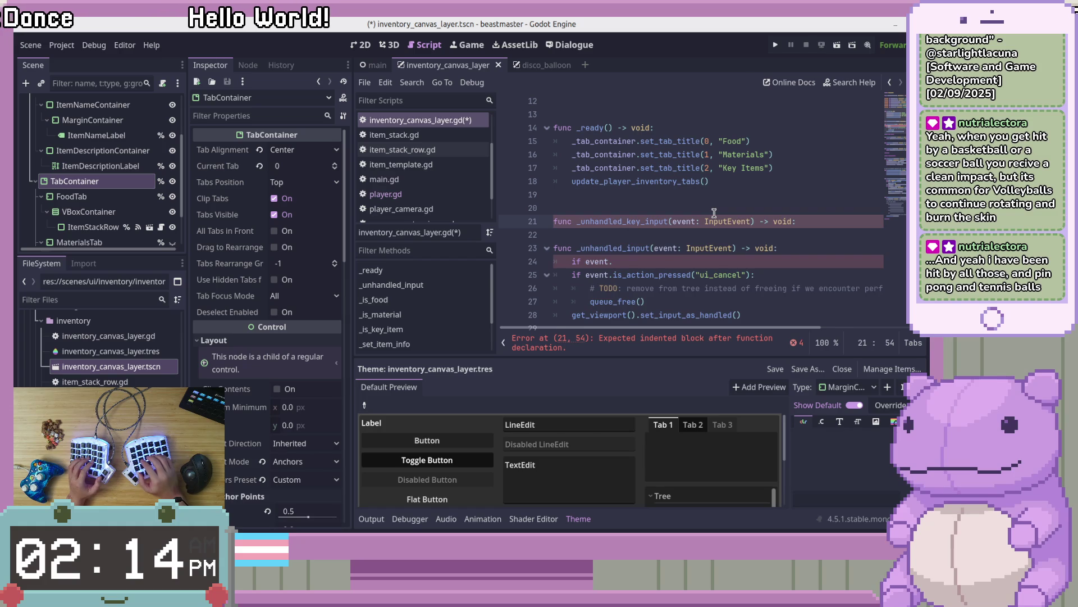
pyautogui.press('Return')
# Step: Add an if event.is_action_pressed("next_tab") branch that just passes
pyautogui.write('if event.is')
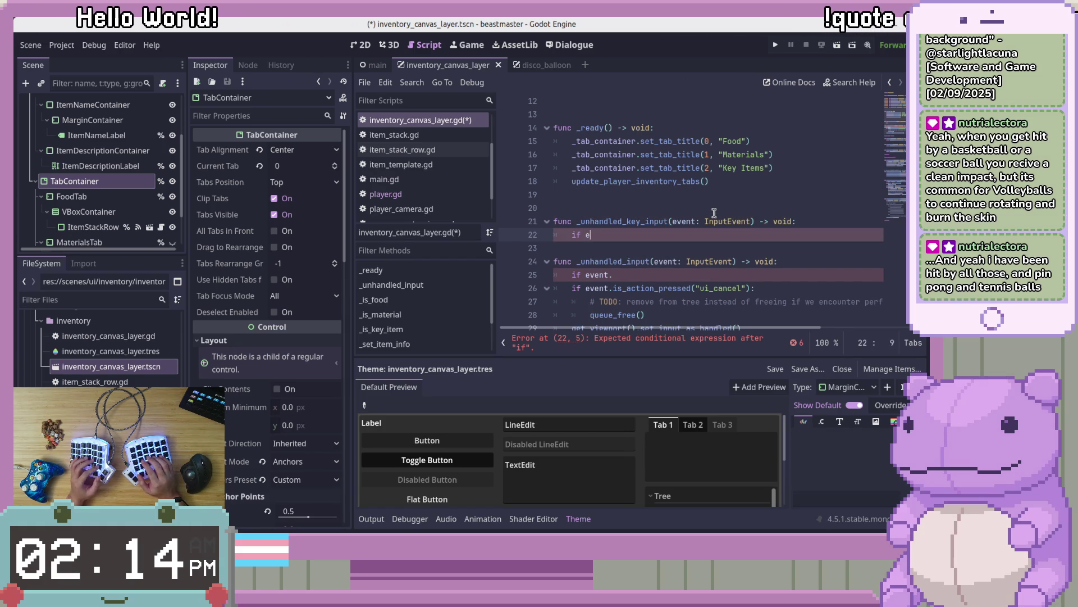
pyautogui.write('_action_p')
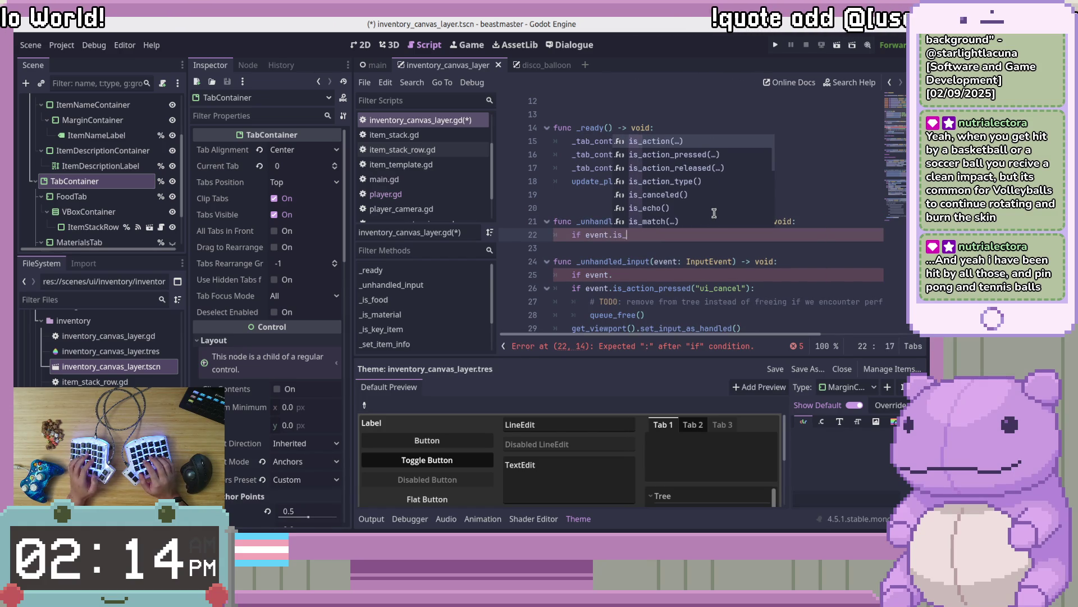
pyautogui.write('ressed')
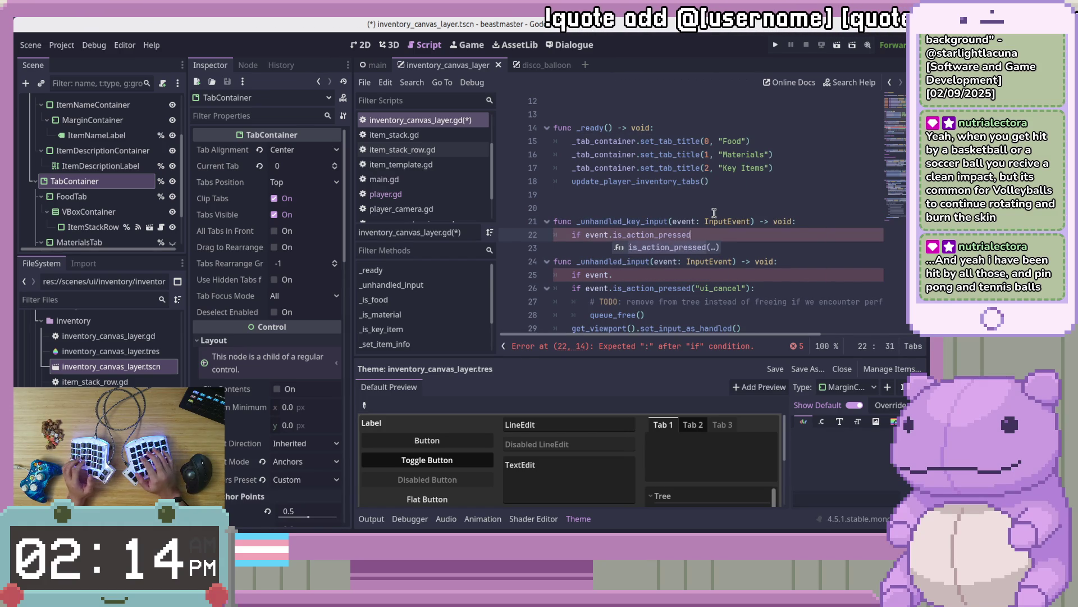
pyautogui.press('Return')
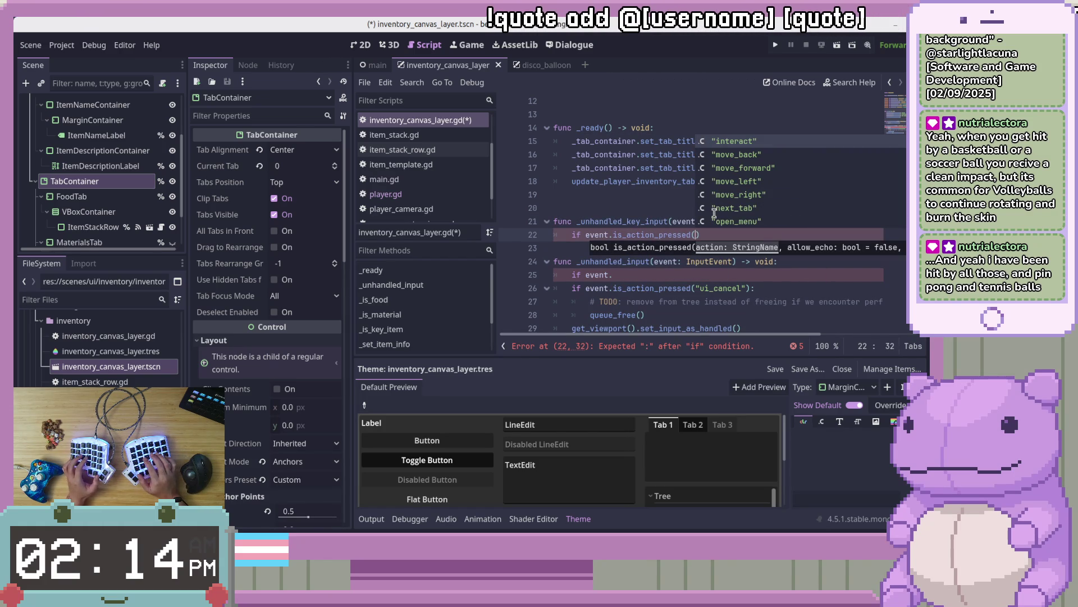
pyautogui.write('next_tab')
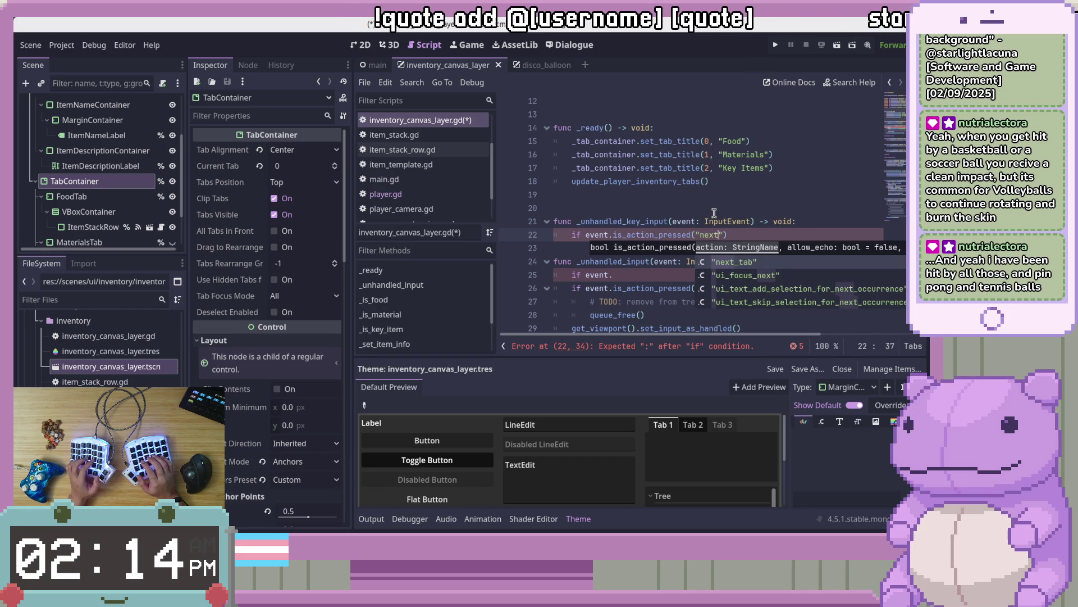
pyautogui.write('");')
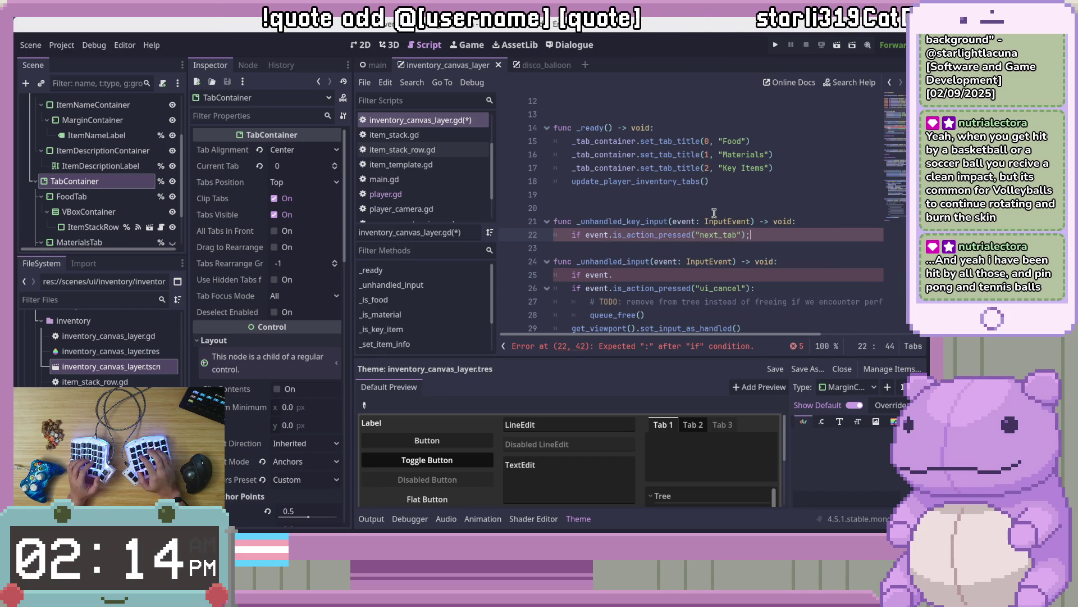
pyautogui.press('Return')
pyautogui.write('pass')
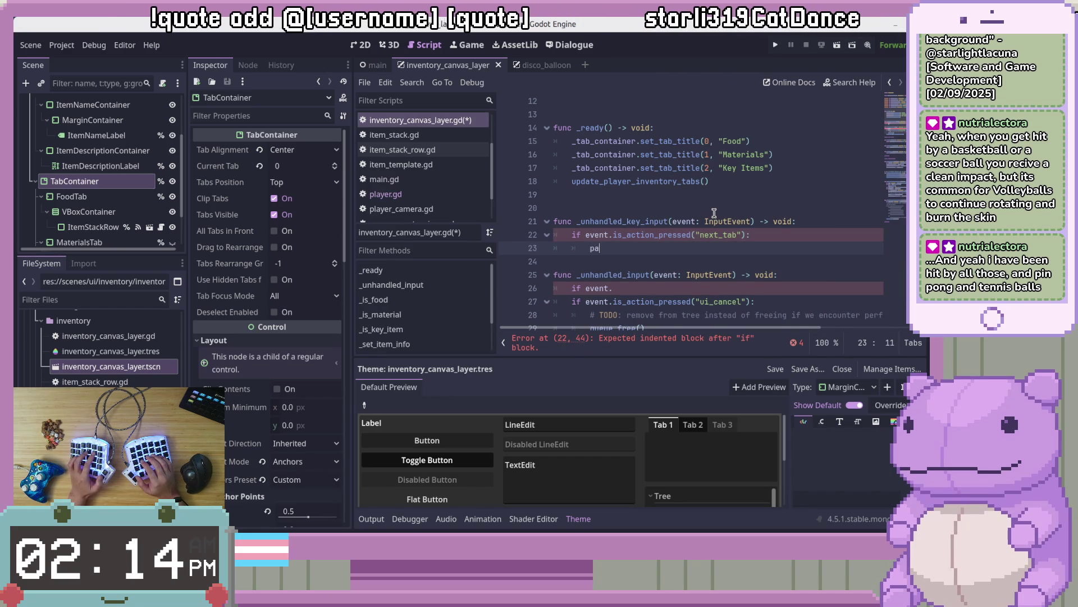
pyautogui.press('Return')
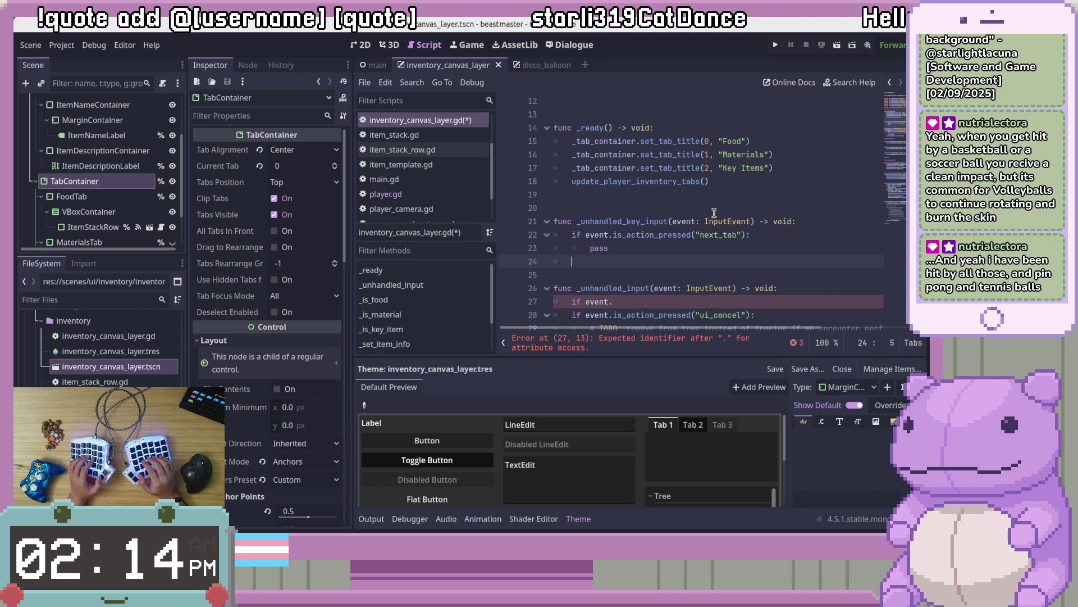
# Step: Add an elif branch for previous_tab with pass, then start another elif
pyautogui.write('l')
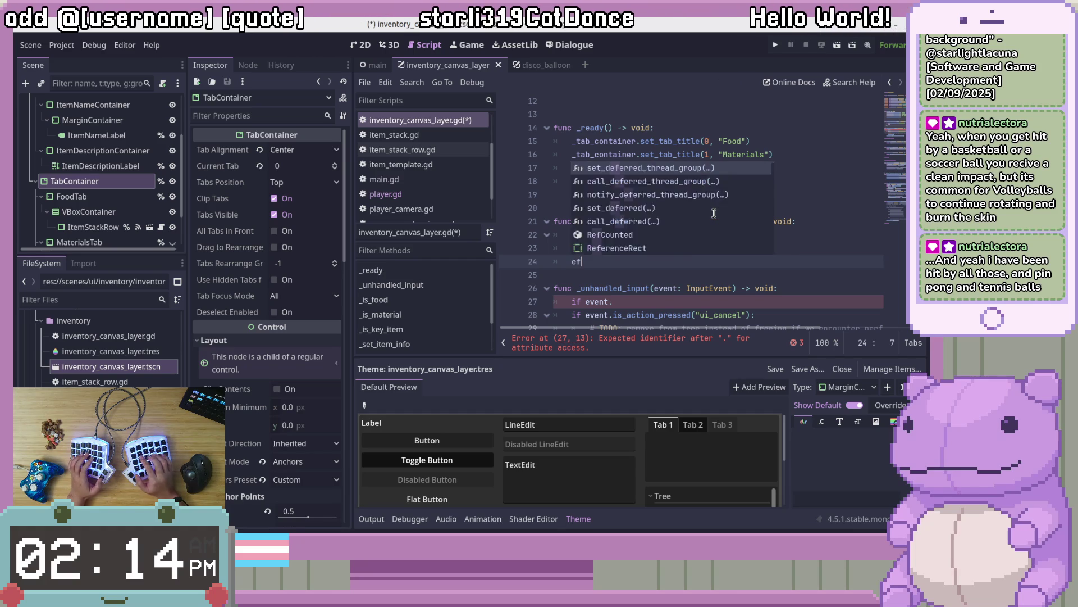
pyautogui.write('if event')
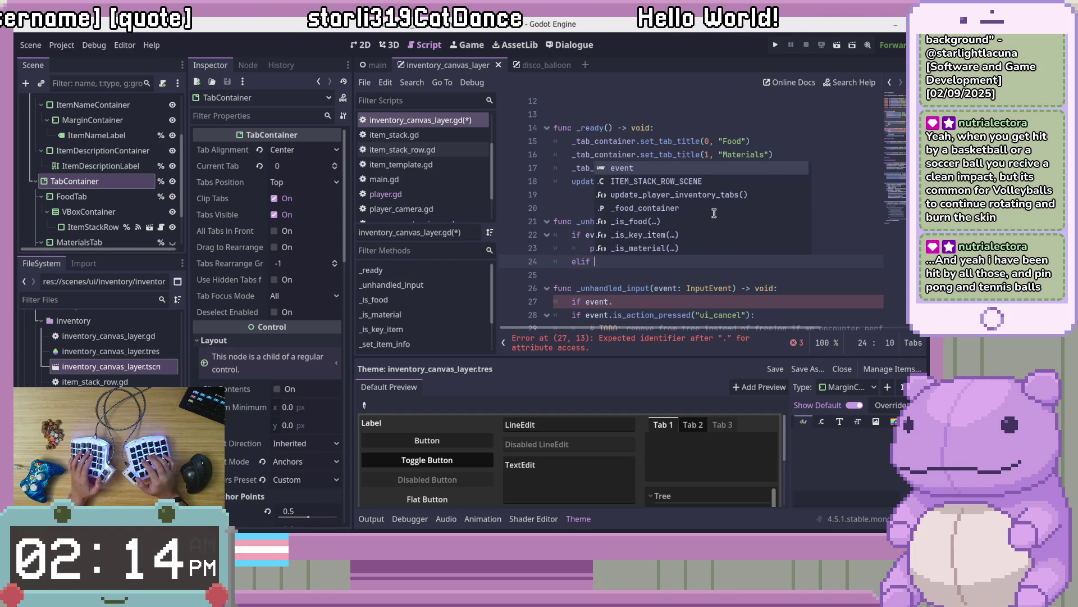
pyautogui.write('.is_ac')
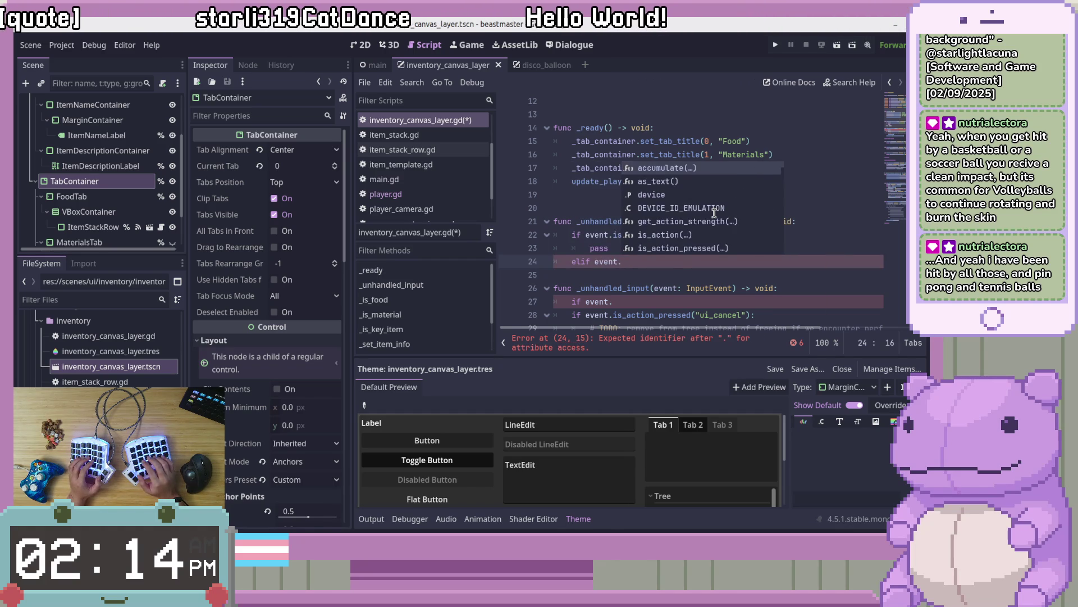
pyautogui.write('tion_pressed')
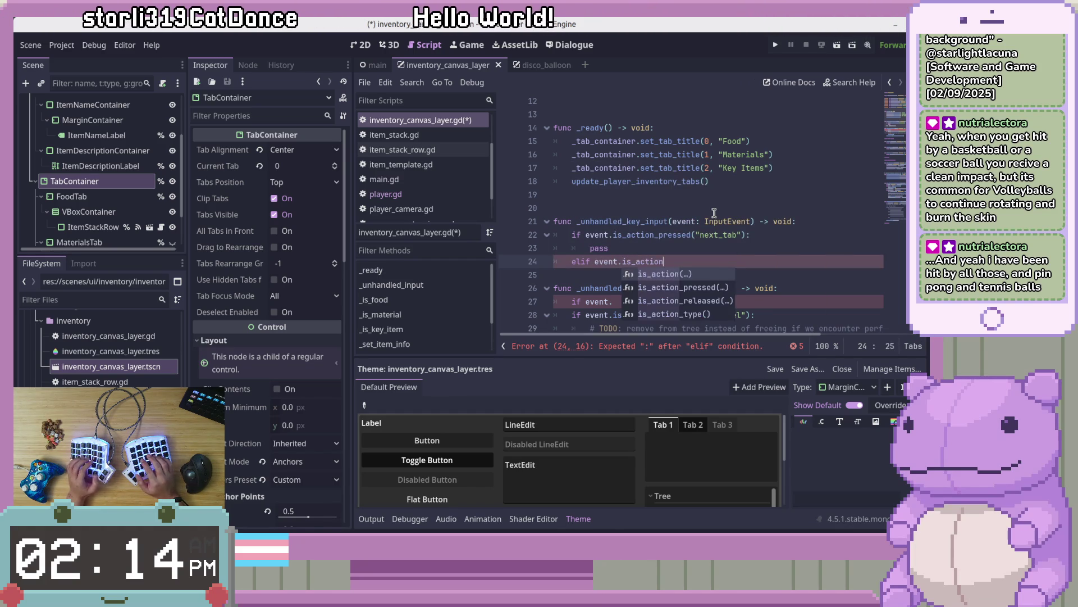
pyautogui.write('("')
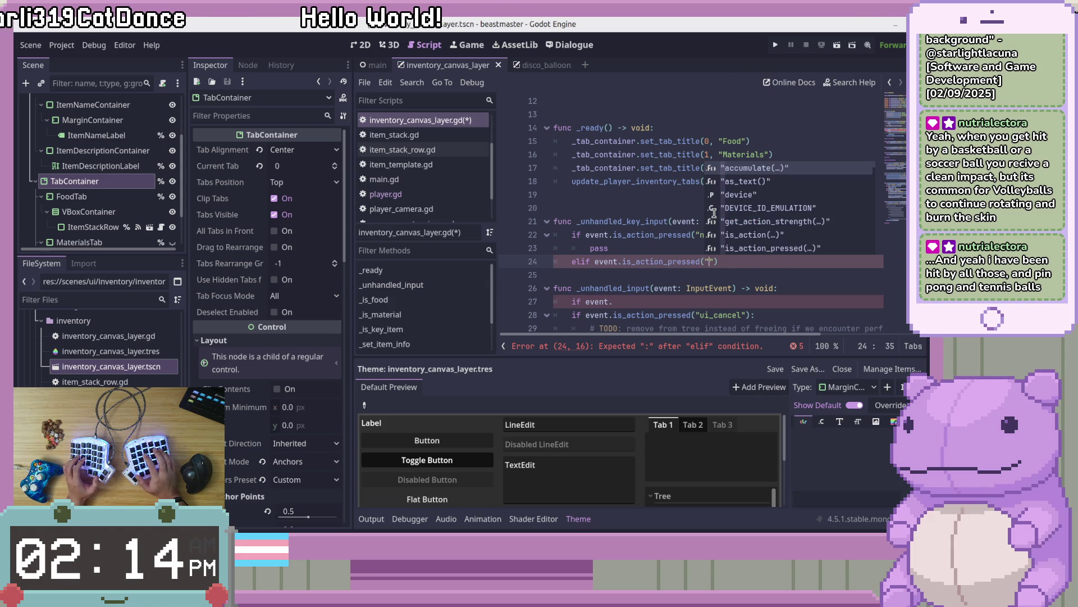
pyautogui.write('previous_tab"')
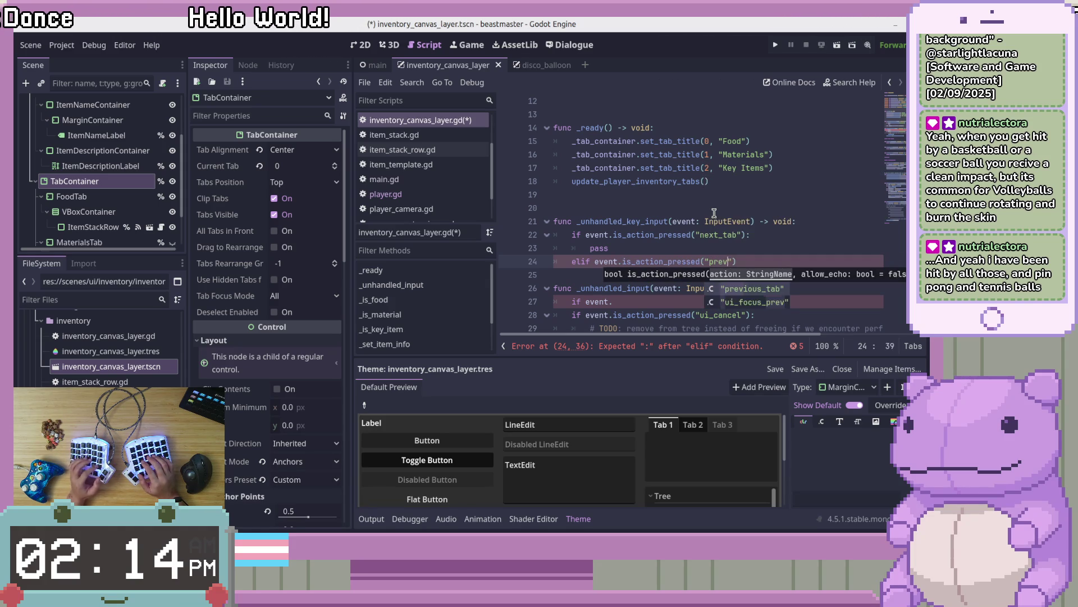
pyautogui.write(')')
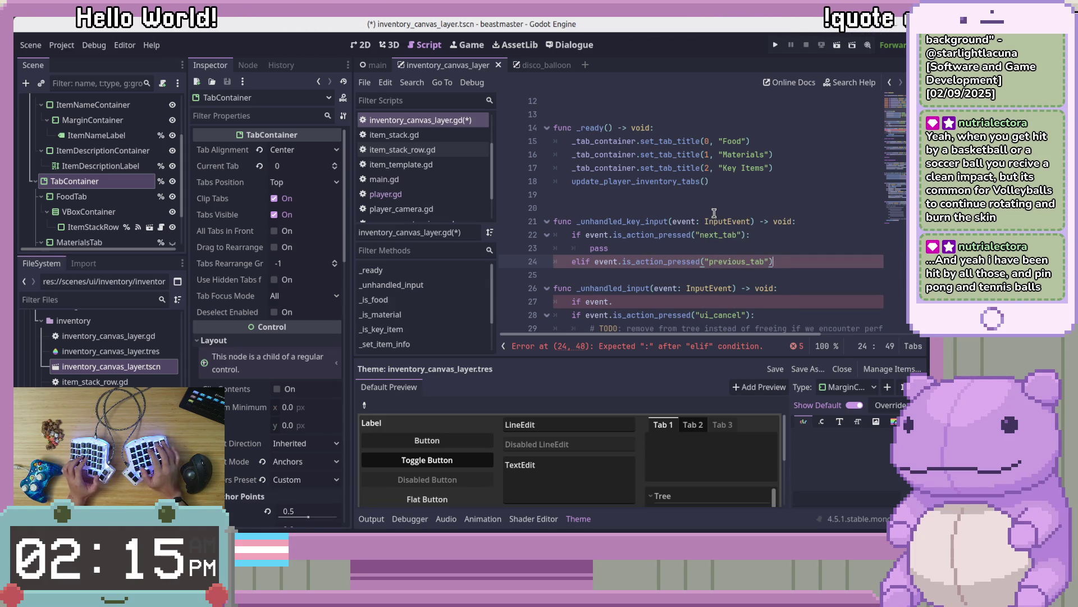
pyautogui.write(':')
pyautogui.press('Return')
pyautogui.write('s')
pyautogui.press('Return')
pyautogui.write('ef')
pyautogui.press('BackSpace')
pyautogui.write('lif')
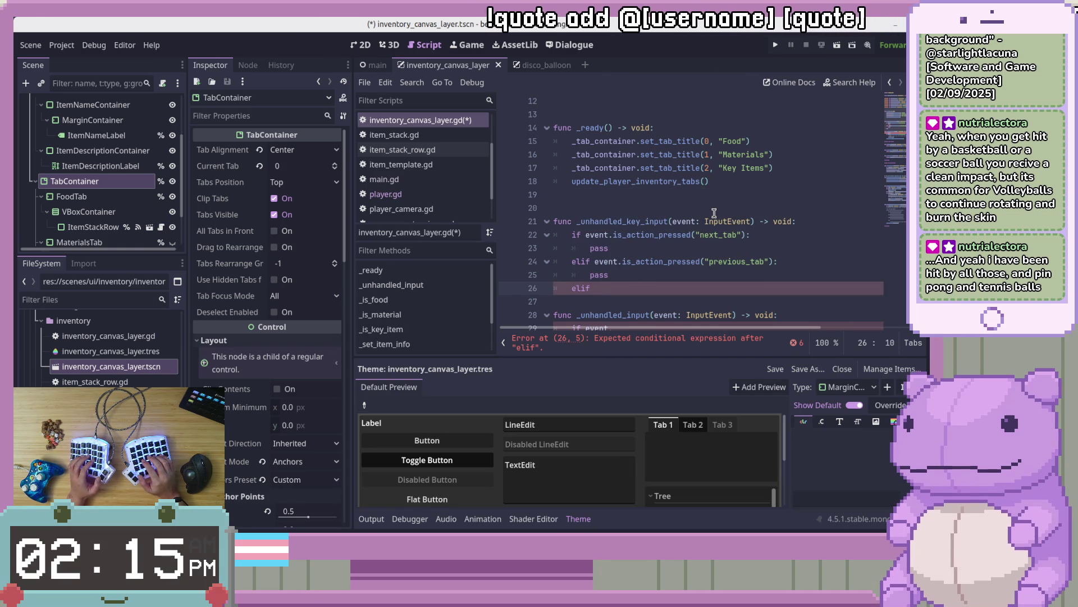
# Step: Continue the new elif with event.is_action_pressed using autocomplete
pyautogui.scroll(-3, 714, 213)
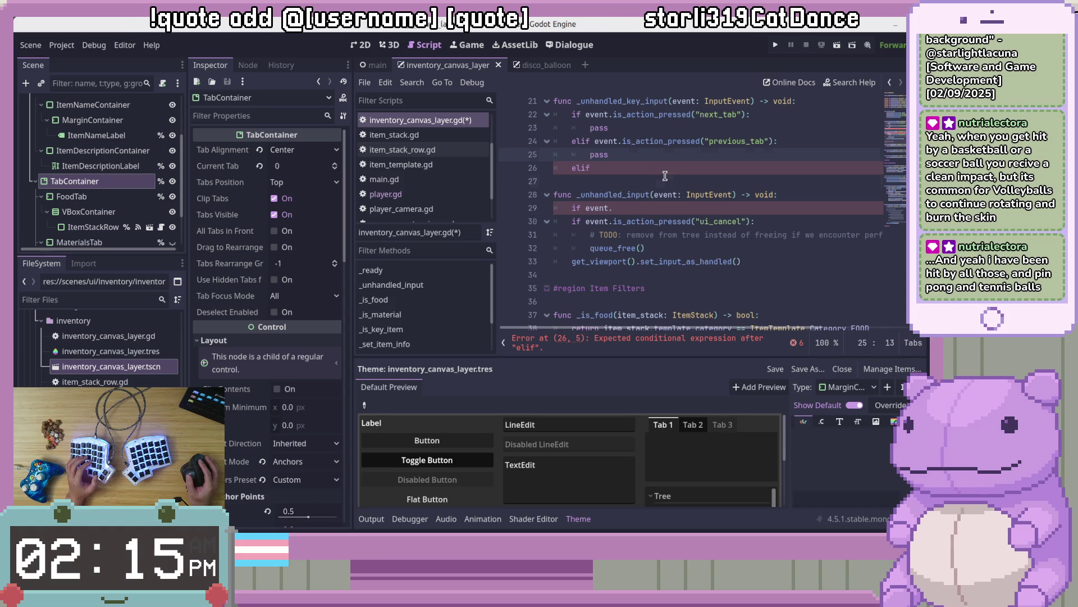
pyautogui.scroll(2, 668, 174)
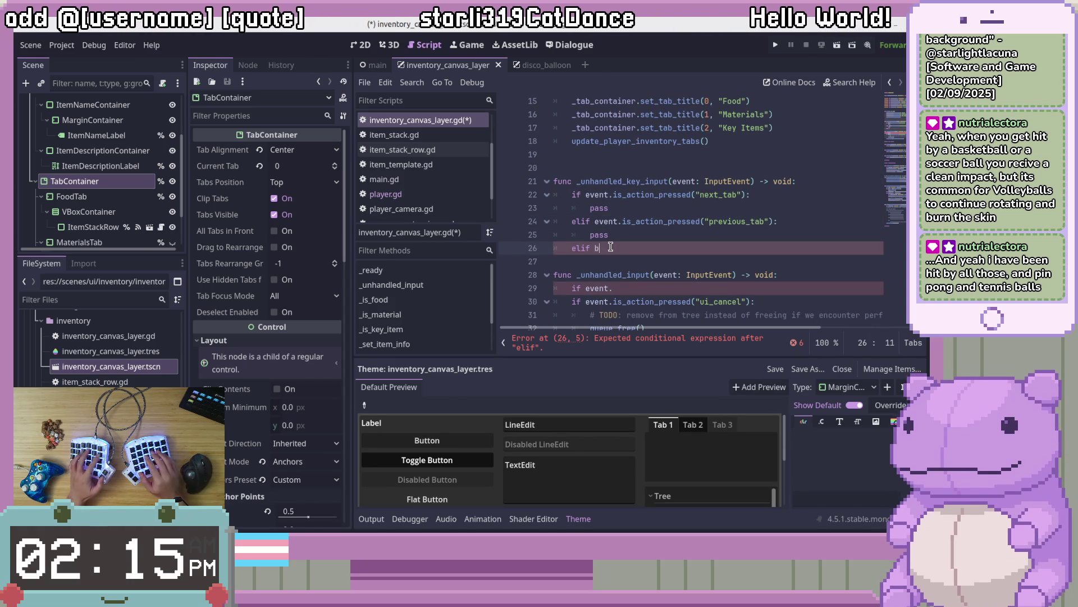
pyautogui.hotkey('ctrl', 'space')
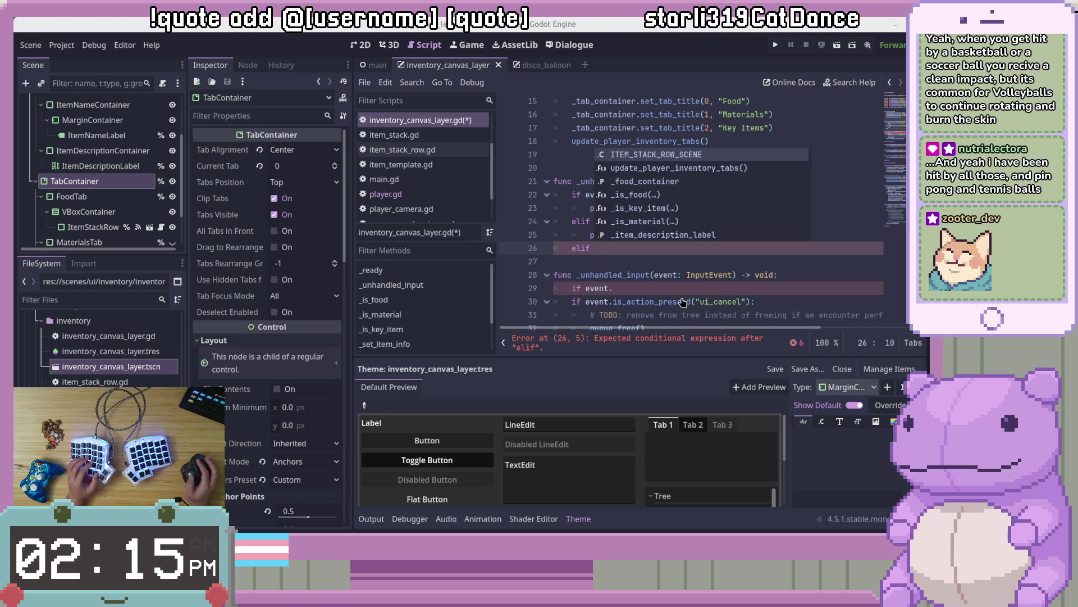
pyautogui.press('Escape')
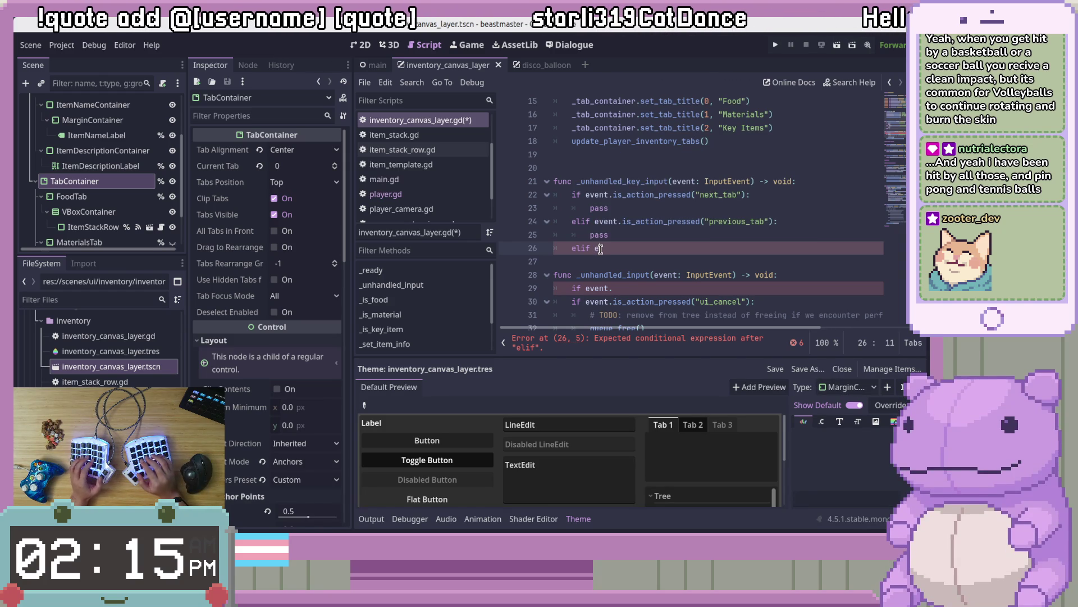
pyautogui.write('event.')
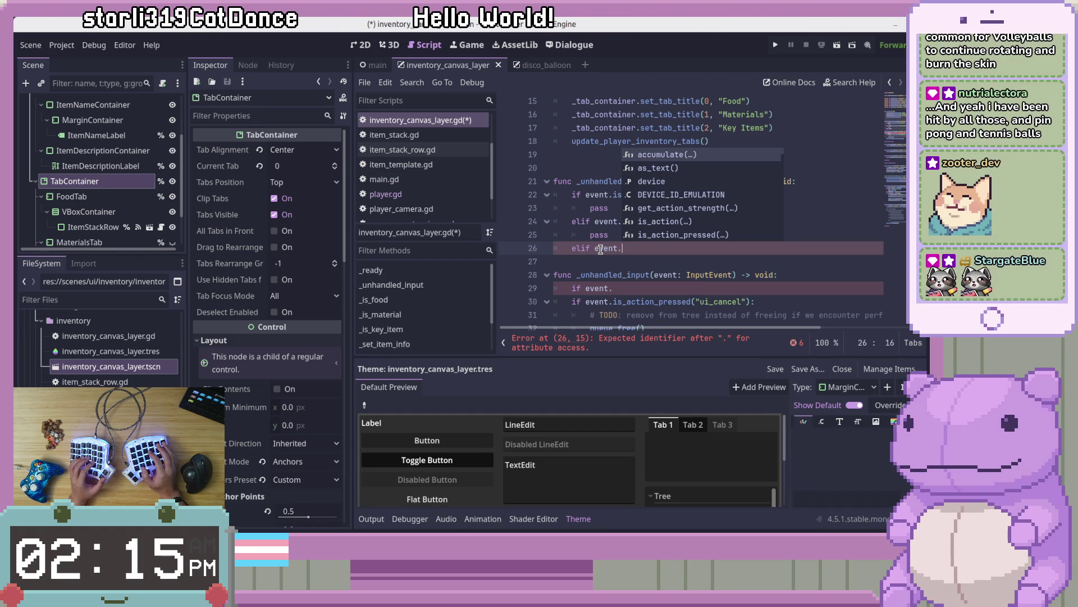
pyautogui.write('b')
pyautogui.press('BackSpace')
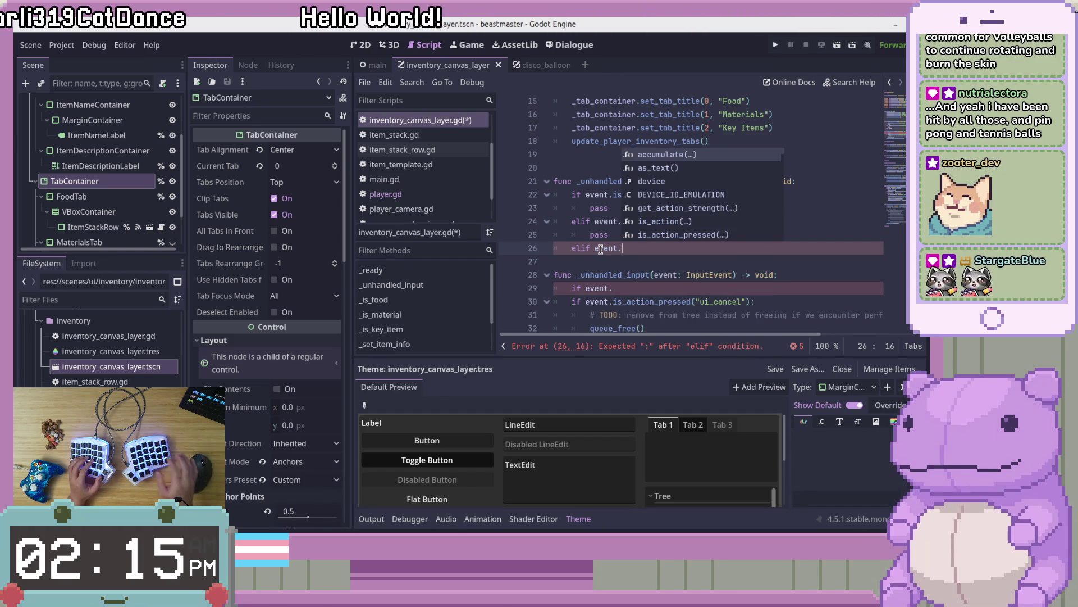
pyautogui.write('is_')
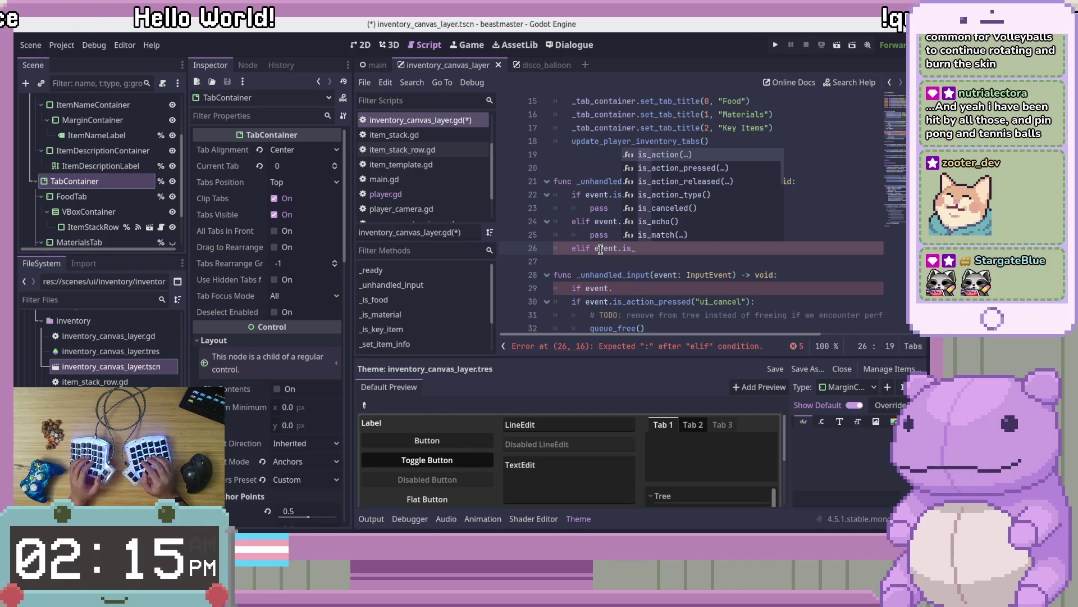
pyautogui.press('Down')
pyautogui.press('Return')
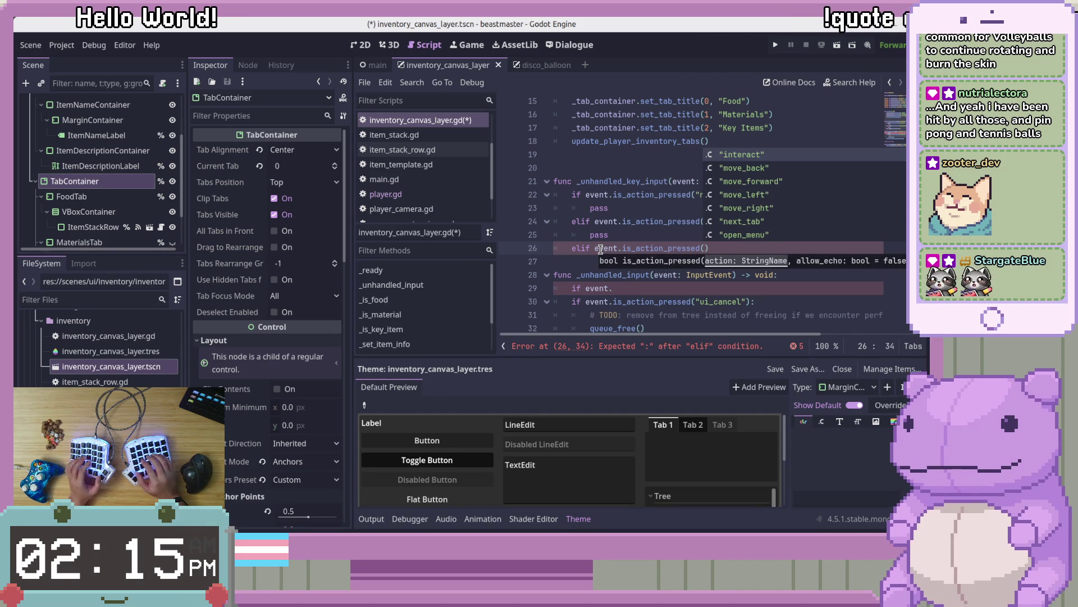
# Step: Complete the condition as "ui_cancel": with a pass body and save the script
pyautogui.write('"')
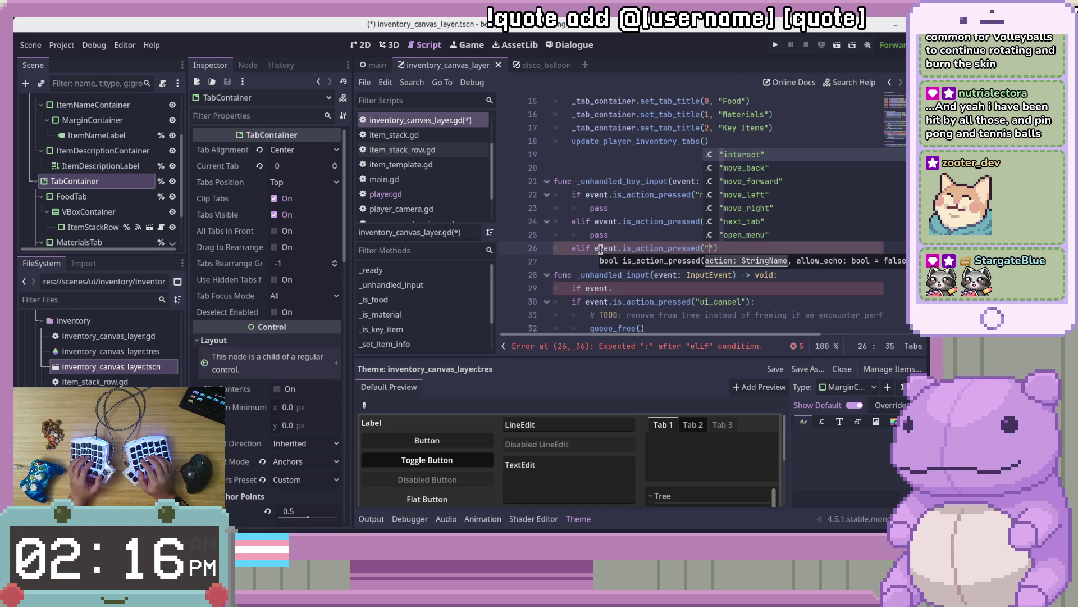
pyautogui.write('ui')
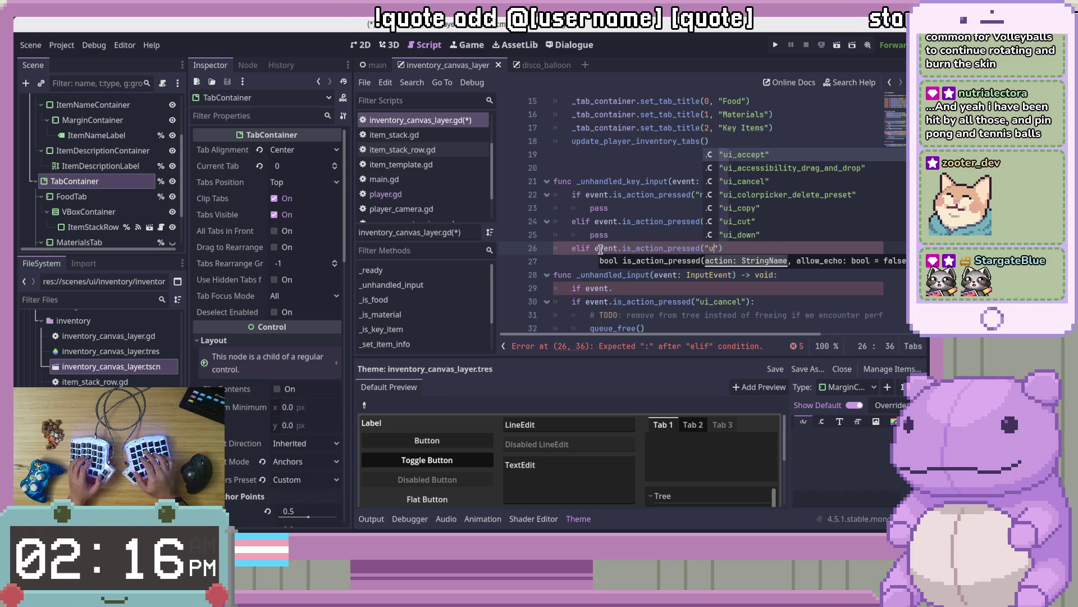
pyautogui.write('_c')
pyautogui.press('Return')
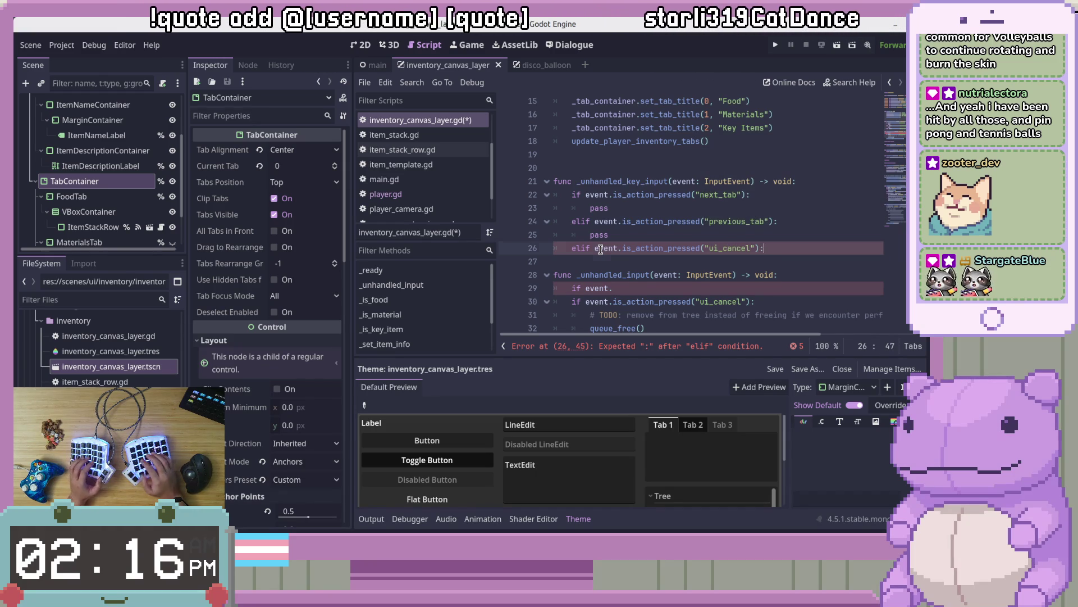
pyautogui.write(':')
pyautogui.press('Return')
pyautogui.write('pass')
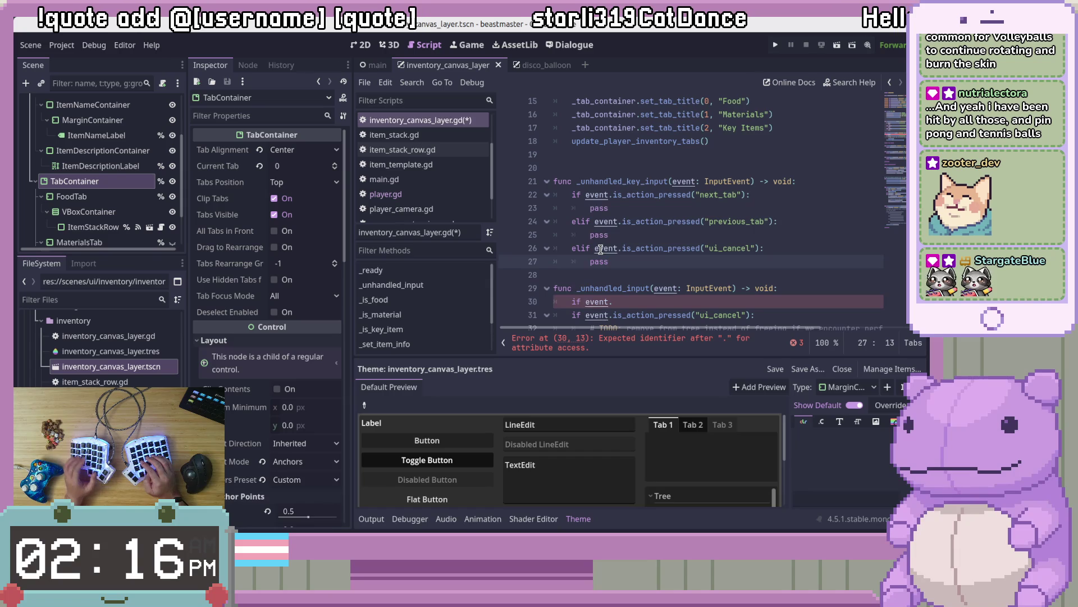
pyautogui.hotkey('ctrl', 's')
pyautogui.scroll(-2, 600, 249)
pyautogui.click(791, 275)
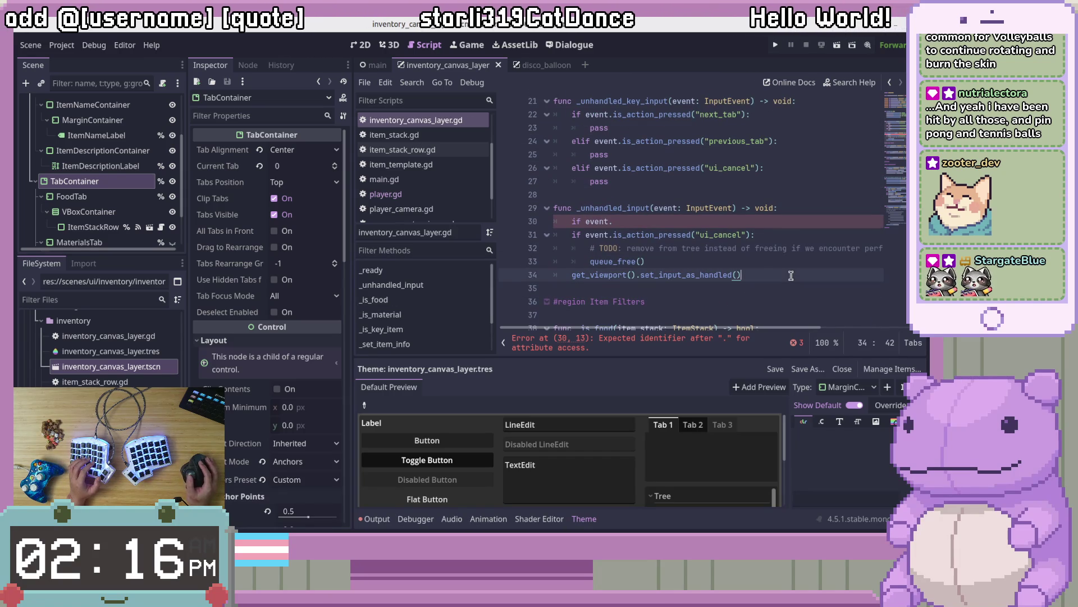
# Step: Move set_input_as_handled into the key handler and make the ui_cancel branch run queue_free()
pyautogui.hotkey('shift', 'Up')
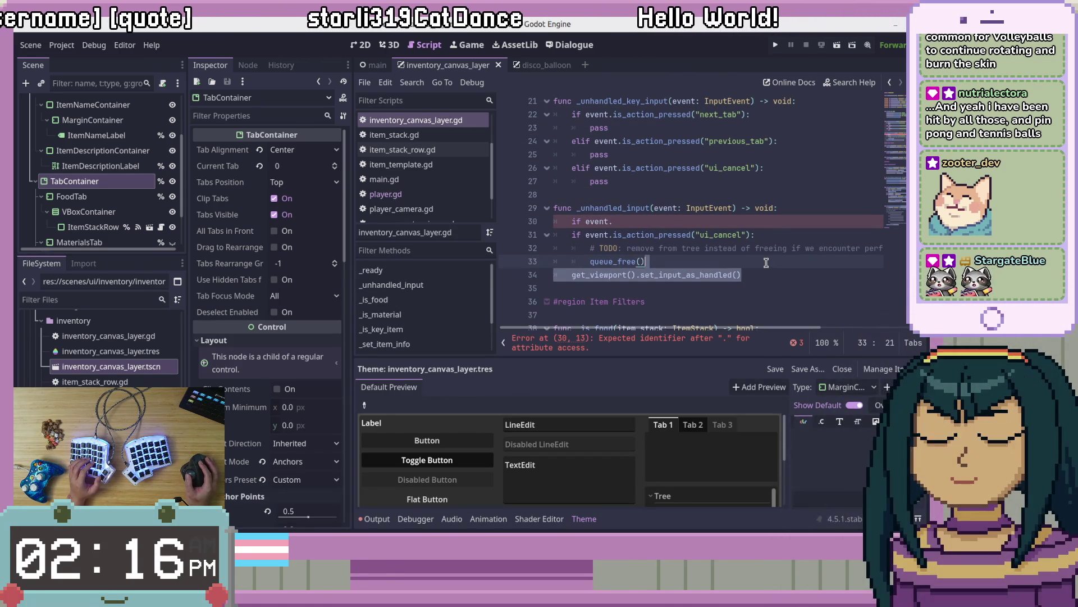
pyautogui.hotkey('alt', 'Up')
pyautogui.hotkey('alt', 'Up')
pyautogui.hotkey('alt', 'Up')
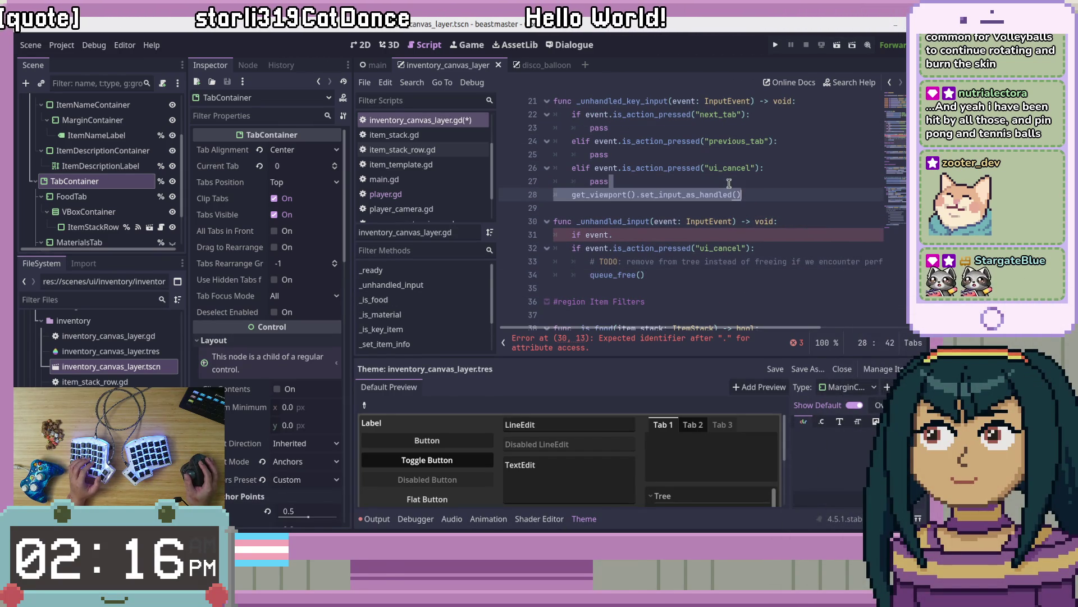
pyautogui.click(729, 183)
pyautogui.moveTo(735, 274)
pyautogui.mouseDown()
pyautogui.moveTo(586, 278)
pyautogui.moveTo(674, 174)
pyautogui.moveTo(608, 181)
pyautogui.mouseUp()
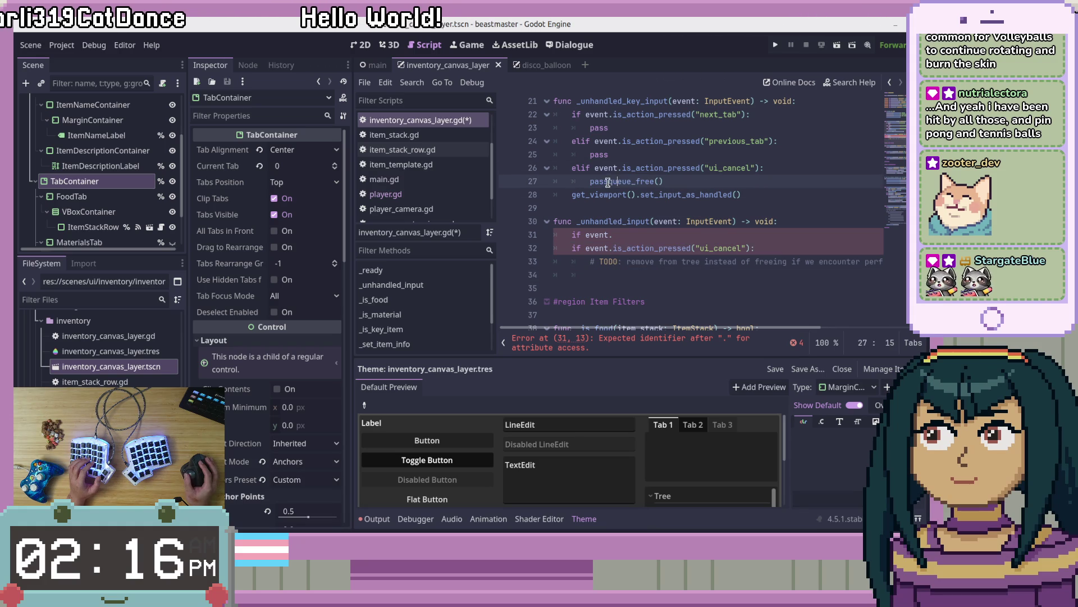
pyautogui.press('BackSpace')
pyautogui.press('BackSpace')
pyautogui.press('BackSpace')
pyautogui.hotkey('ctrl', 's')
# Step: Move the TODO comment about removing from the tree above queue_free() and fix its indentation
pyautogui.click(716, 248)
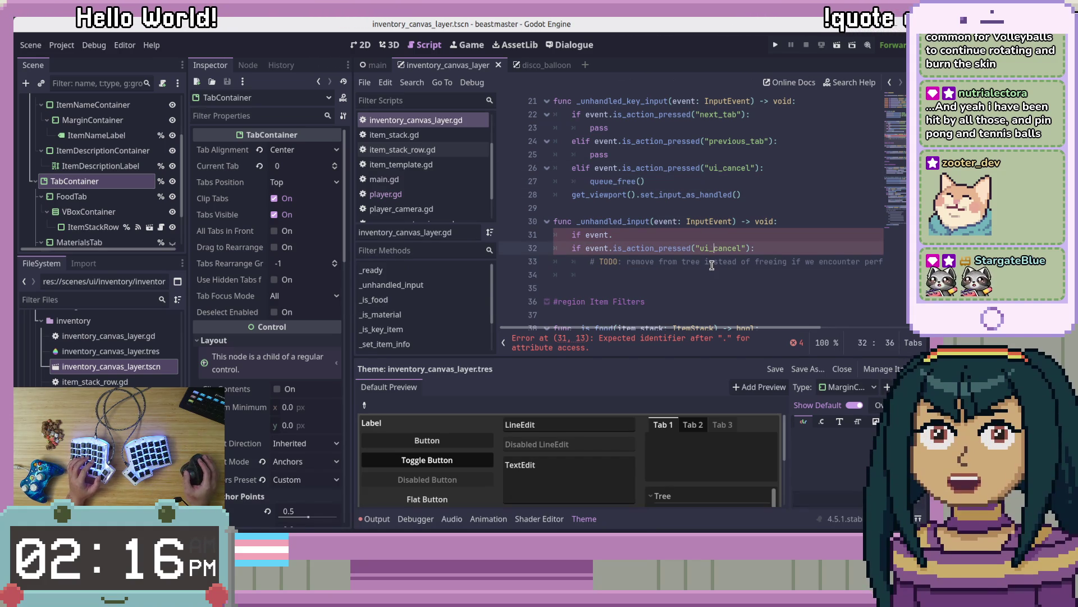
pyautogui.click(714, 263)
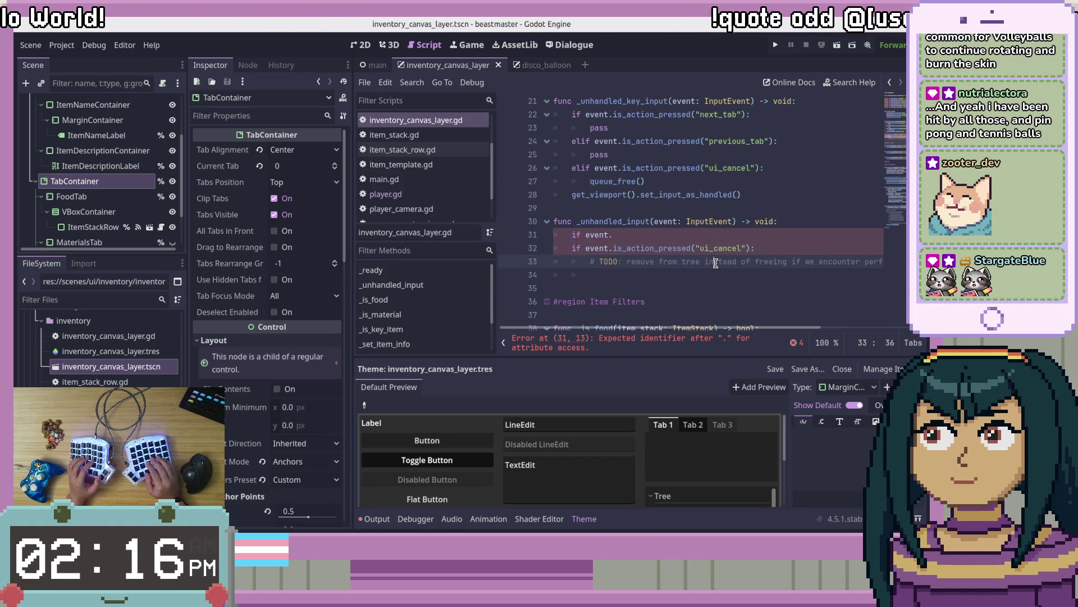
pyautogui.tripleClick(715, 263)
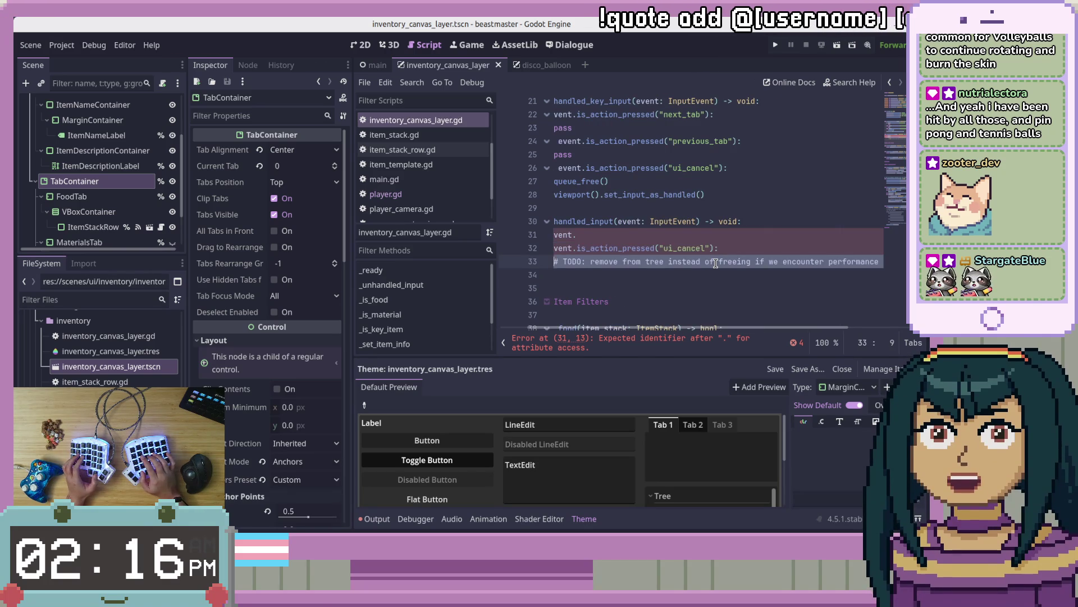
pyautogui.press('BackSpace')
pyautogui.press('Up')
pyautogui.press('Up')
pyautogui.press('Up')
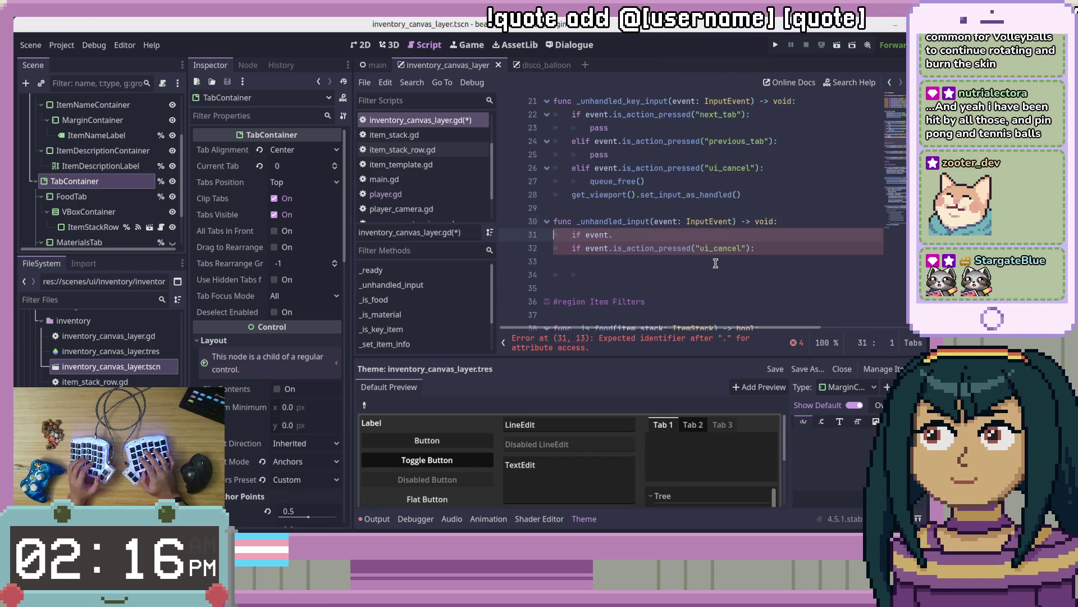
pyautogui.press('Up')
pyautogui.press('Up')
pyautogui.press('End')
pyautogui.press('Return')
pyautogui.hotkey('ctrl', 'v')
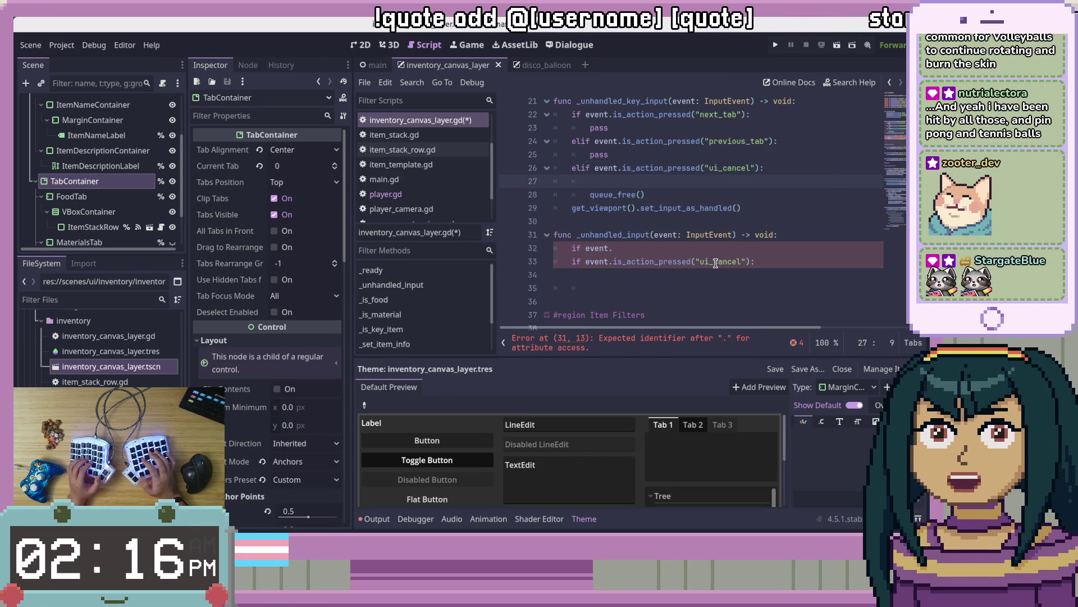
pyautogui.press('Down')
pyautogui.press('Down')
pyautogui.press('Down')
pyautogui.press('Up')
pyautogui.press('Up')
pyautogui.press('Up')
pyautogui.press('Home')
pyautogui.press('BackSpace')
pyautogui.press('BackSpace')
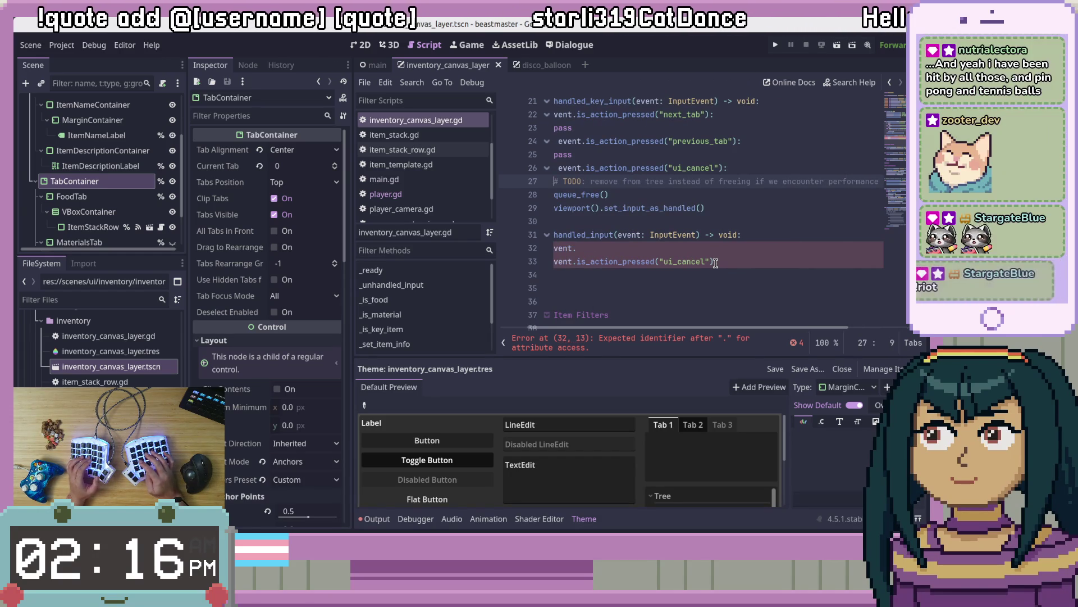
# Step: Delete the old _unhandled_input function and save inventory_canvas_layer.gd
pyautogui.press('Down')
pyautogui.press('Down')
pyautogui.press('Down')
pyautogui.hotkey('shift', 'Down')
pyautogui.hotkey('shift', 'Down')
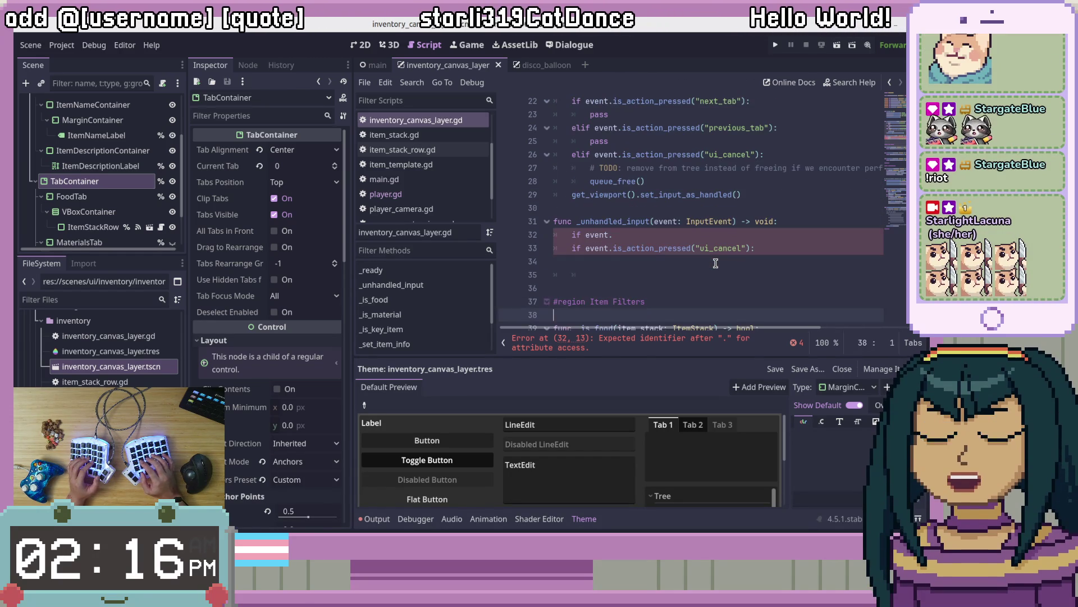
pyautogui.hotkey('shift', 'Up')
pyautogui.hotkey('shift', 'Up')
pyautogui.hotkey('shift', 'Up')
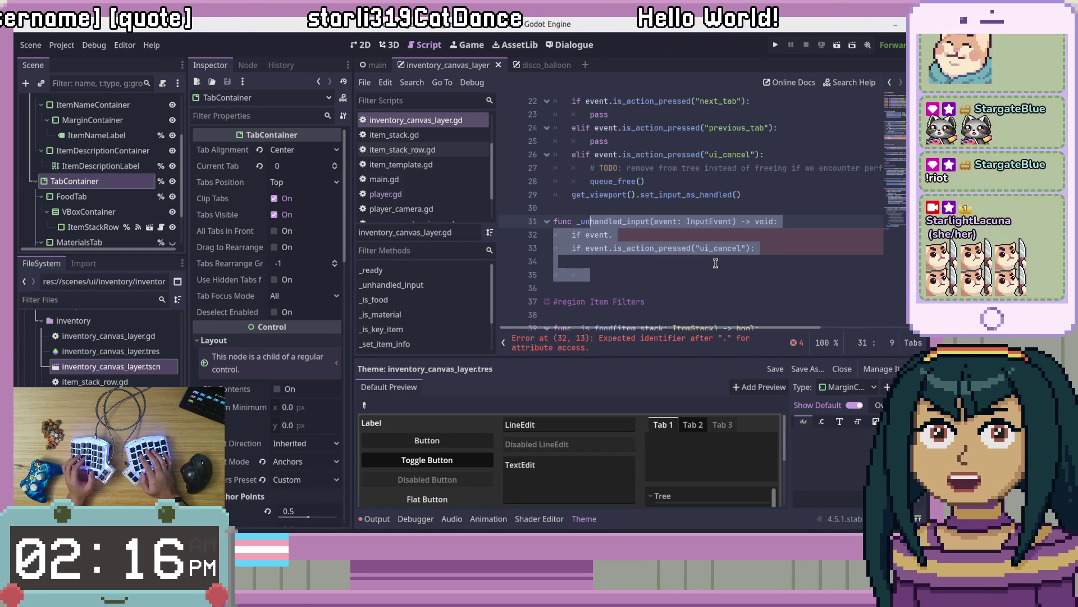
pyautogui.press('Delete')
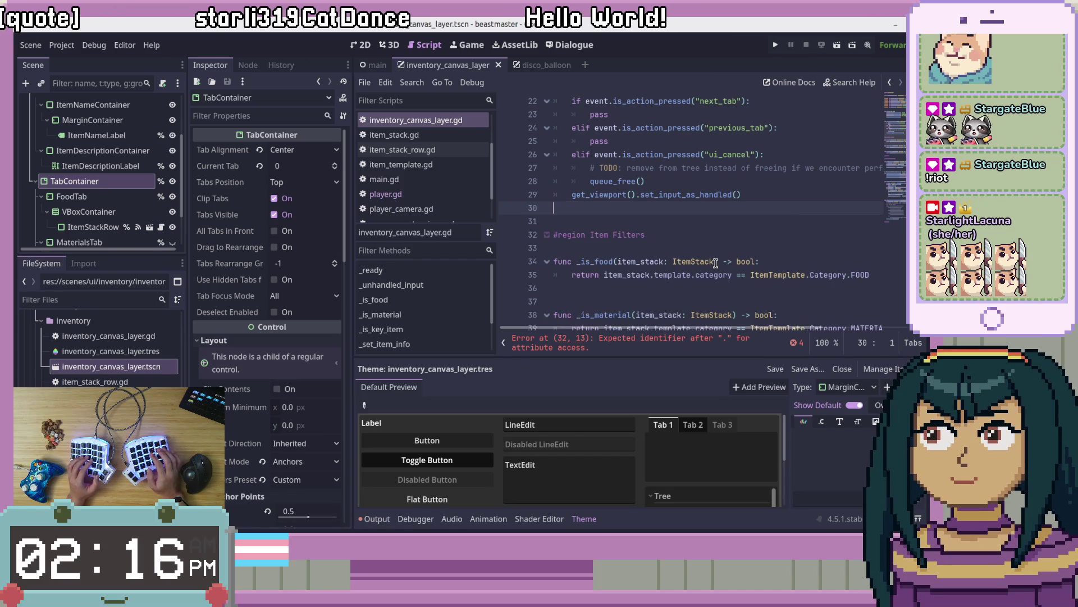
pyautogui.hotkey('ctrl', 's')
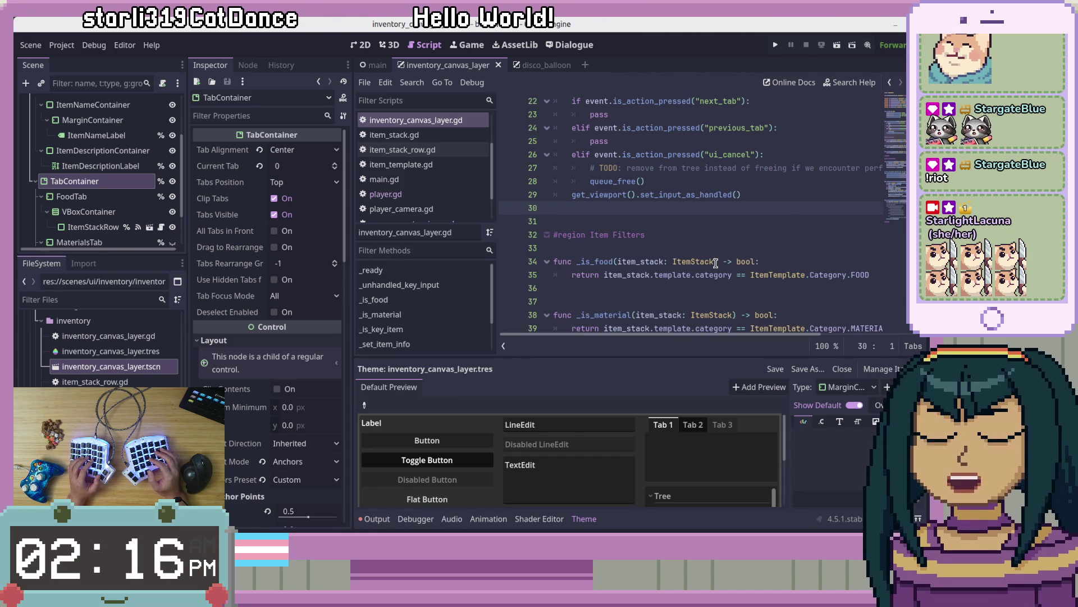
# Step: Look over the ui_cancel and queue_free() code, then switch to the League of Legends wiki browser
pyautogui.scroll(1, 797, 279)
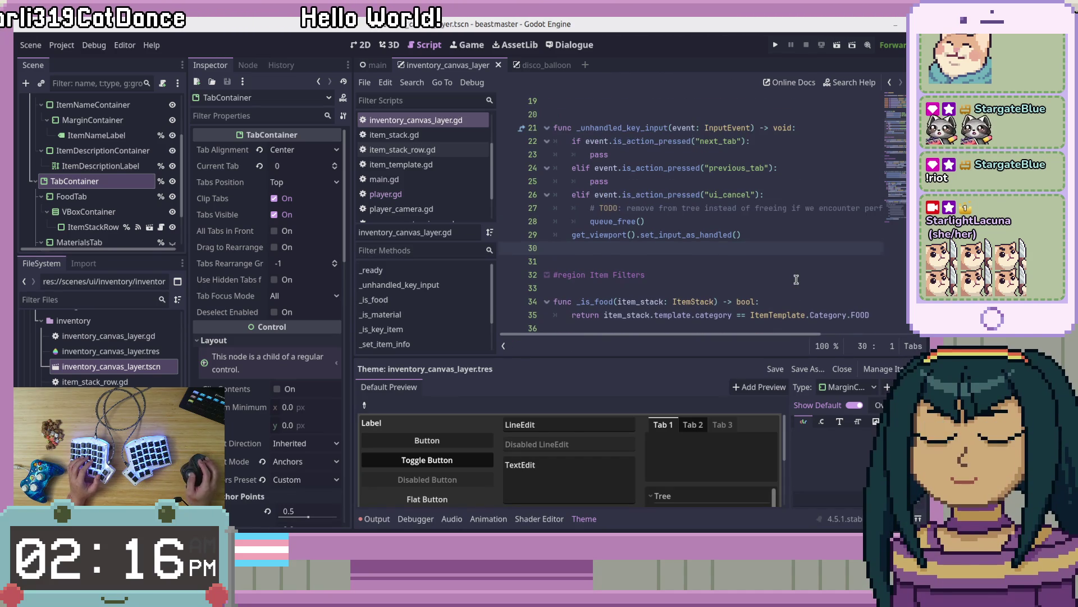
pyautogui.click(796, 279)
pyautogui.scroll(2, 796, 279)
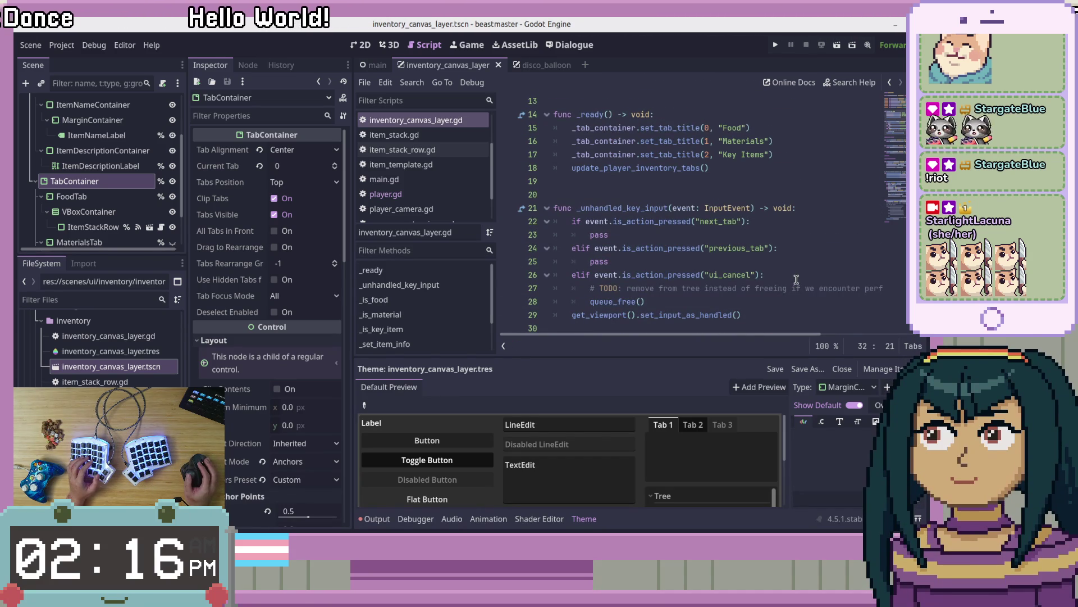
pyautogui.click(796, 279)
pyautogui.scroll(-3, 799, 273)
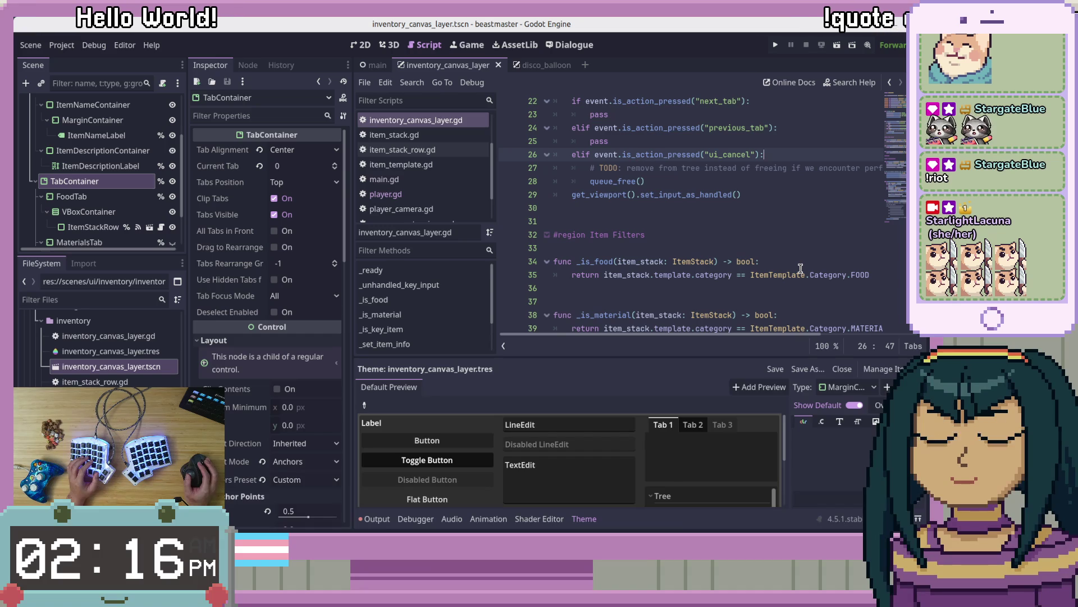
pyautogui.scroll(2, 798, 267)
pyautogui.click(780, 221)
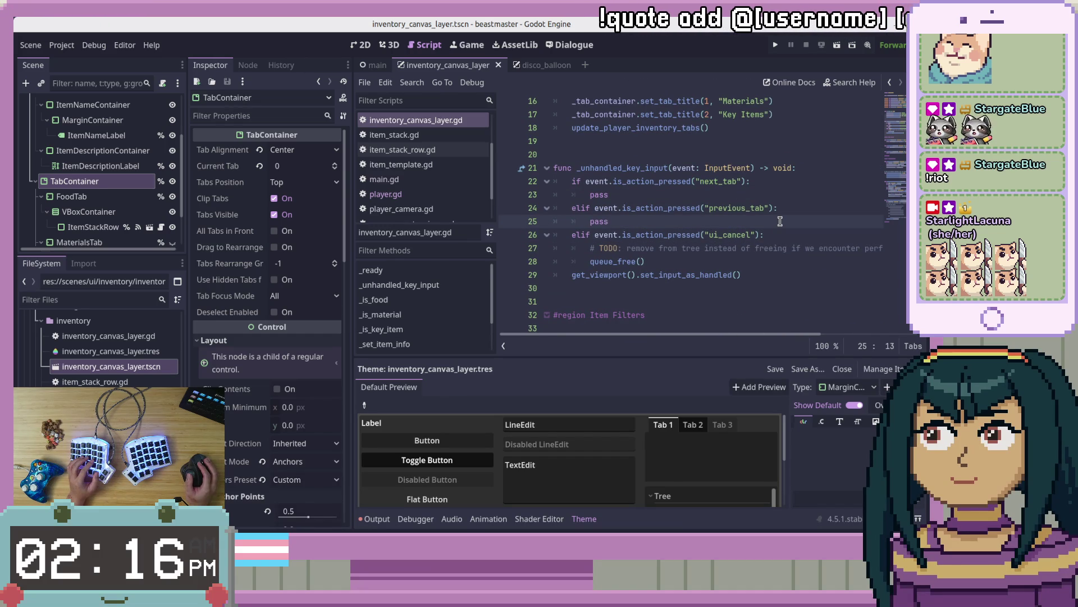
pyautogui.click(778, 261)
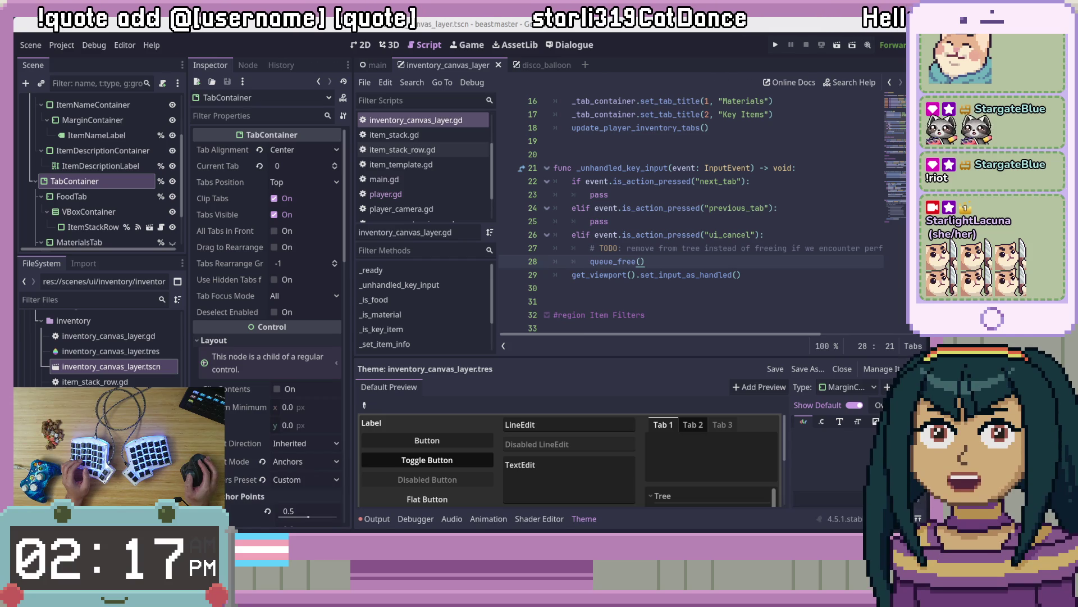
pyautogui.hotkey('alt', 'Tab')
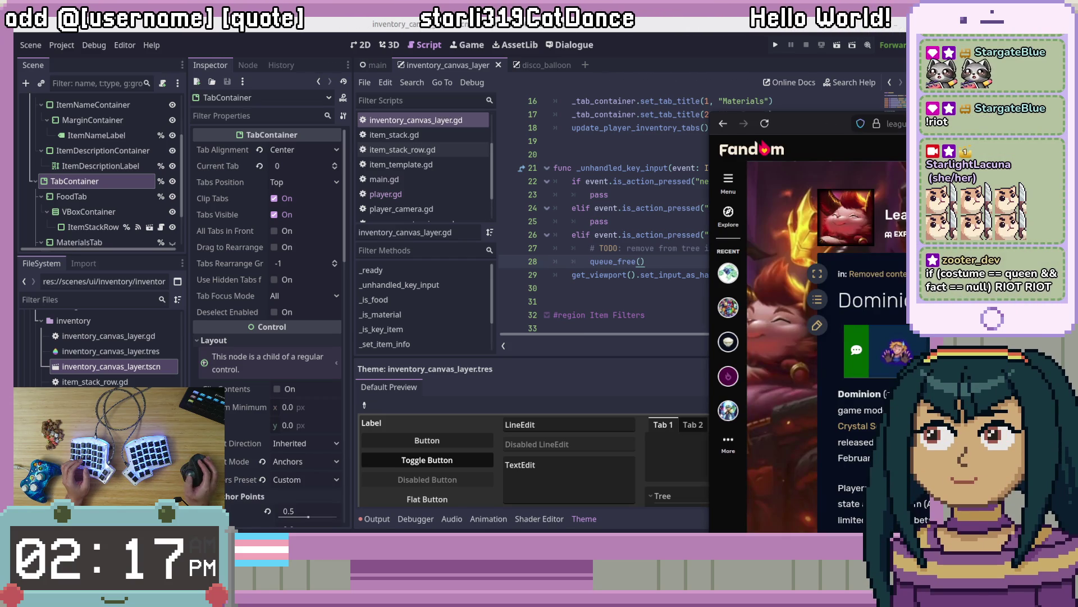
# Step: Enlarge the Firefox window and scroll through the Dominion wiki article
pyautogui.moveTo(1077, 141)
pyautogui.mouseDown()
pyautogui.moveTo(786, 110)
pyautogui.moveTo(666, 81)
pyautogui.mouseUp()
pyautogui.scroll(-4, 669, 373)
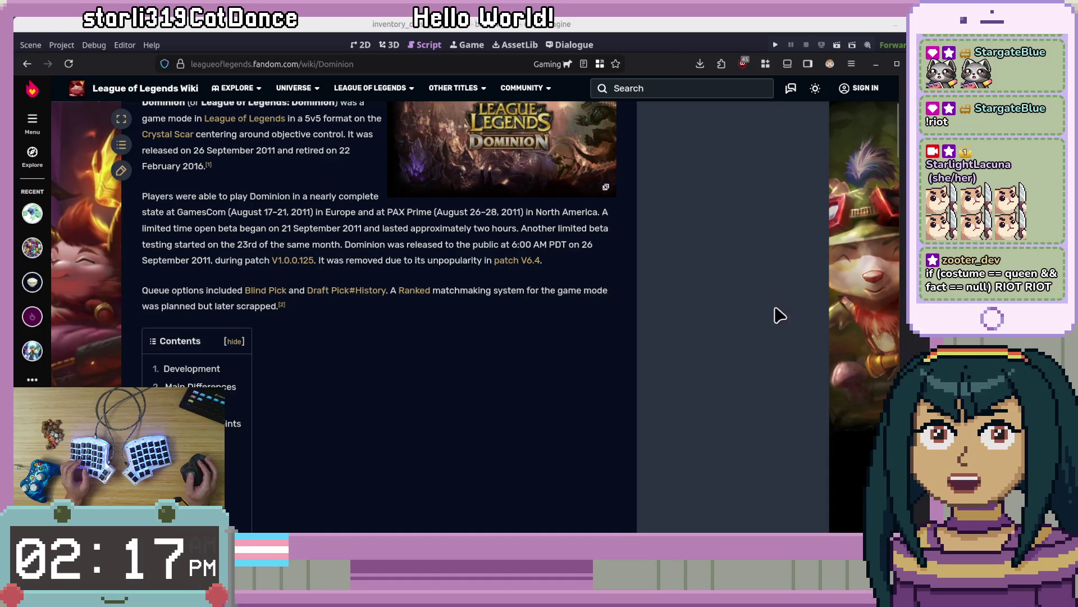
pyautogui.scroll(4, 674, 356)
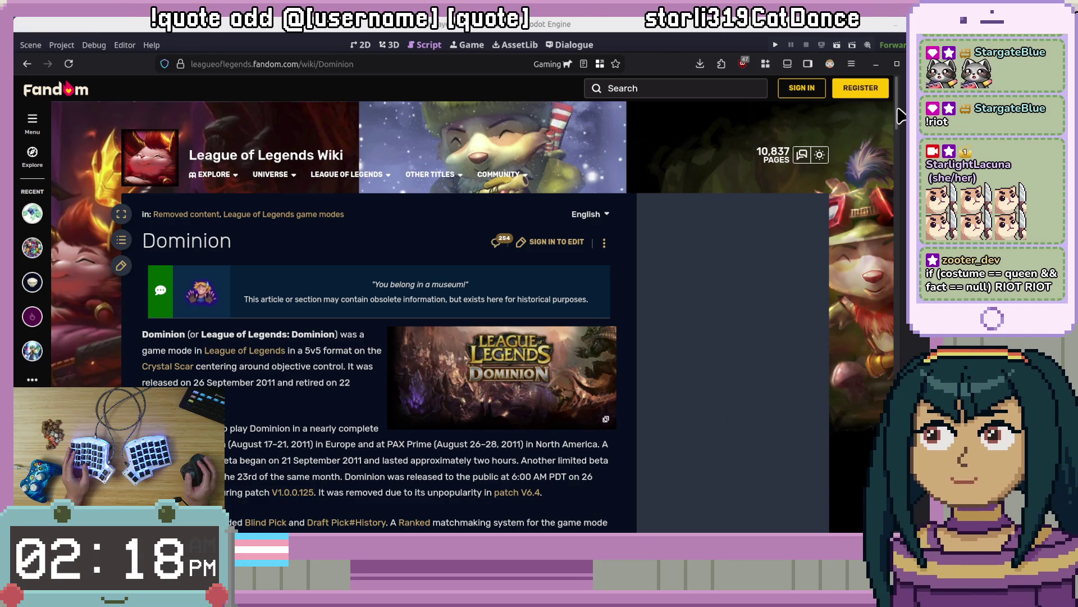
pyautogui.scroll(-2, 900, 115)
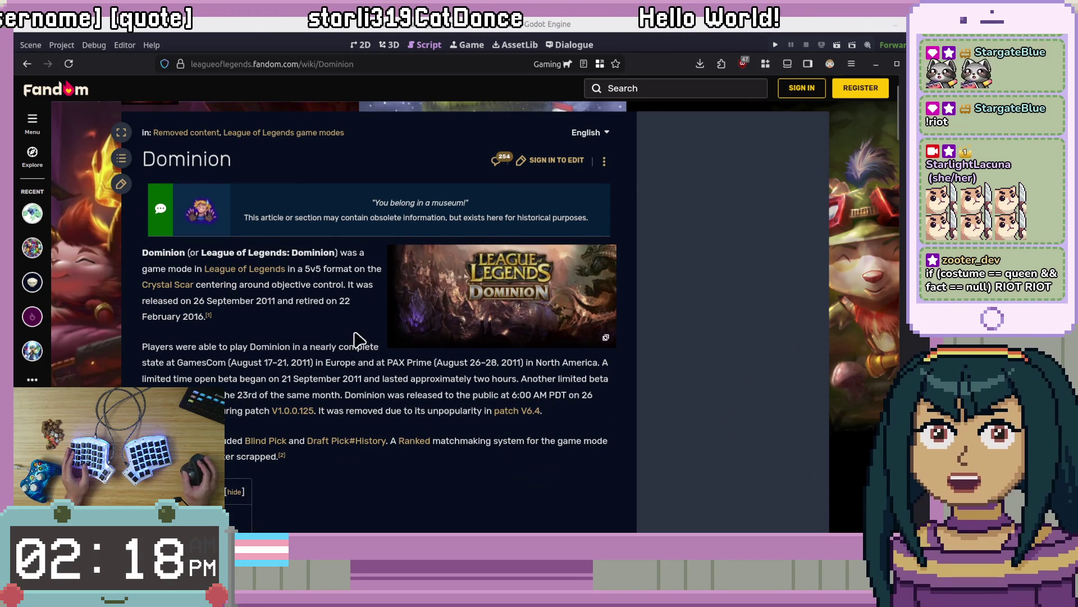
pyautogui.scroll(-1, 347, 321)
pyautogui.scroll(-10, 346, 320)
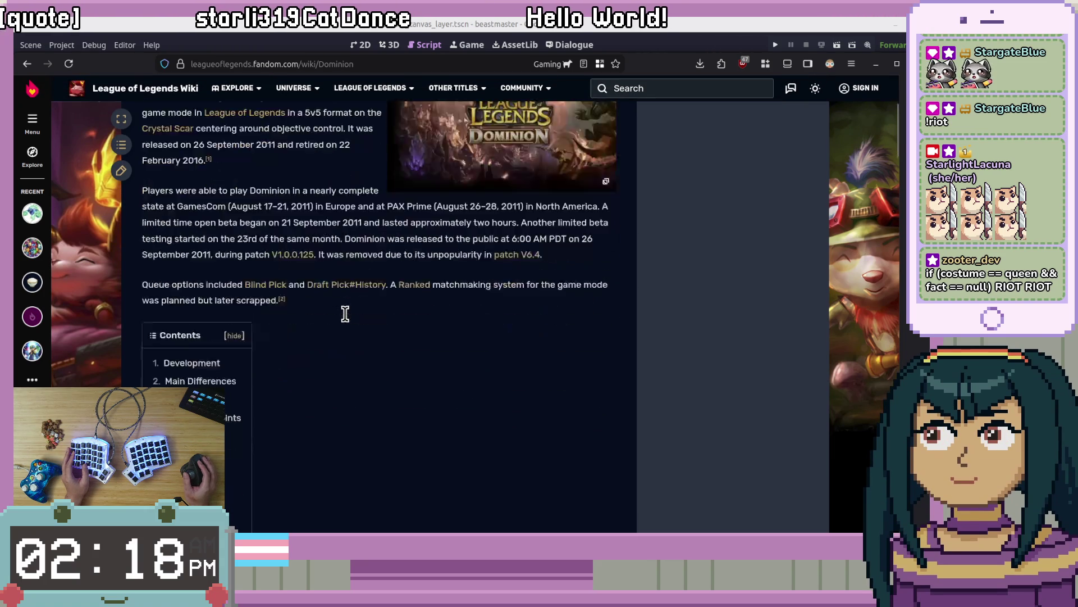
pyautogui.scroll(-6, 346, 317)
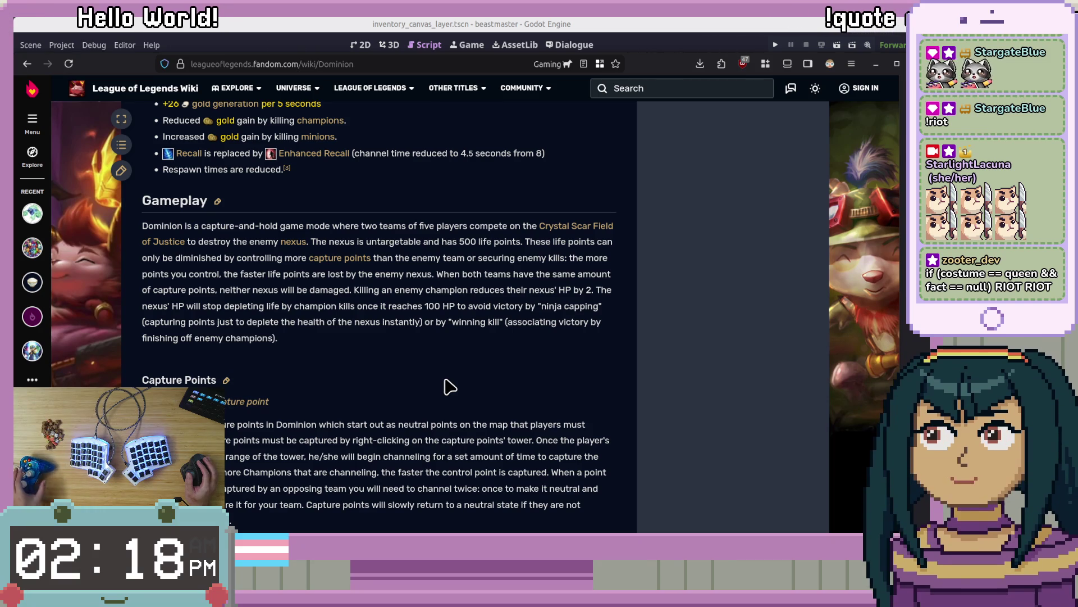
pyautogui.scroll(-15, 450, 386)
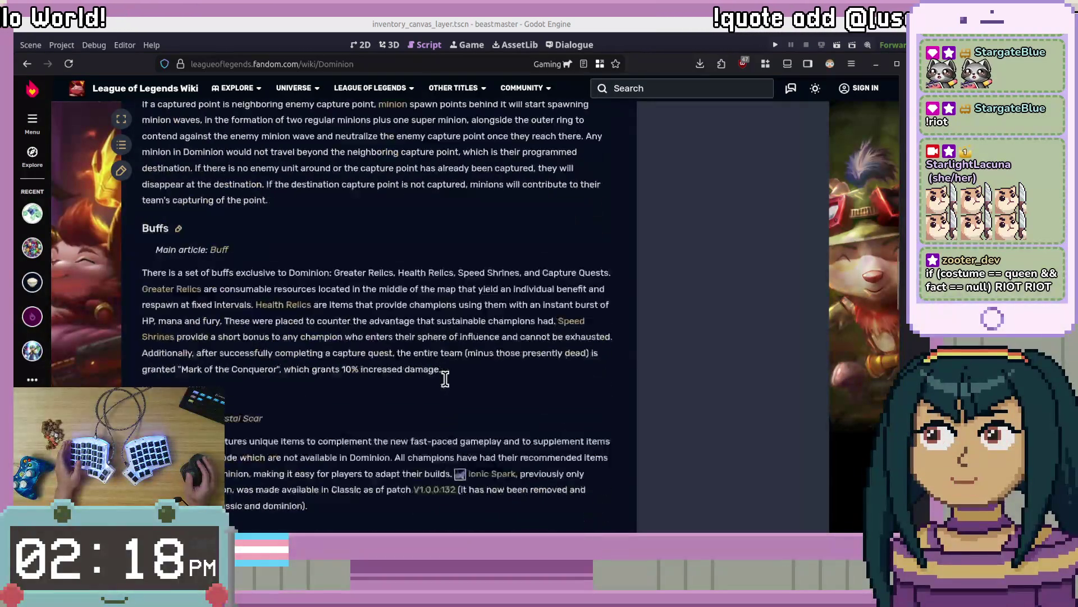
pyautogui.scroll(-5, 446, 382)
pyautogui.scroll(15, 450, 386)
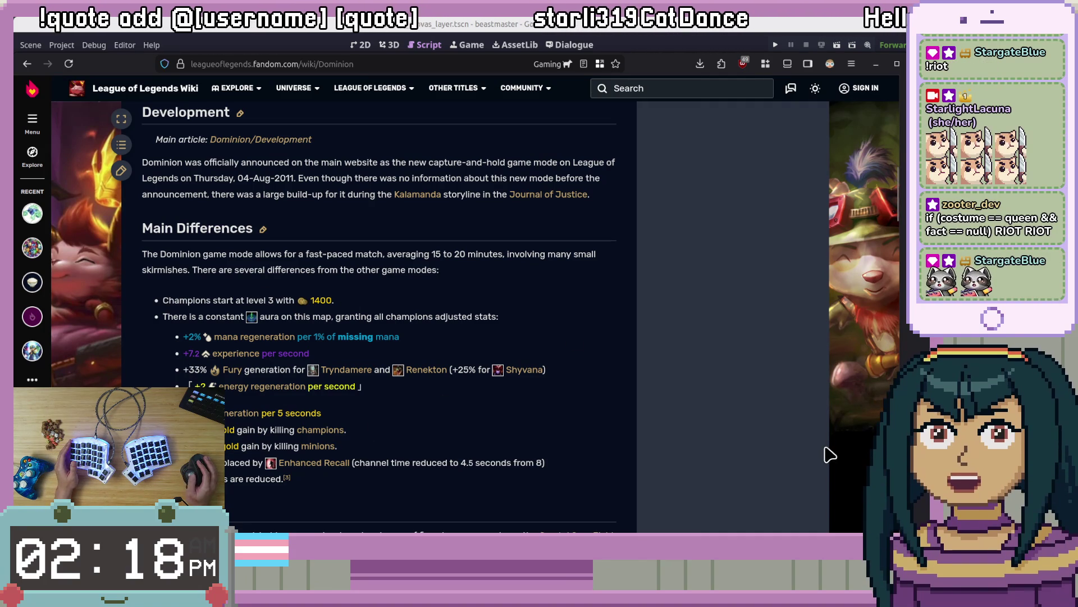
pyautogui.scroll(-6, 893, 226)
pyautogui.moveTo(893, 226)
pyautogui.mouseDown()
pyautogui.moveTo(895, 337)
pyautogui.moveTo(882, 386)
pyautogui.mouseUp()
# Step: Finish reviewing the Dominion article, then switch back to the Godot editor
pyautogui.scroll(-5, 881, 387)
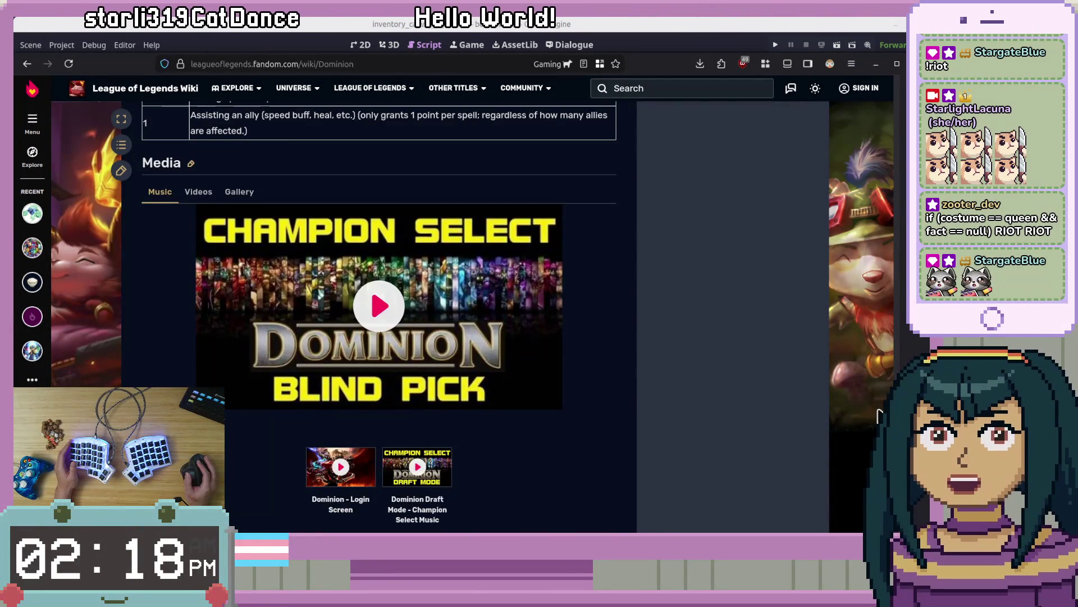
pyautogui.scroll(-5, 880, 416)
pyautogui.scroll(-6, 771, 432)
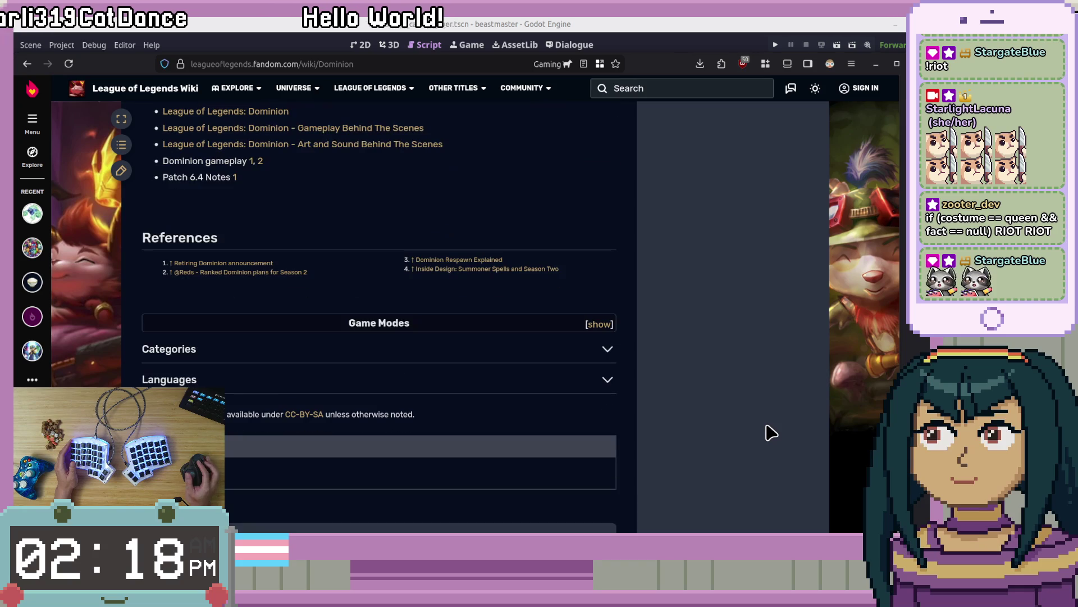
pyautogui.scroll(4, 771, 432)
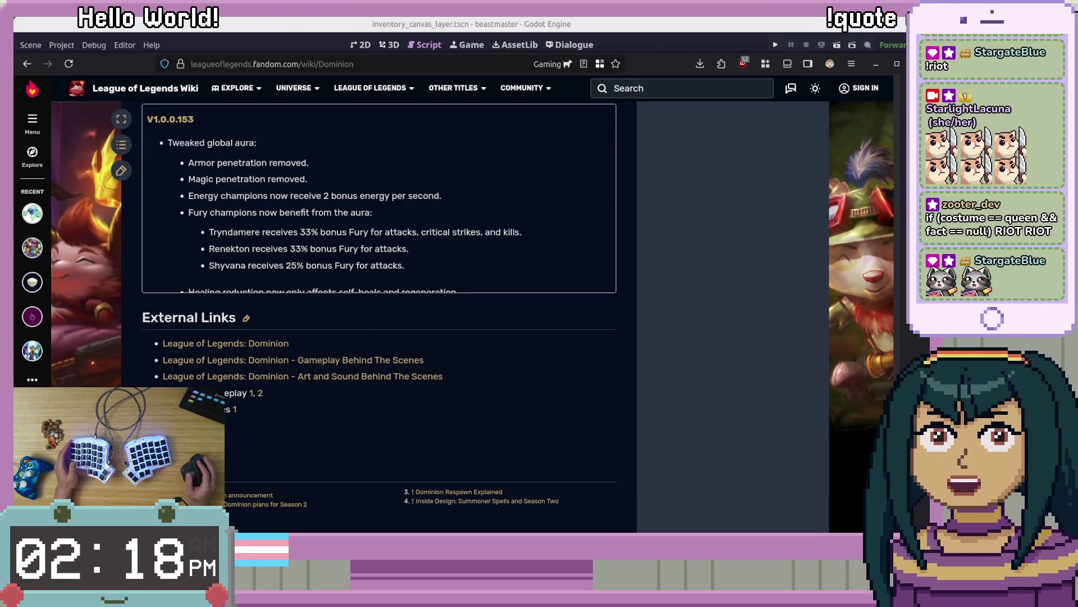
pyautogui.scroll(-4, 286, 437)
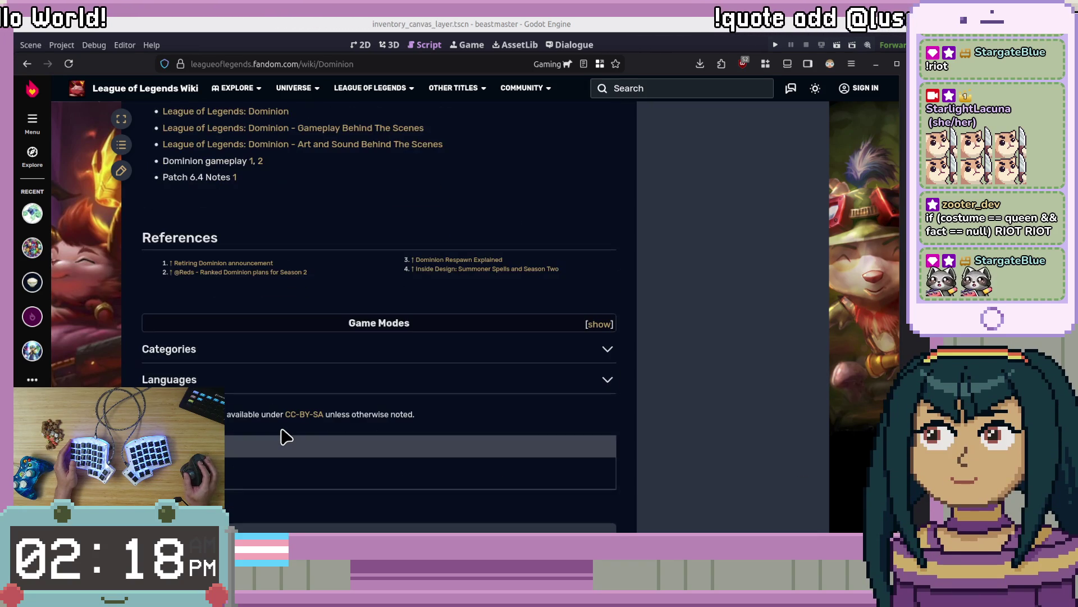
pyautogui.scroll(7, 285, 437)
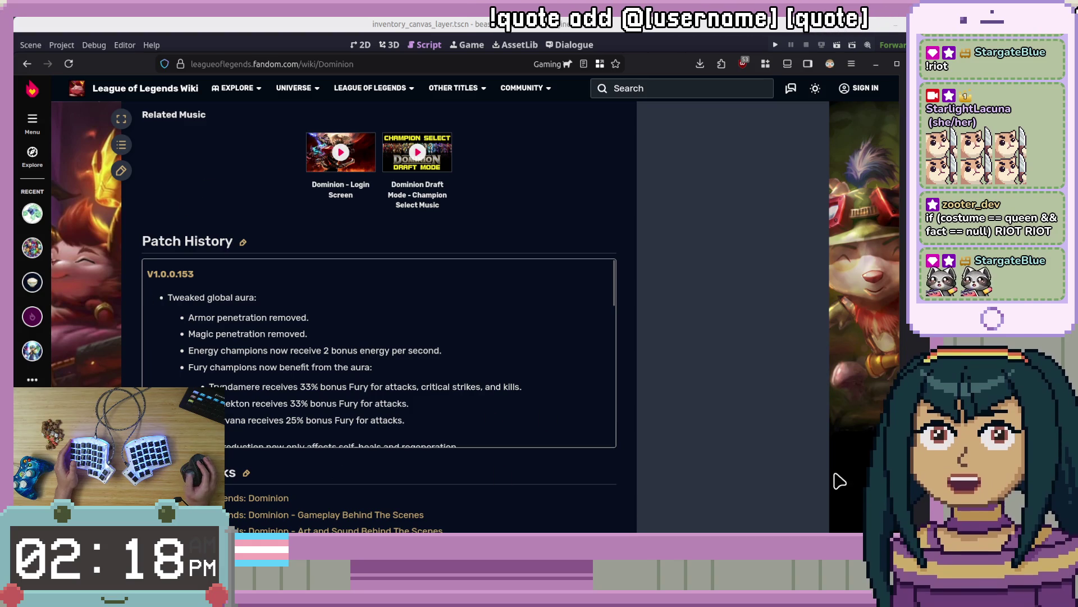
pyautogui.scroll(7, 311, 515)
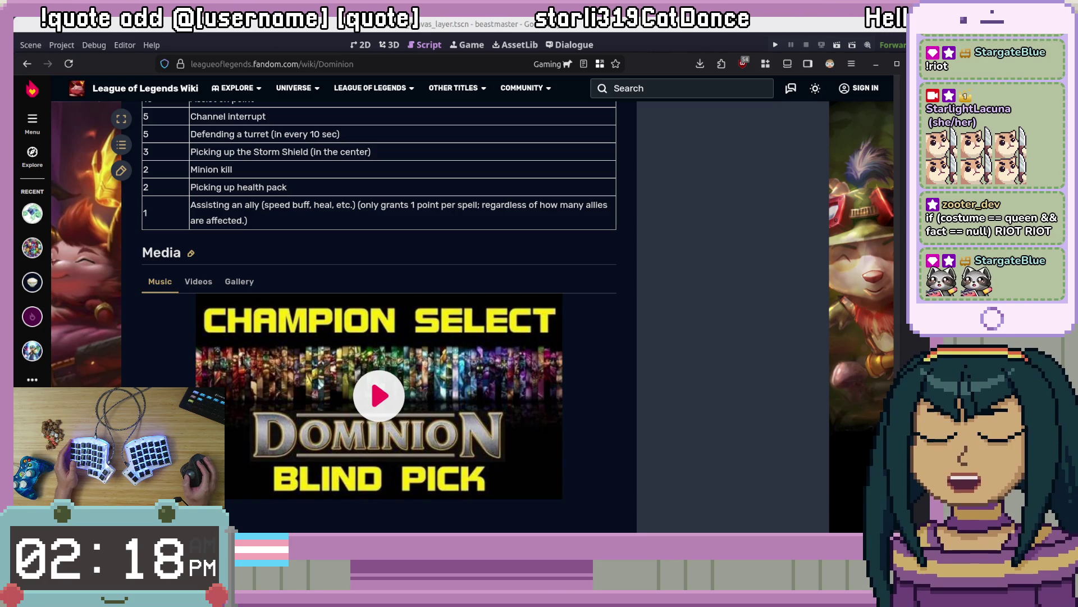
pyautogui.scroll(2, 379, 314)
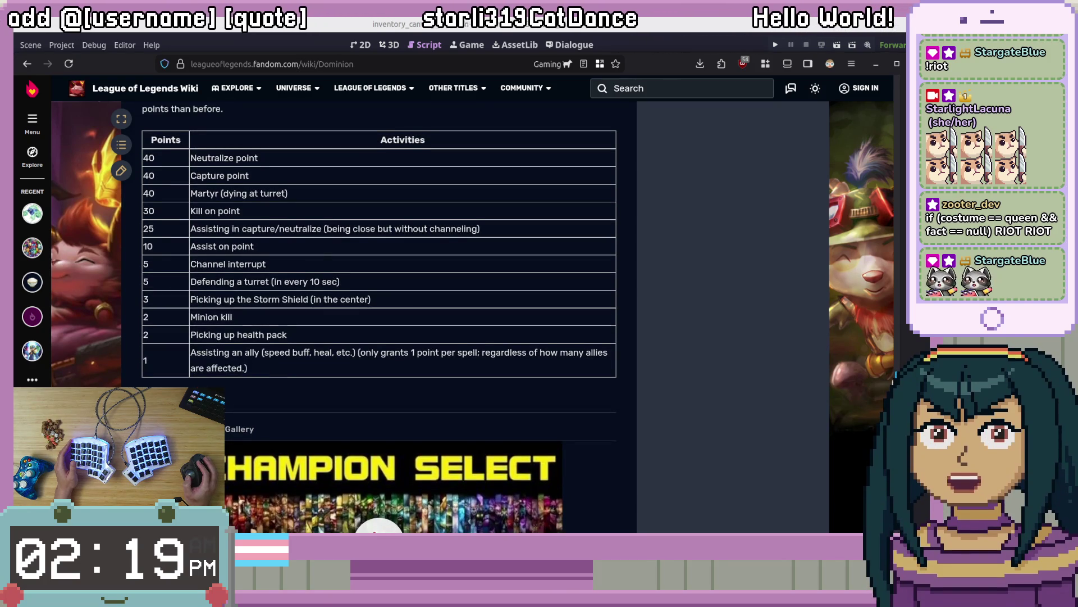
pyautogui.scroll(3, 895, 368)
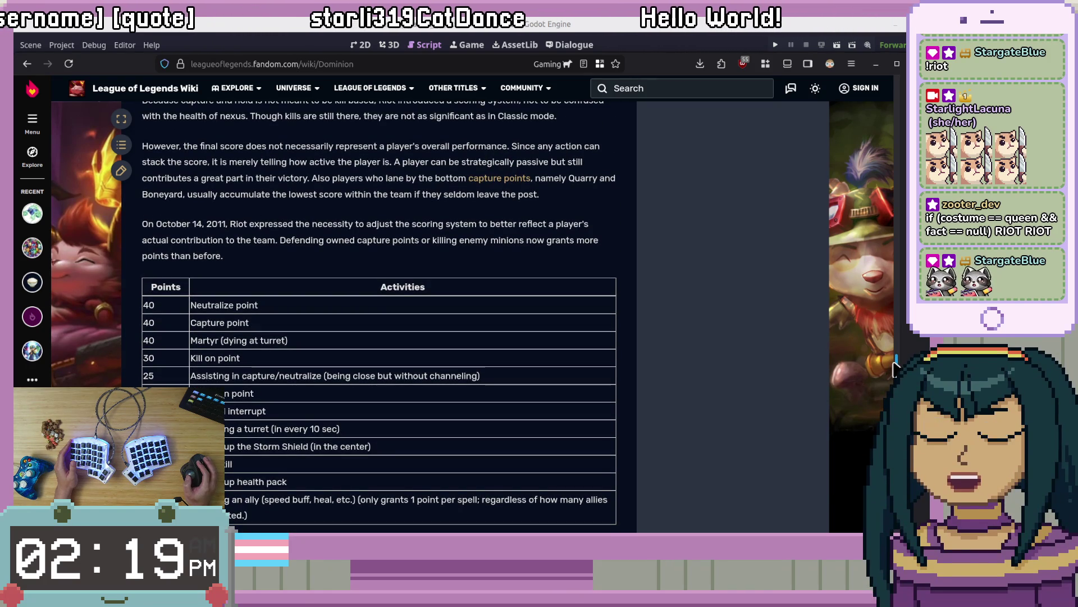
pyautogui.moveTo(895, 368); pyautogui.dragTo(897, 326)
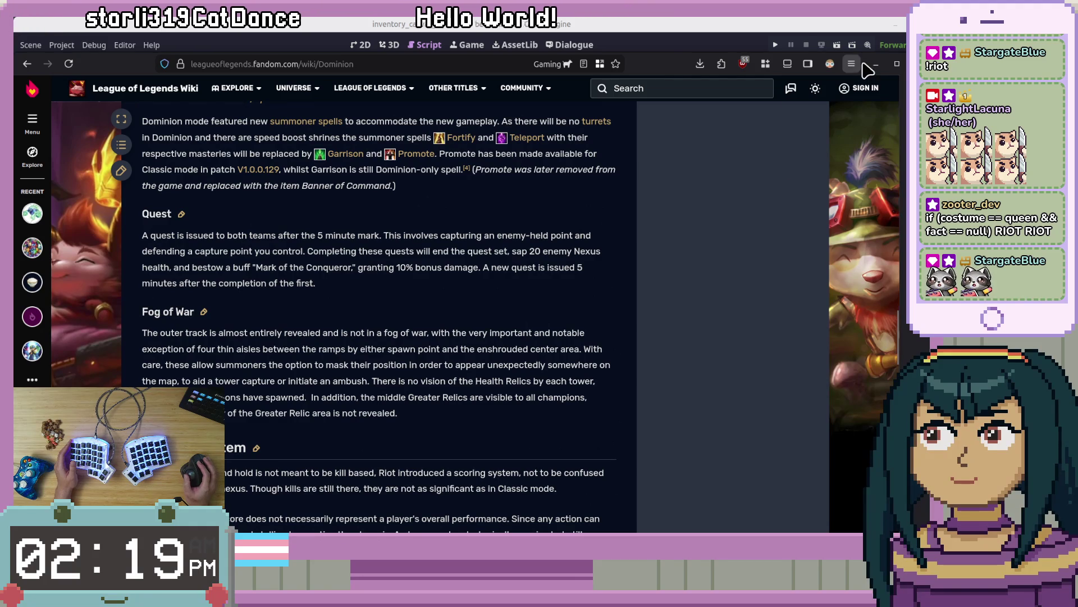
pyautogui.hotkey('alt', 'Tab')
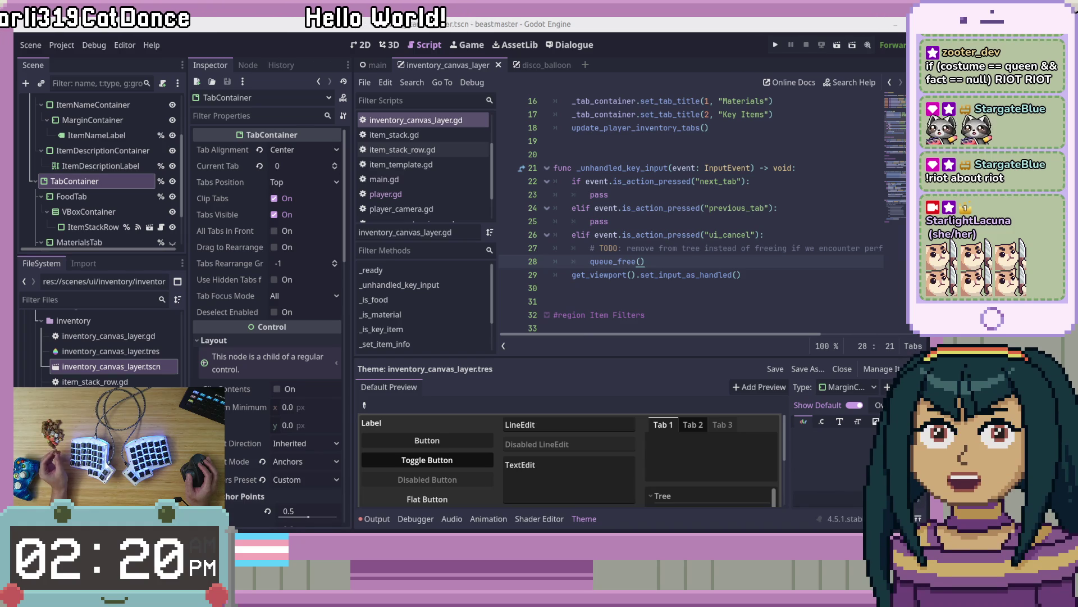
pyautogui.click(762, 181)
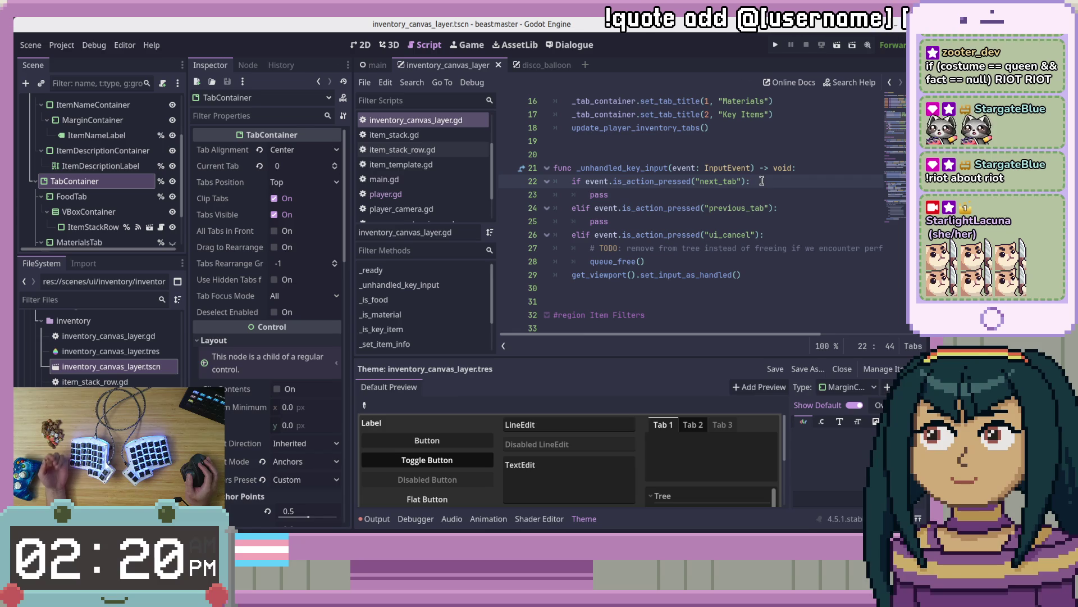
pyautogui.click(677, 291)
pyautogui.scroll(-4, 677, 294)
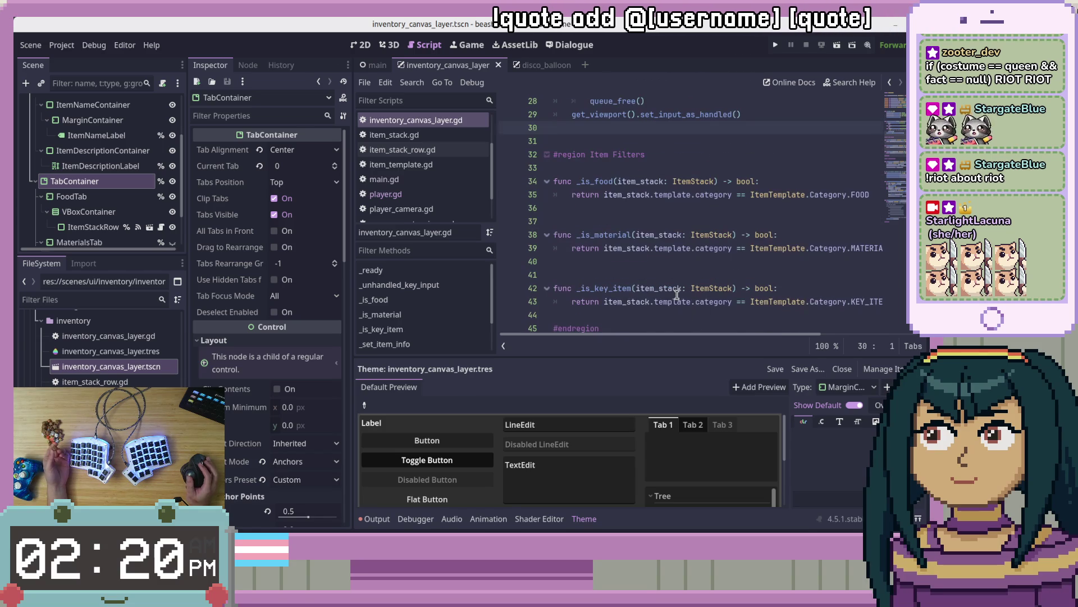
pyautogui.scroll(-9, 677, 295)
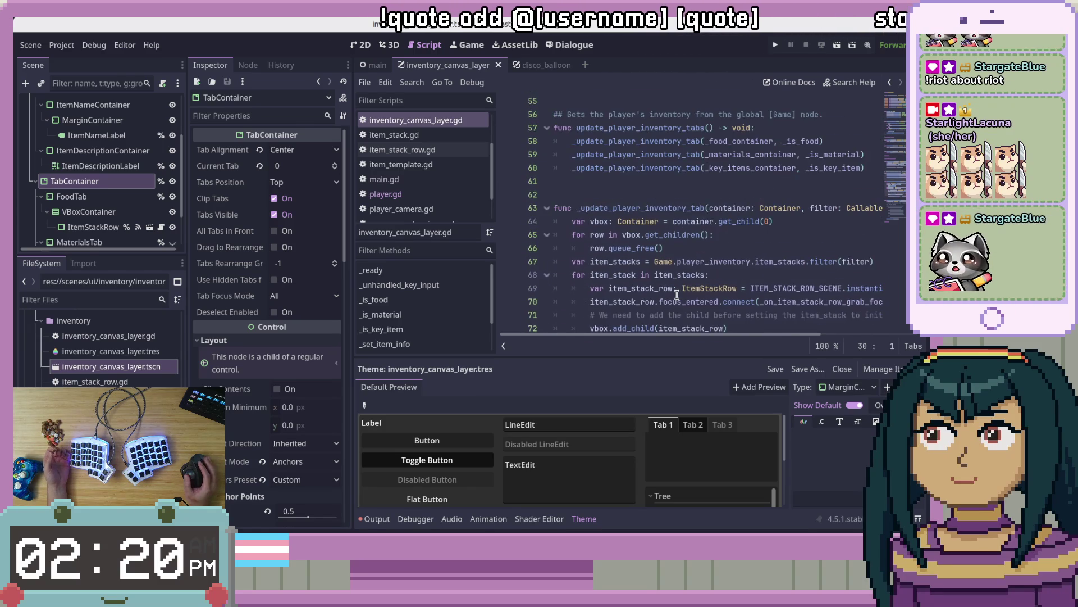
pyautogui.scroll(-4, 677, 294)
pyautogui.scroll(-2, 874, 197)
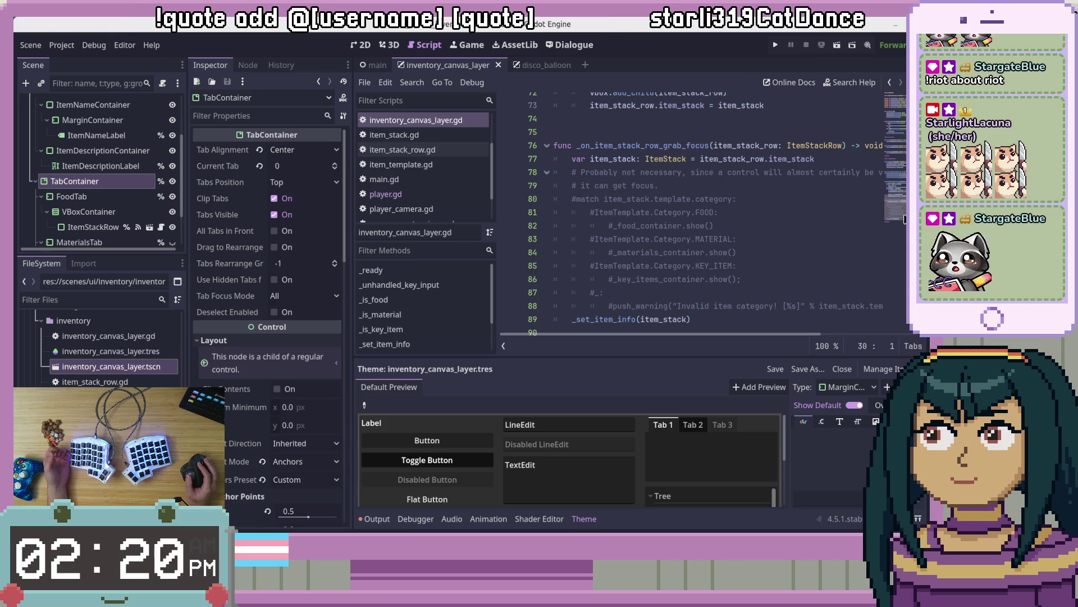
pyautogui.scroll(10, 893, 219)
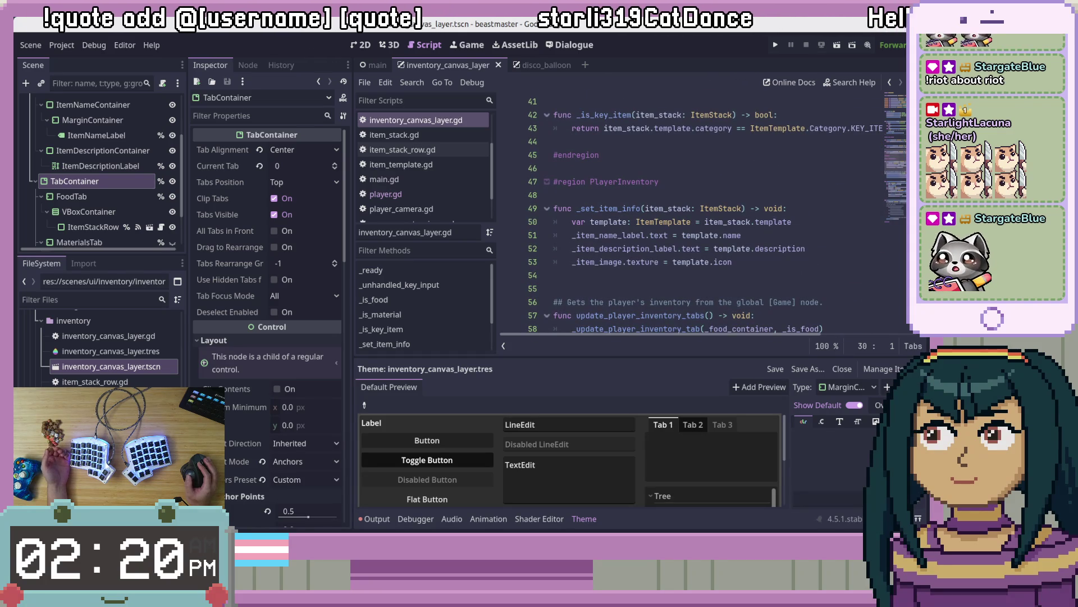
pyautogui.click(814, 235)
pyautogui.click(99, 198)
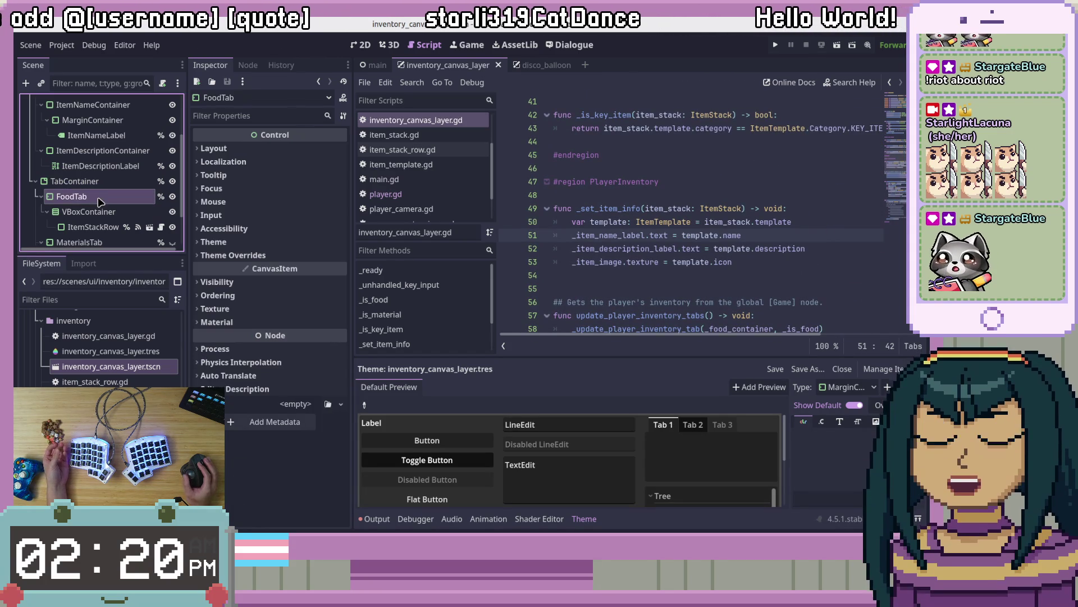
# Step: Select TabContainer and browse its signals in the Node dock
pyautogui.click(104, 181)
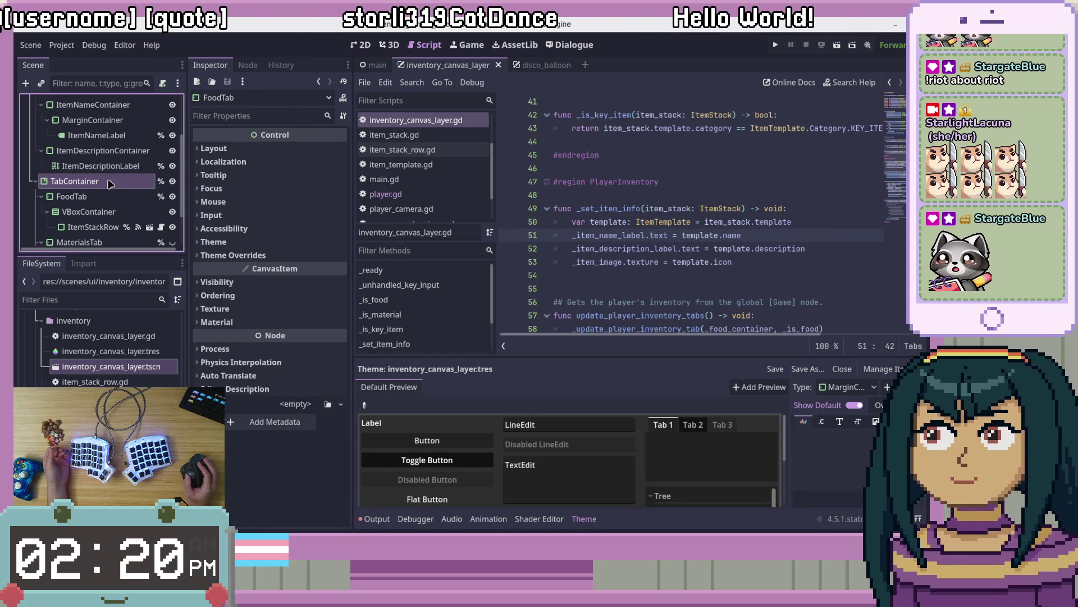
pyautogui.click(248, 65)
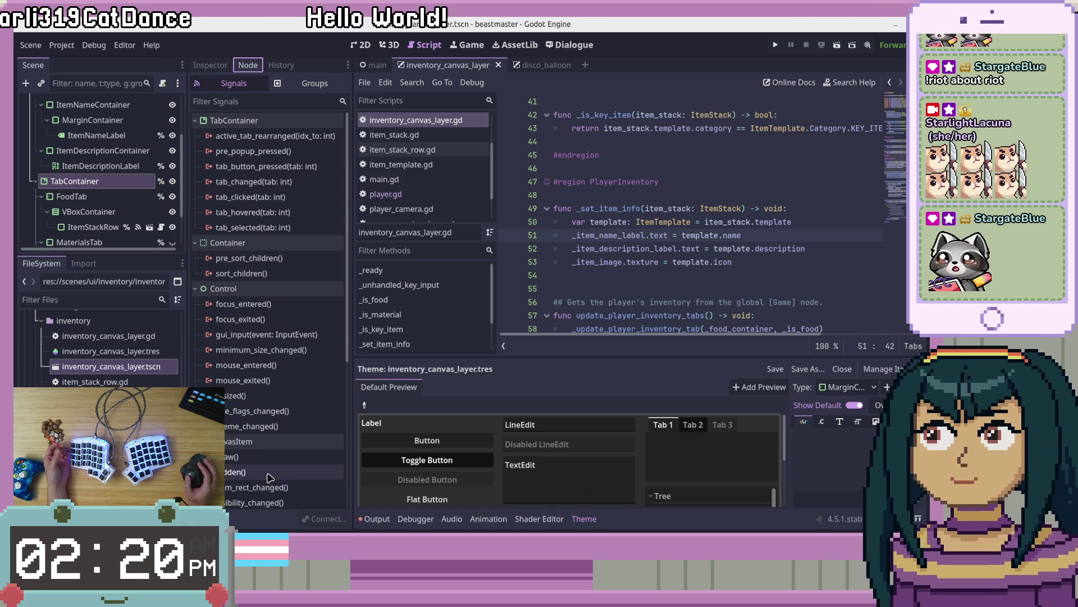
pyautogui.scroll(-4, 268, 478)
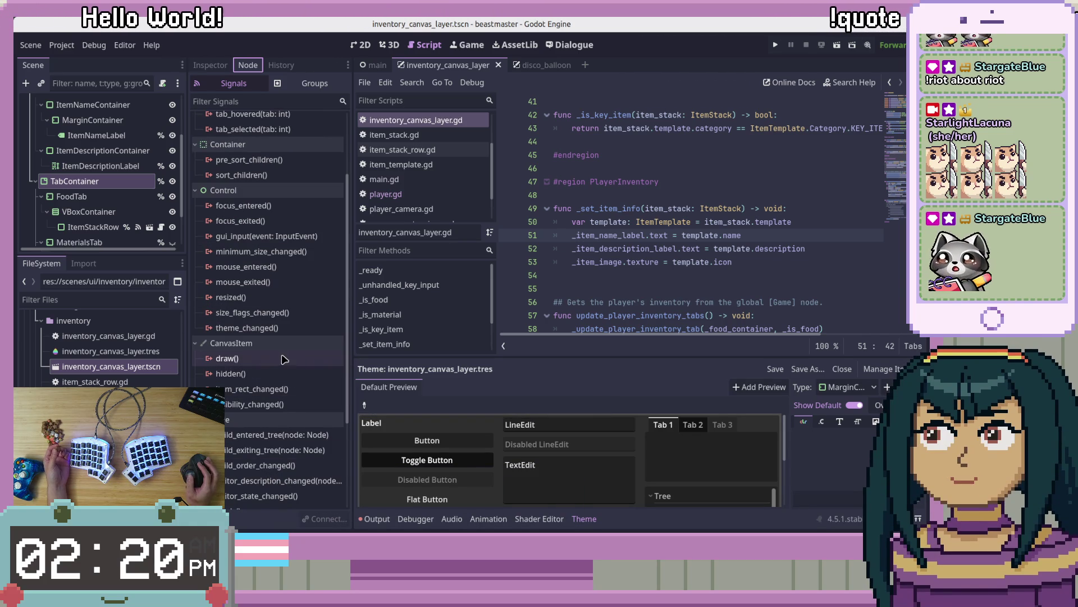
pyautogui.moveTo(282, 359)
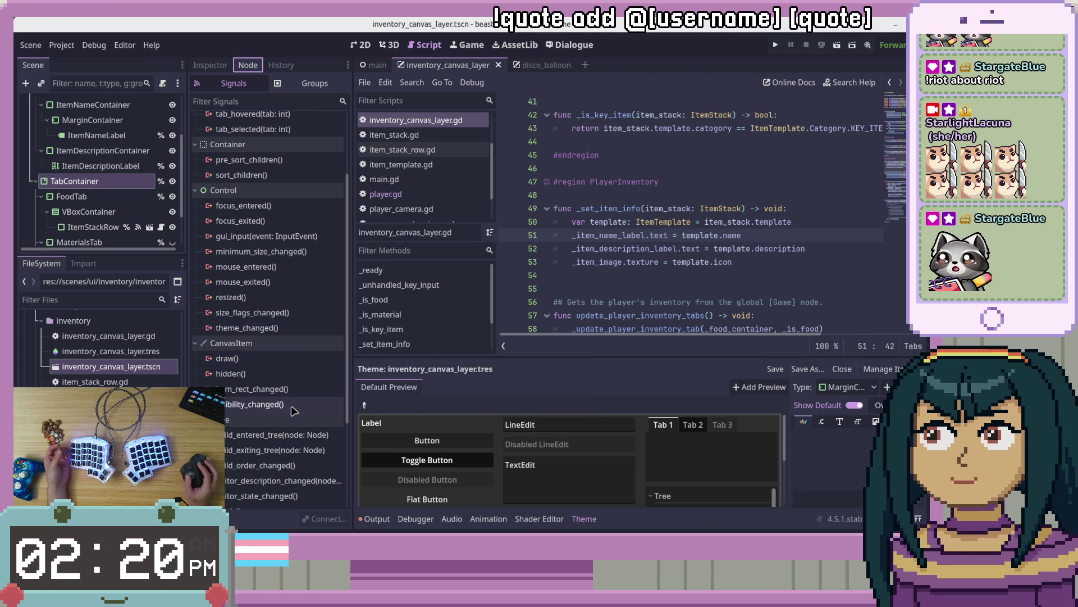
pyautogui.moveTo(292, 410)
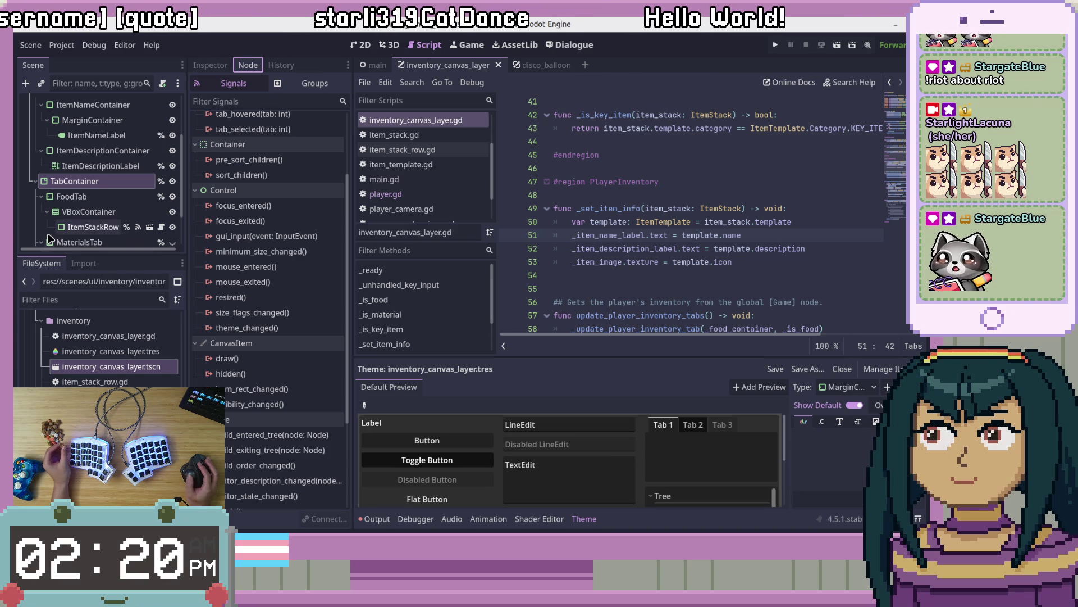
# Step: Compare FoodTab's signal list, reselect TabContainer, and switch to the 2D view
pyautogui.click(47, 198)
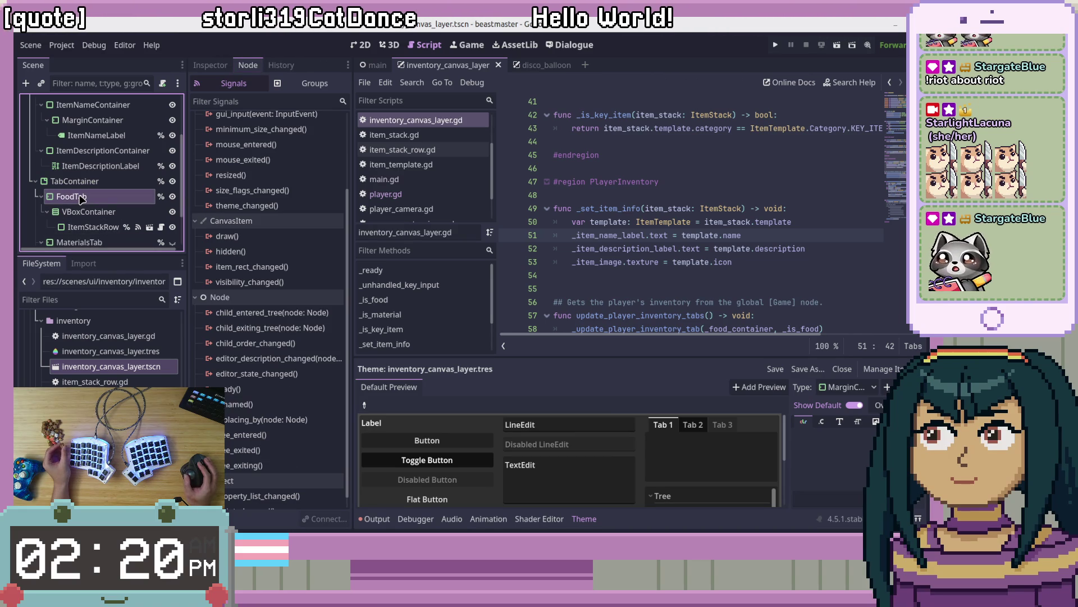
pyautogui.scroll(-1, 251, 304)
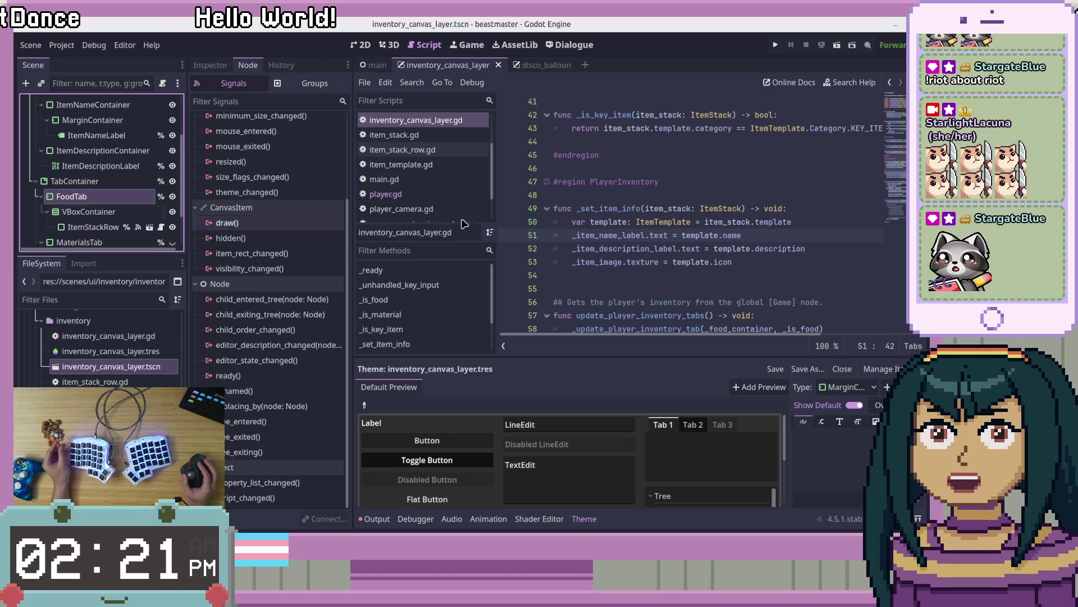
pyautogui.click(76, 181)
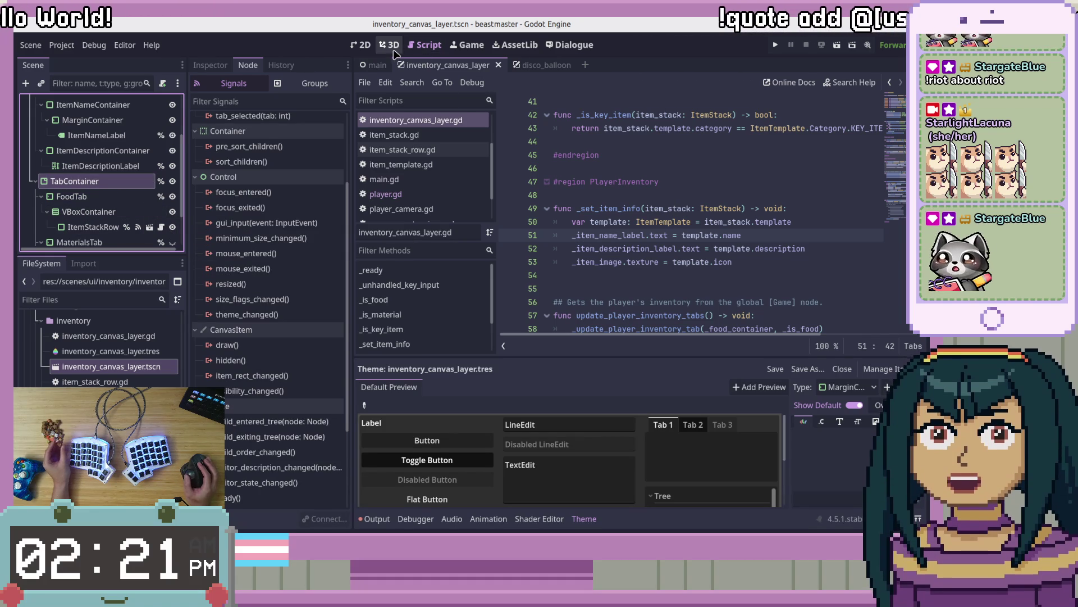
pyautogui.click(361, 44)
# Step: Collapse the FoodTab and KeyItemsTab children in the scene tree
pyautogui.scroll(4, 709, 147)
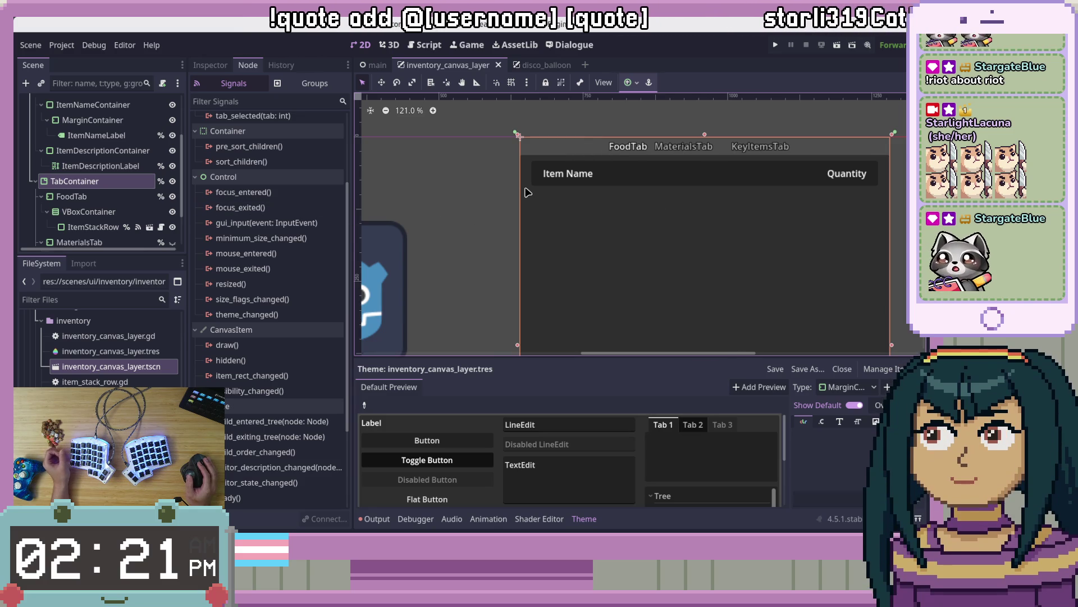
pyautogui.rightClick(110, 198)
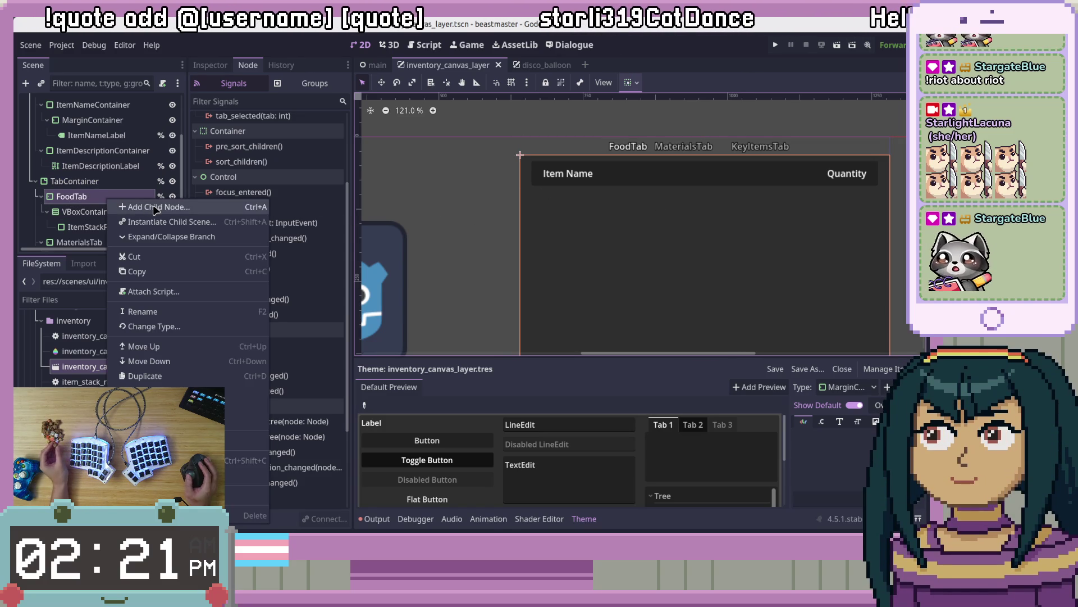
pyautogui.click(81, 208)
pyautogui.doubleClick(83, 201)
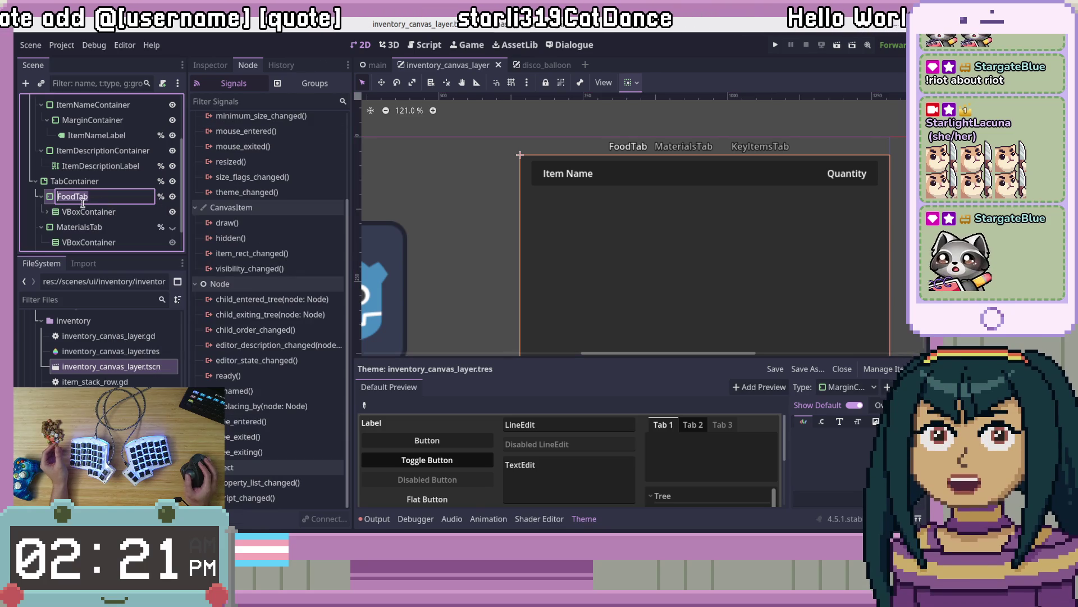
pyautogui.press('Return')
pyautogui.press('Left')
pyautogui.click(42, 225)
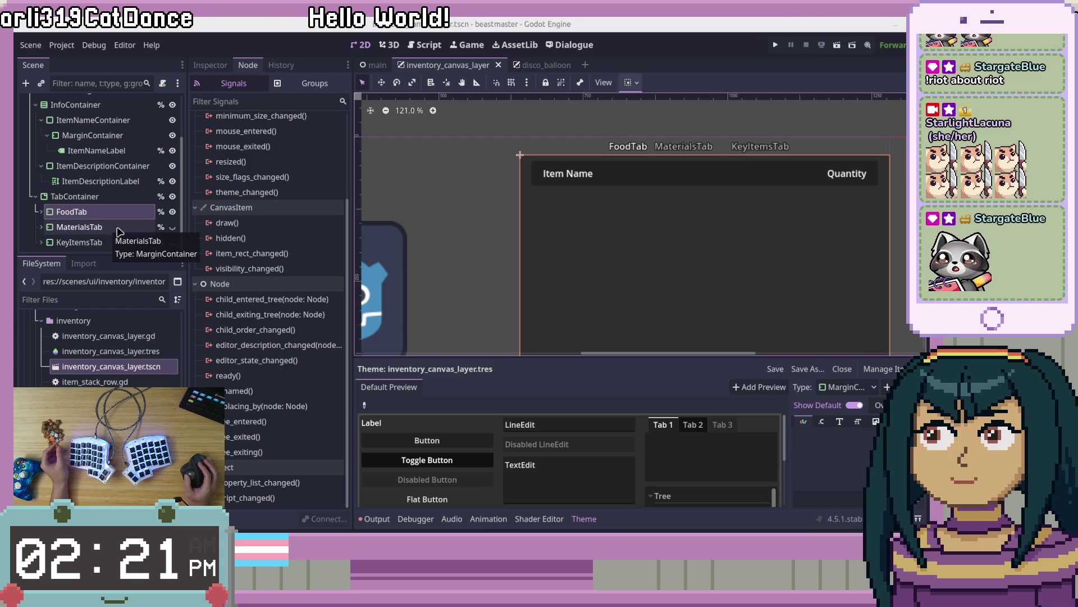
# Step: Toggle MaterialsTab, KeyItemsTab and FoodTab visibility, leave FoodTab visible, and return to the script
pyautogui.click(173, 230)
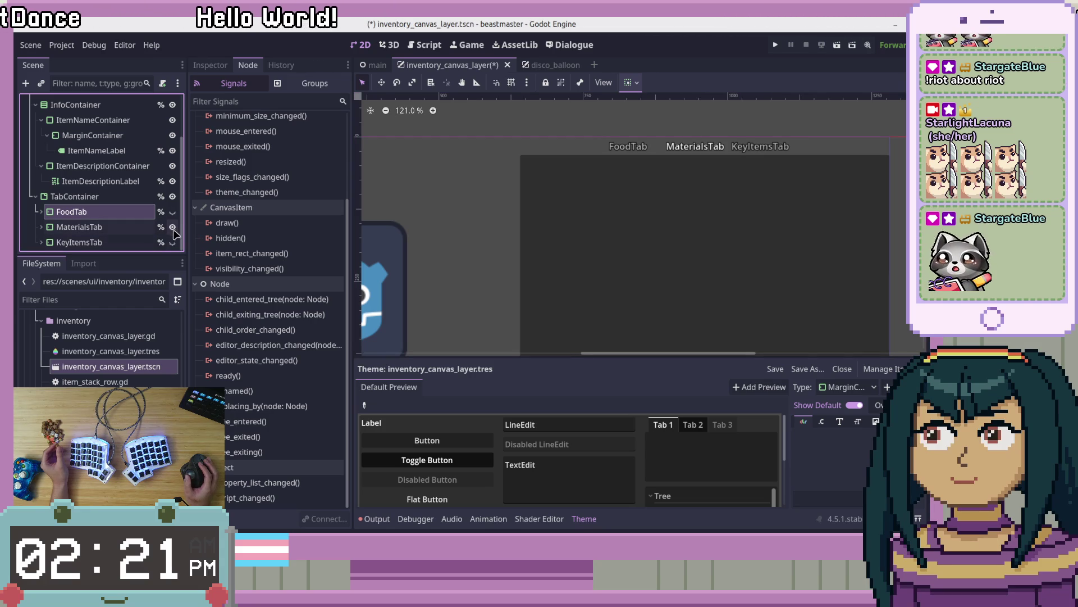
pyautogui.click(174, 243)
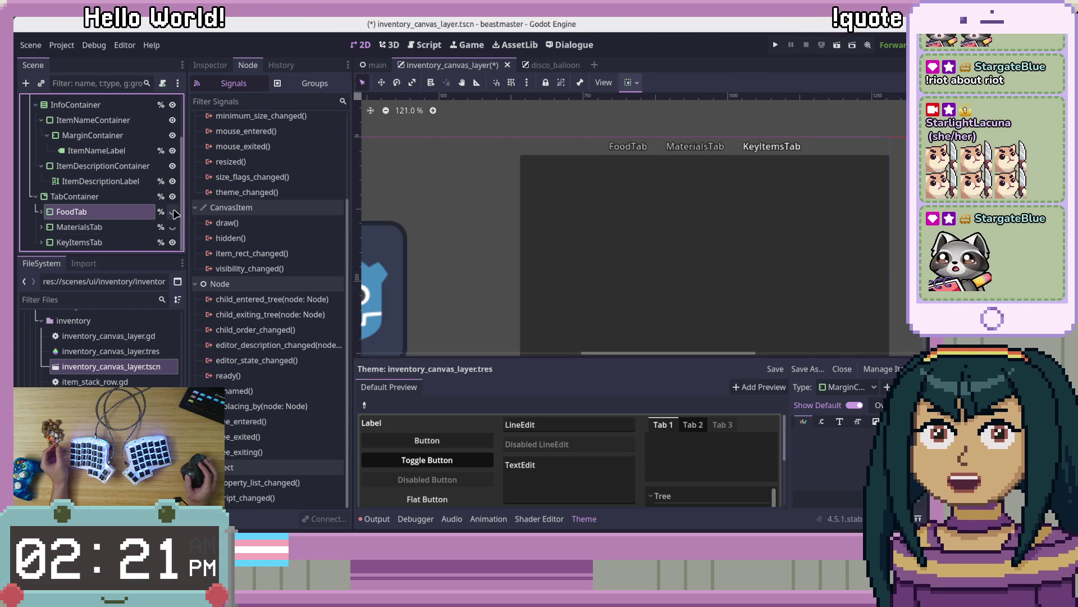
pyautogui.click(172, 211)
pyautogui.click(173, 242)
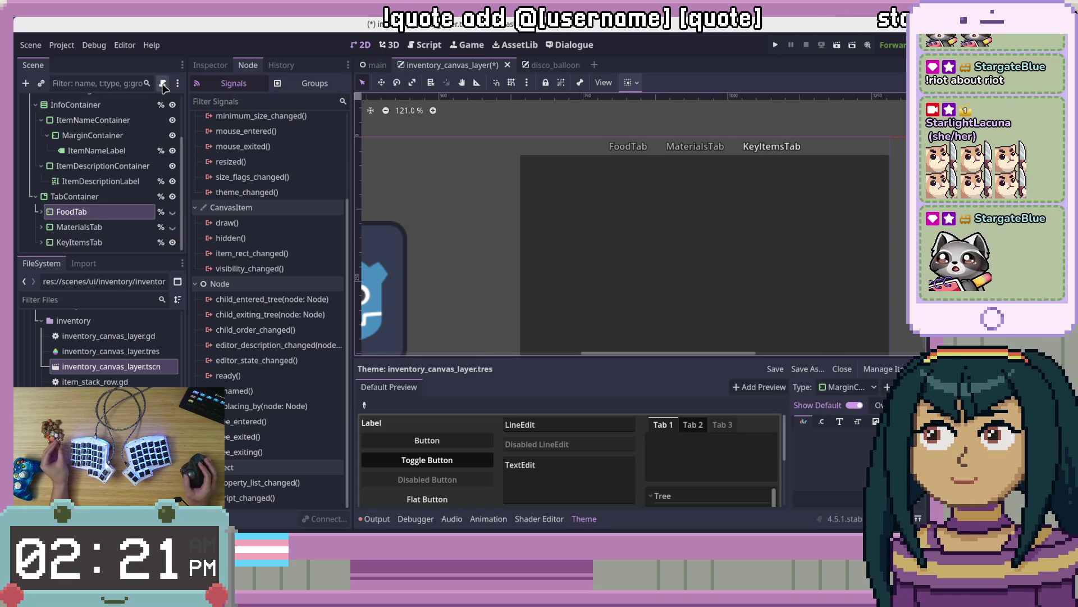
pyautogui.click(172, 211)
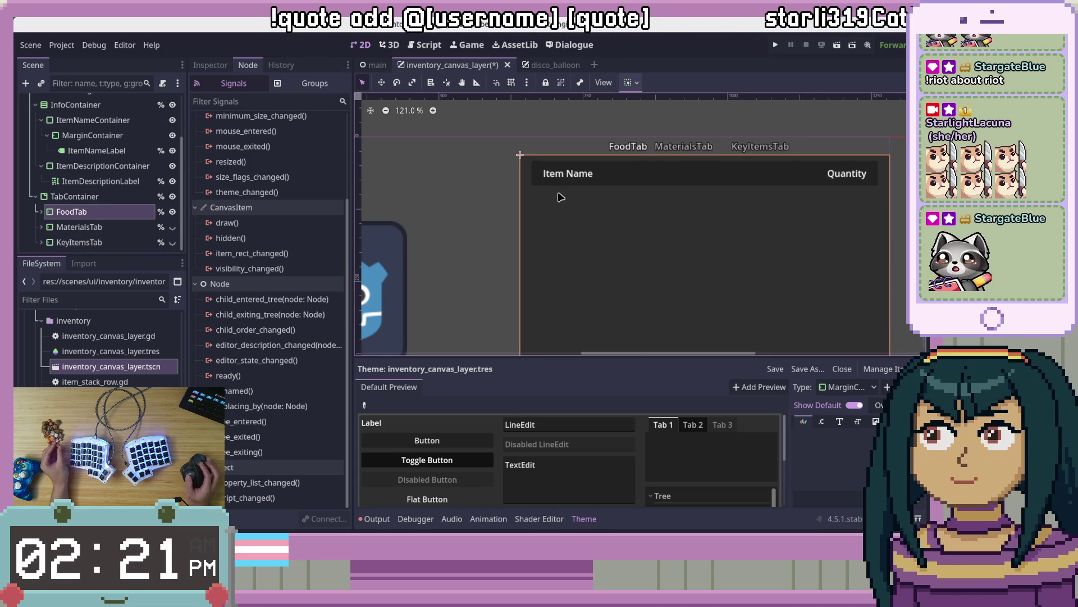
pyautogui.scroll(-5, 559, 196)
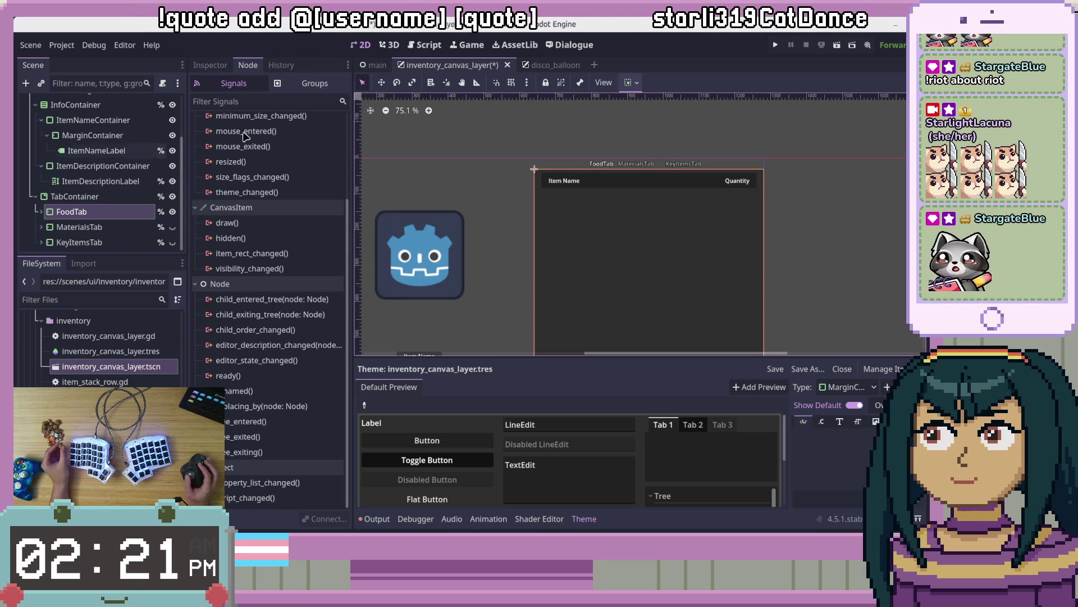
pyautogui.click(425, 45)
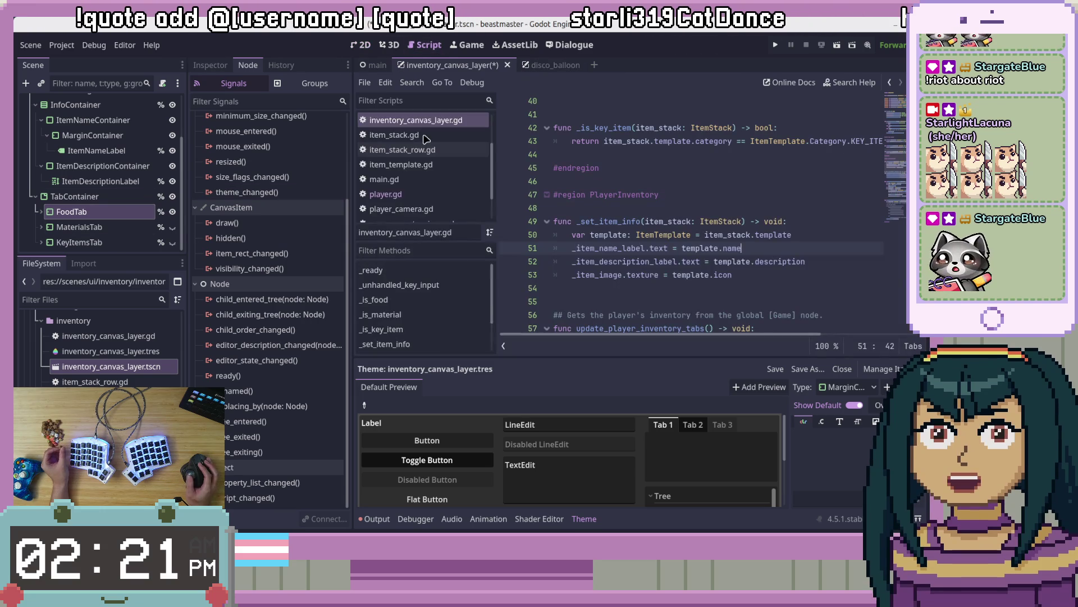
# Step: Open the connect dialog for FoodTab's visibility_changed, proposing _on_food_tab_visibility_changed as receiver
pyautogui.click(600, 261)
pyautogui.scroll(-12, 600, 264)
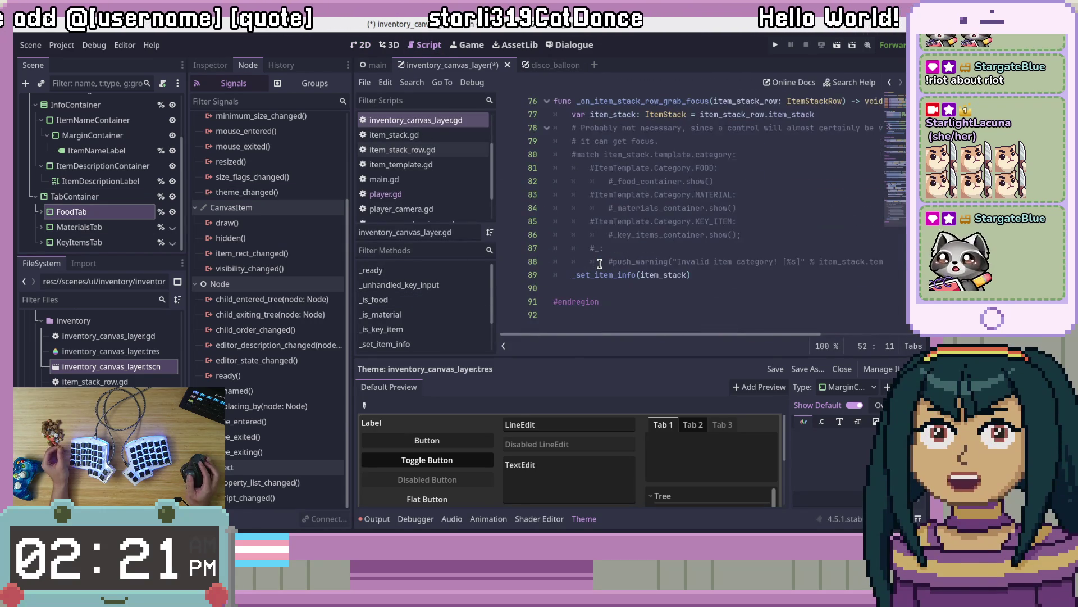
pyautogui.scroll(2, 600, 263)
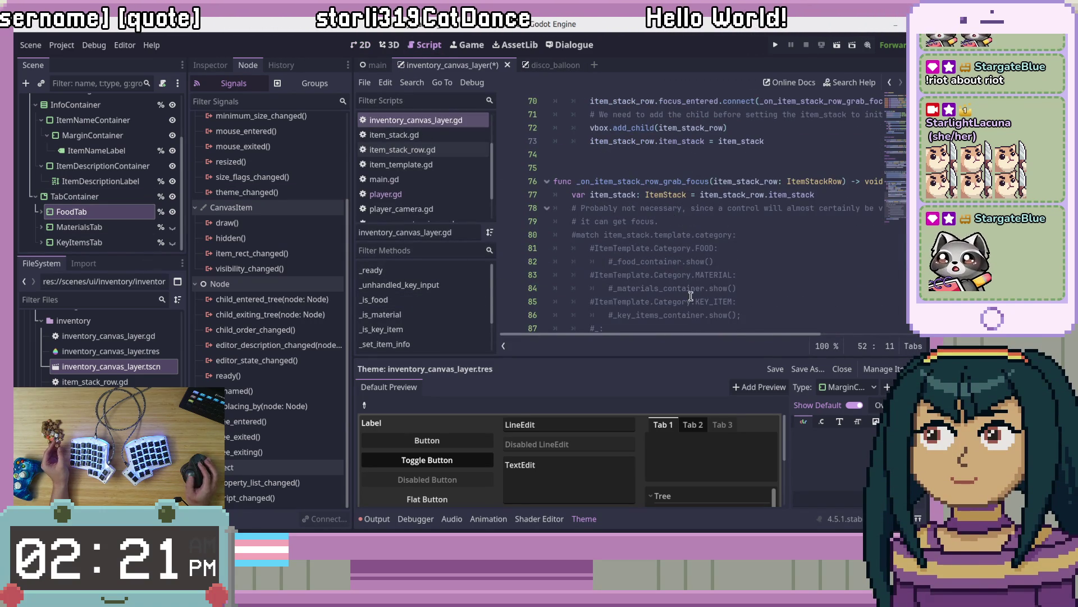
pyautogui.scroll(-2, 691, 296)
pyautogui.scroll(3, 690, 296)
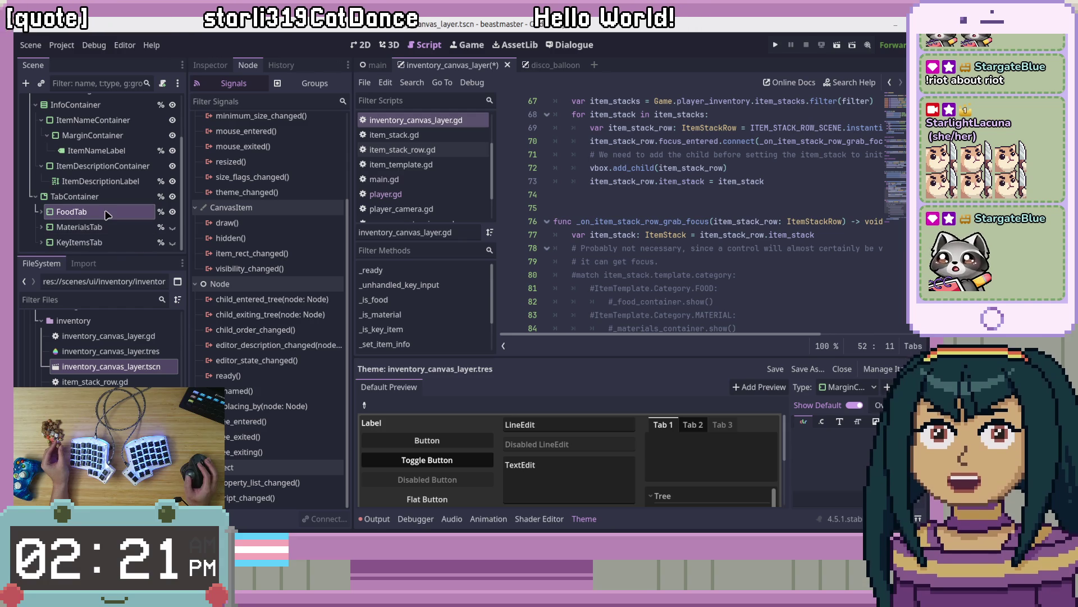
pyautogui.doubleClick(236, 269)
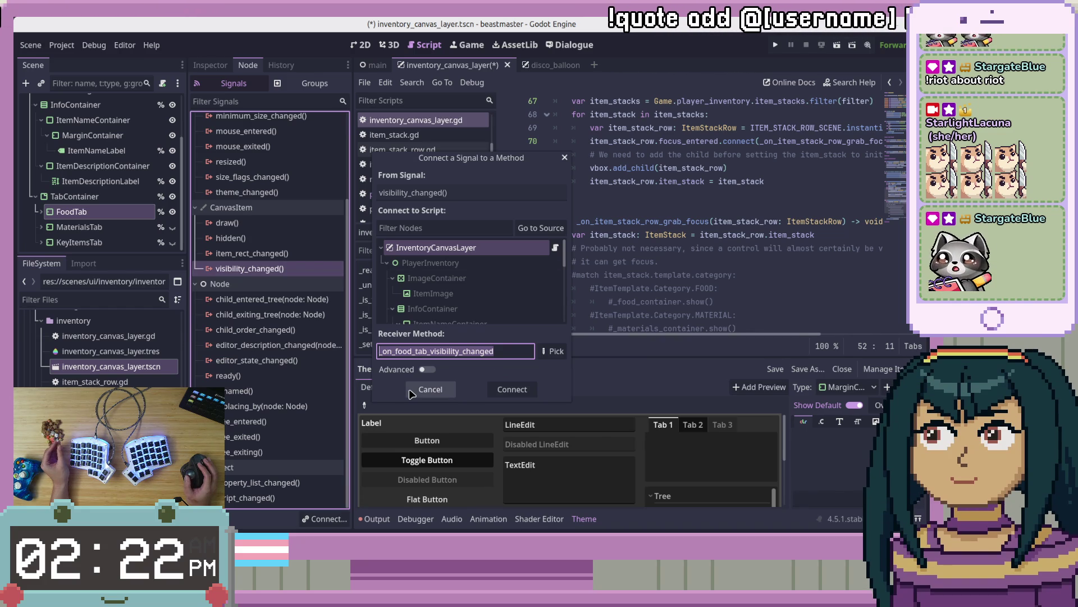
# Step: Enable Advanced and bind an extra StringName argument FoodTab to the connection
pyautogui.click(427, 370)
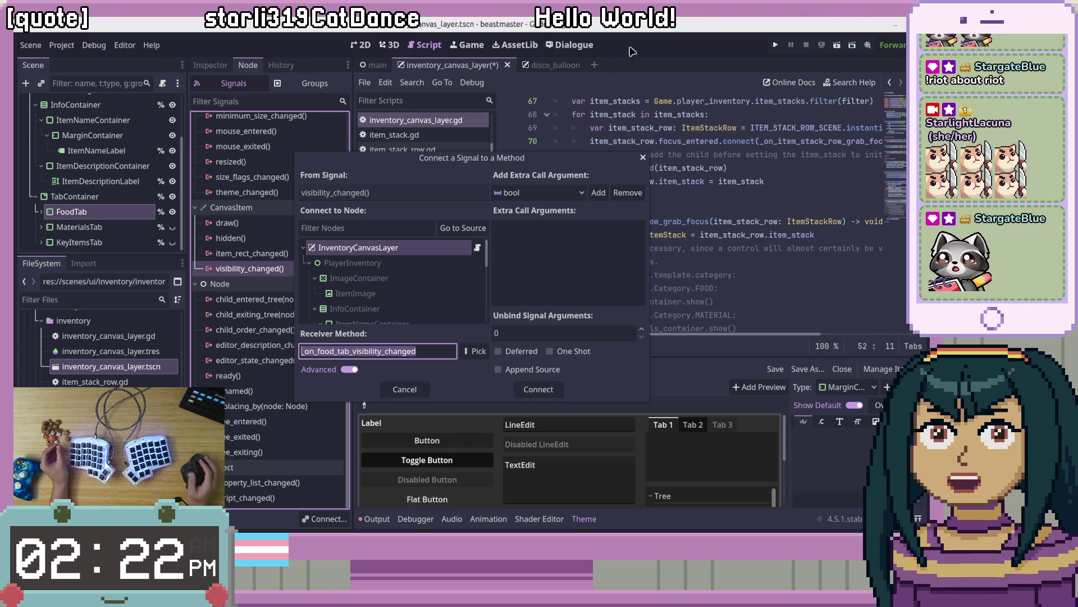
pyautogui.click(545, 197)
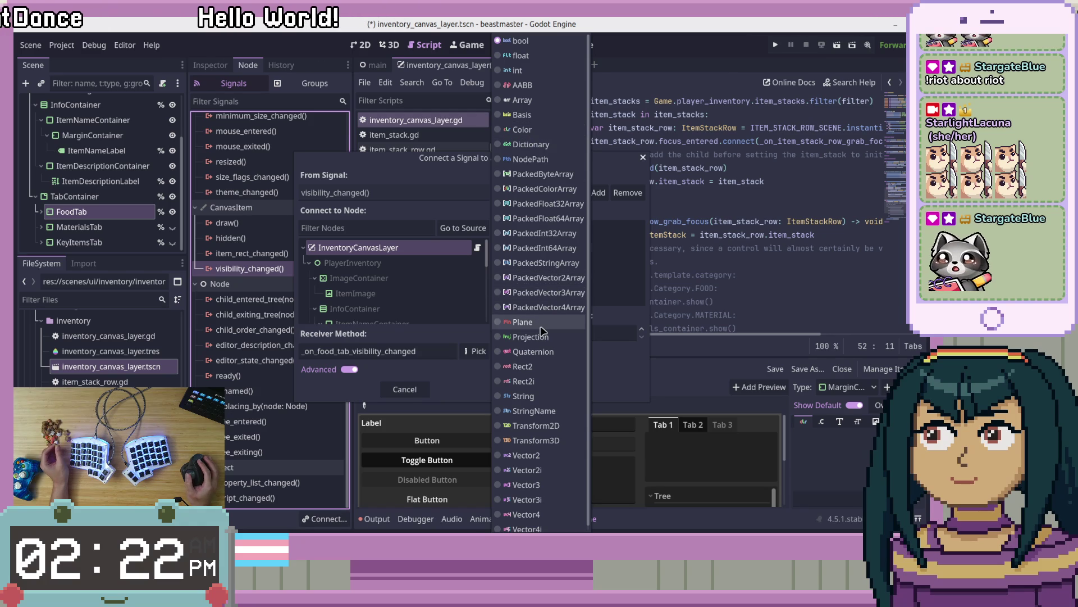
pyautogui.click(548, 410)
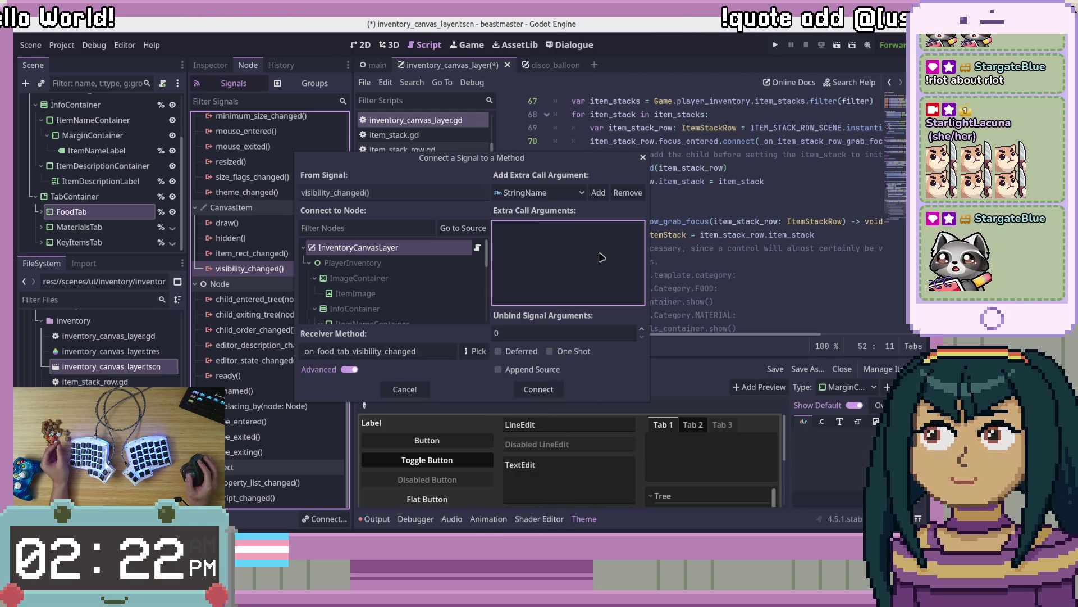
pyautogui.click(598, 193)
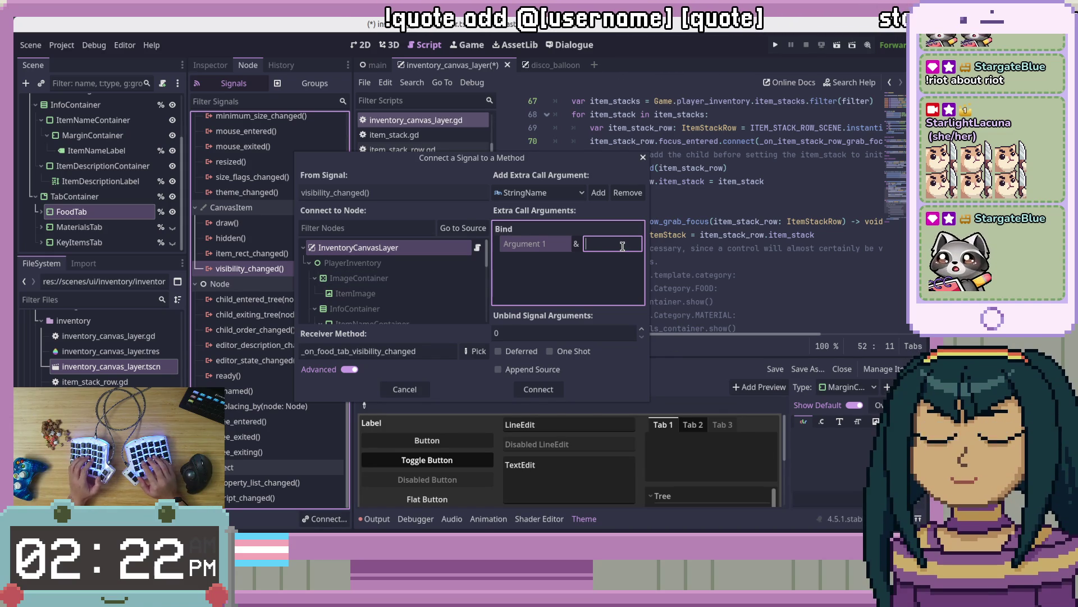
pyautogui.write('f')
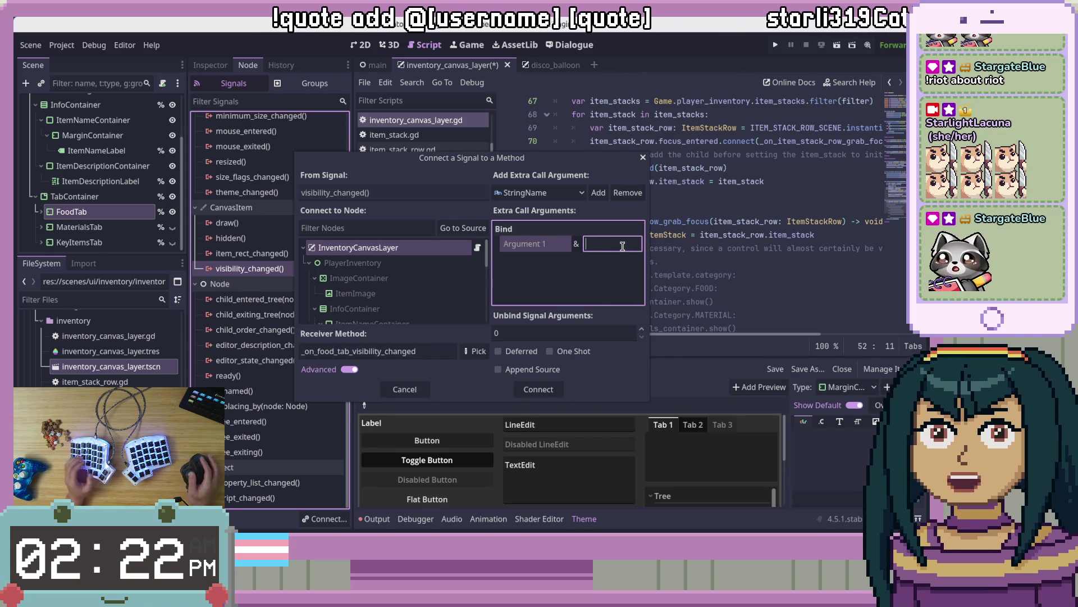
pyautogui.click(587, 297)
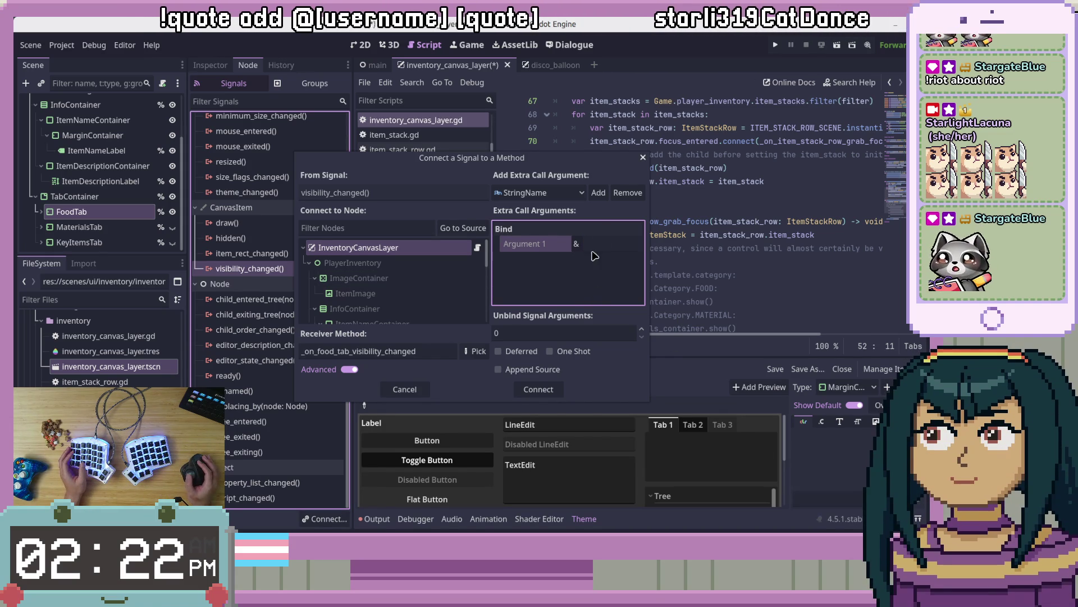
pyautogui.click(604, 240)
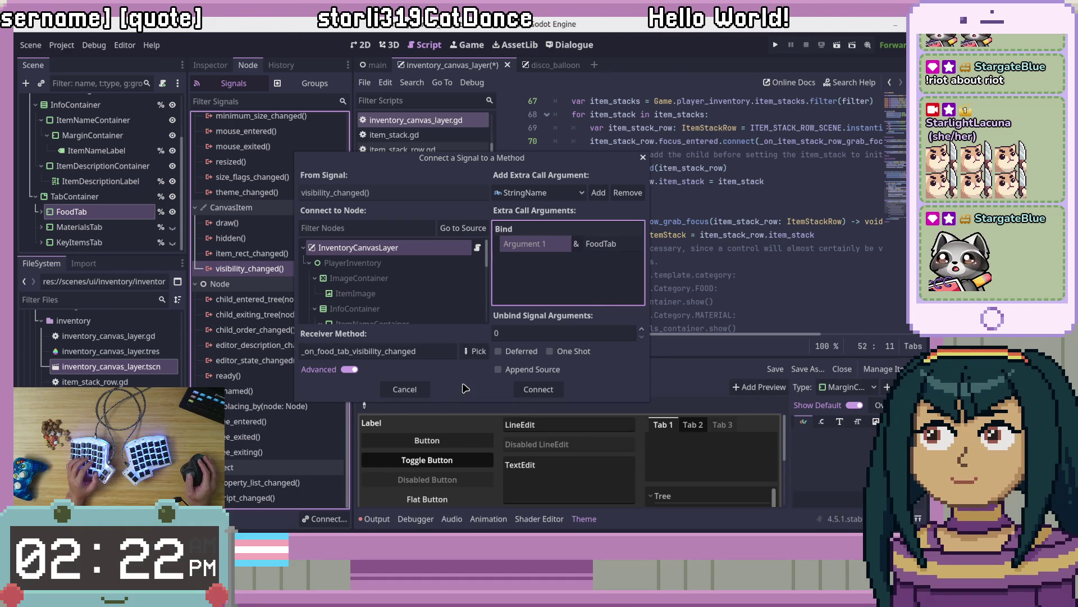
pyautogui.click(344, 352)
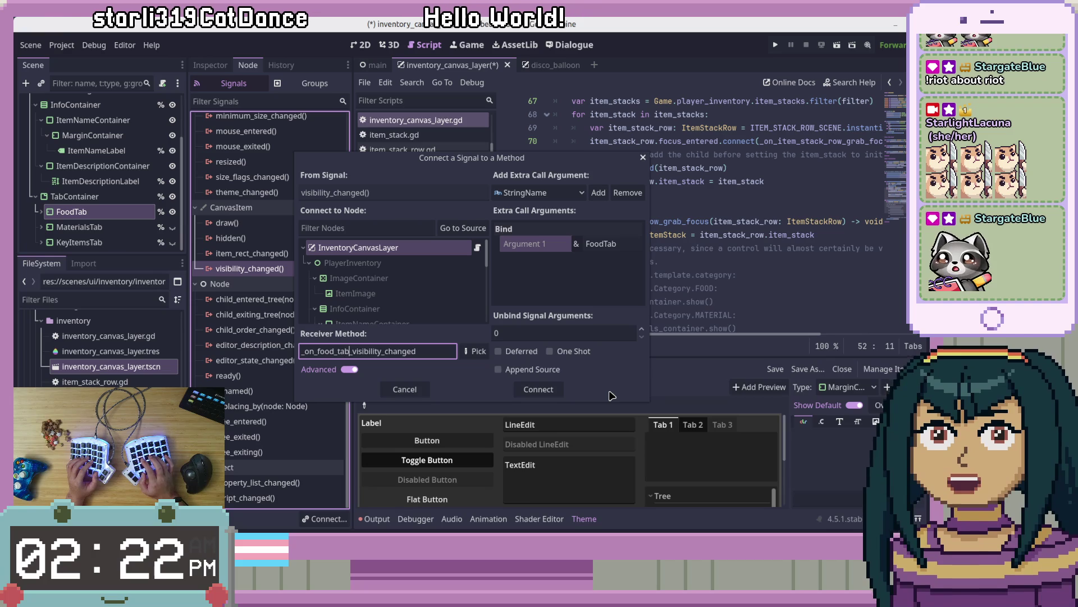
# Step: Rename the receiver method to _on_tab_visibility_changed
pyautogui.press('Right')
pyautogui.hotkey('shift', 'Left')
pyautogui.hotkey('shift', 'Left')
pyautogui.hotkey('shift', 'Left')
pyautogui.press('BackSpace')
pyautogui.press('BackSpace')
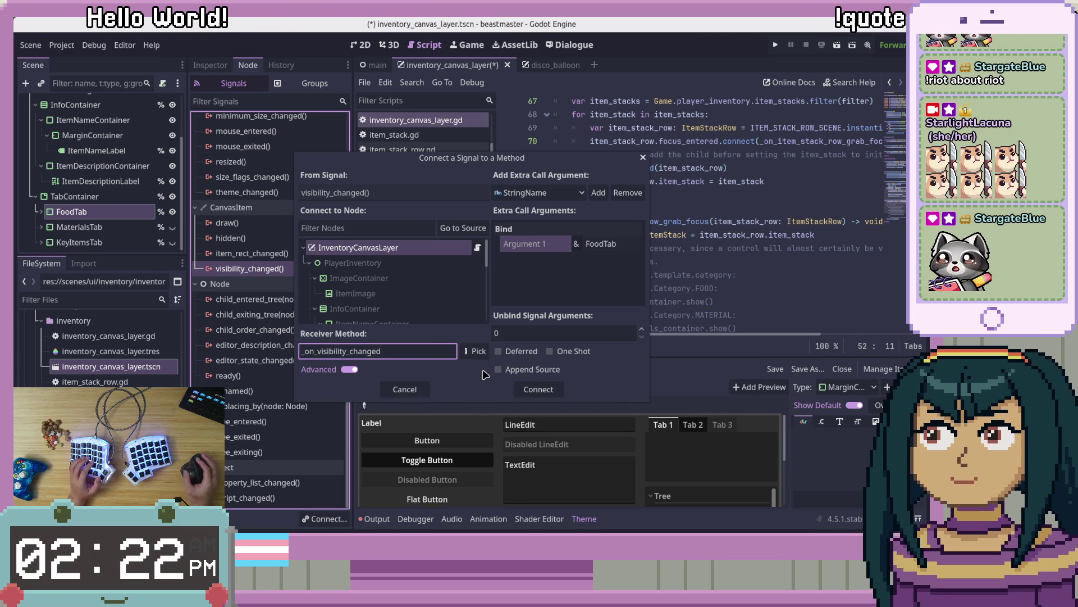
pyautogui.write('t')
pyautogui.press('BackSpace')
pyautogui.press('BackSpace')
pyautogui.write('_t')
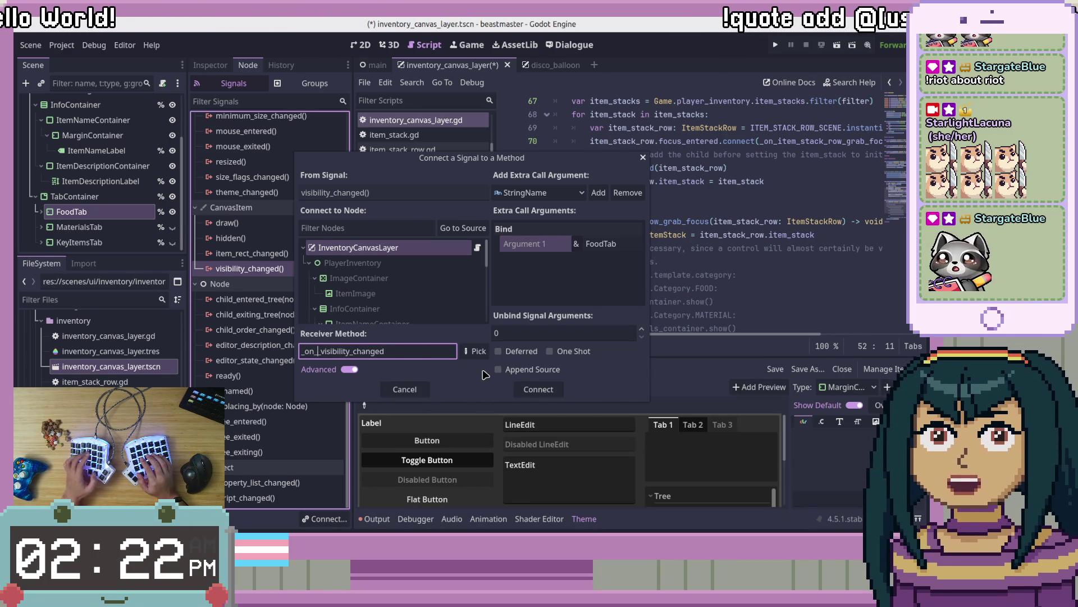
pyautogui.write('ab')
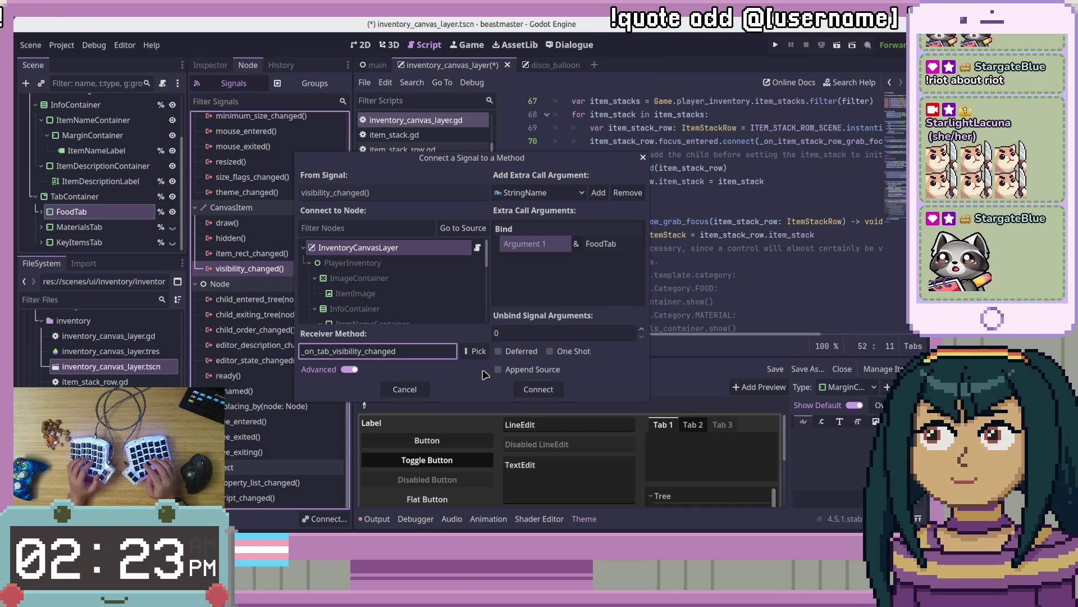
# Step: Tick Append Source, remove the bound FoodTab argument, and connect the signal
pyautogui.click(574, 288)
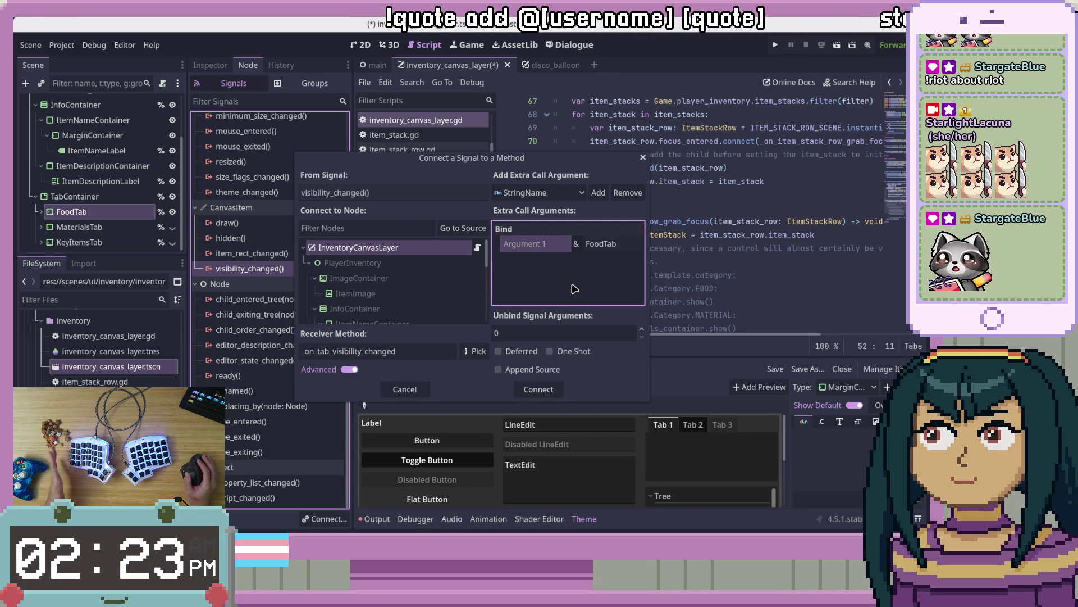
pyautogui.click(554, 335)
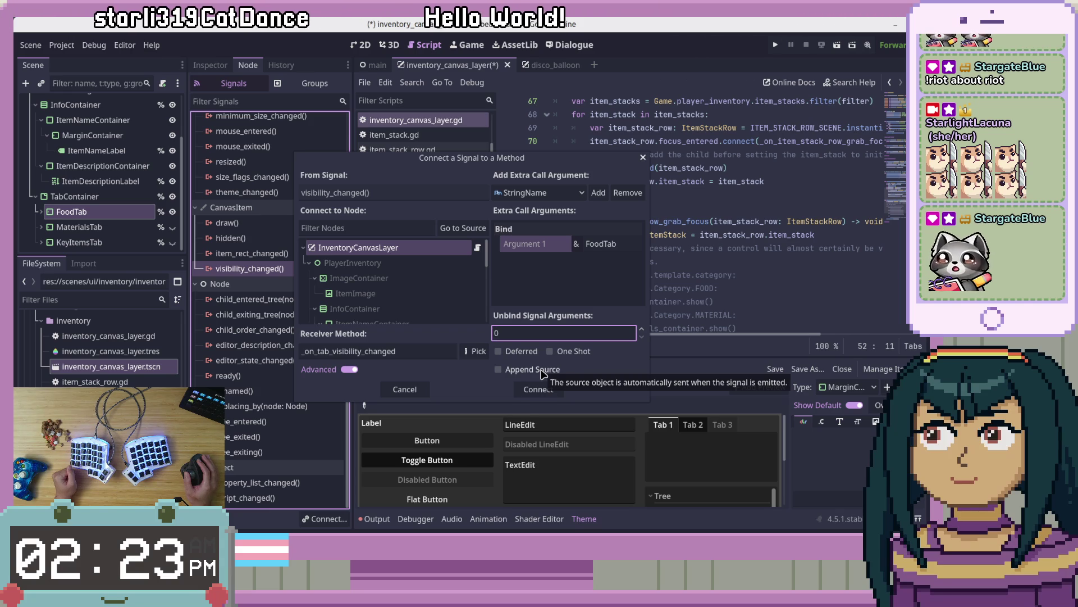
pyautogui.click(543, 374)
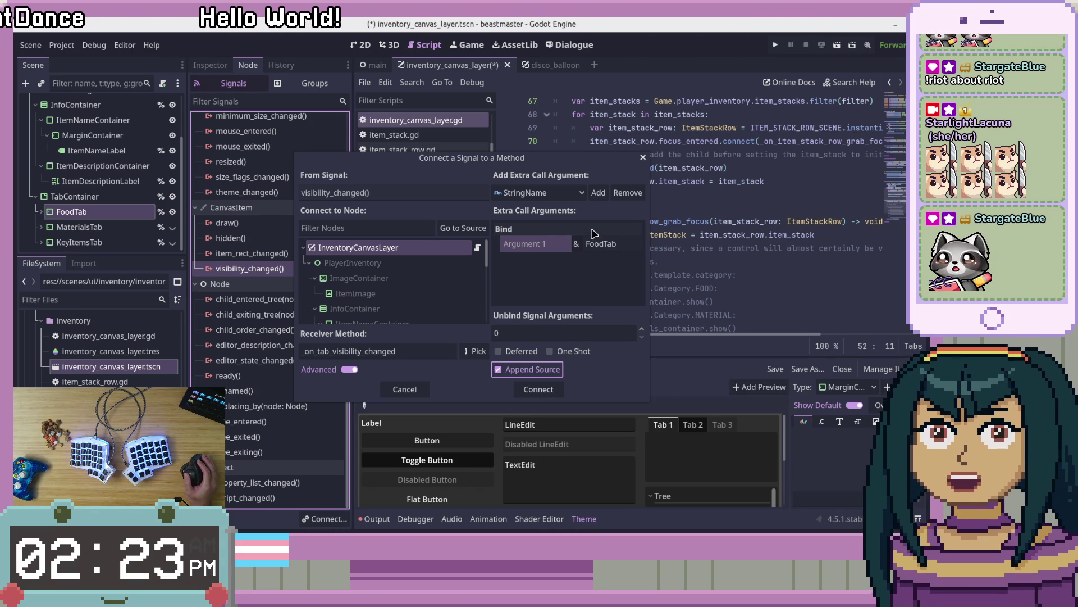
pyautogui.click(548, 242)
pyautogui.rightClick(548, 242)
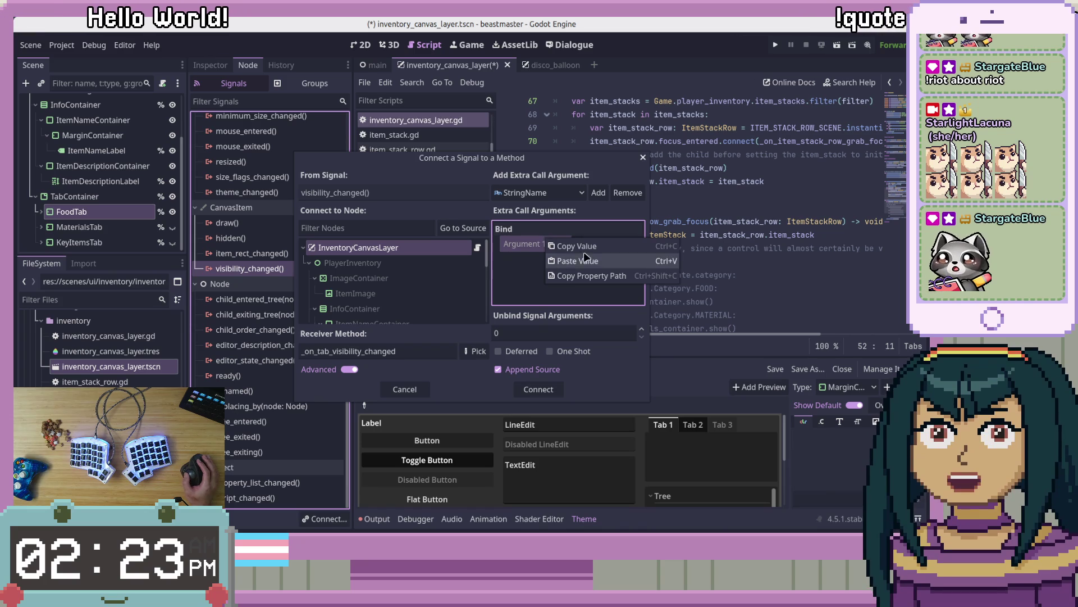
pyautogui.click(542, 259)
pyautogui.rightClick(555, 248)
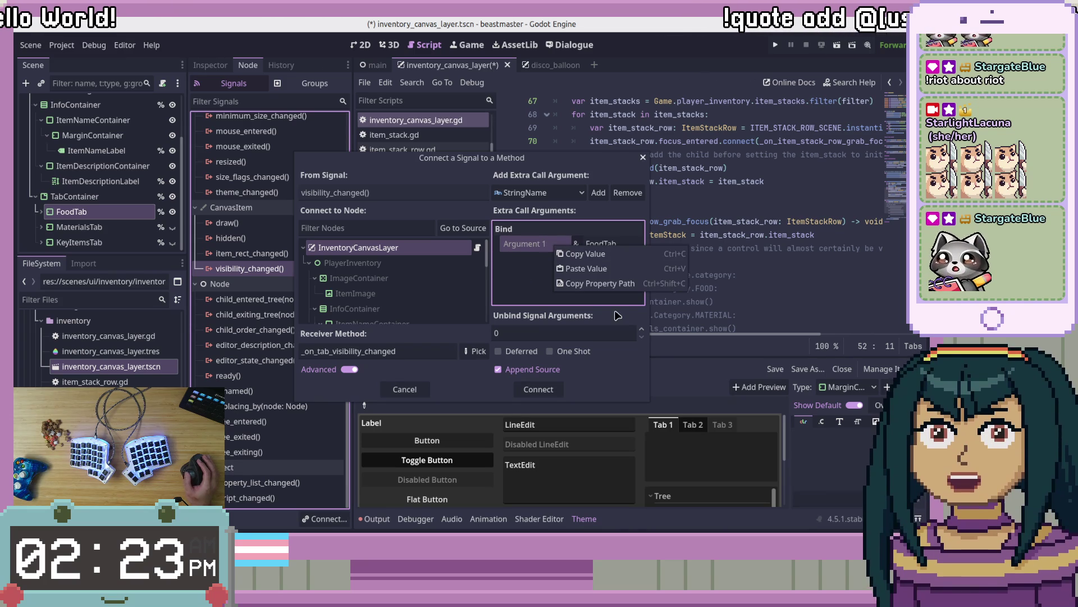
pyautogui.click(530, 272)
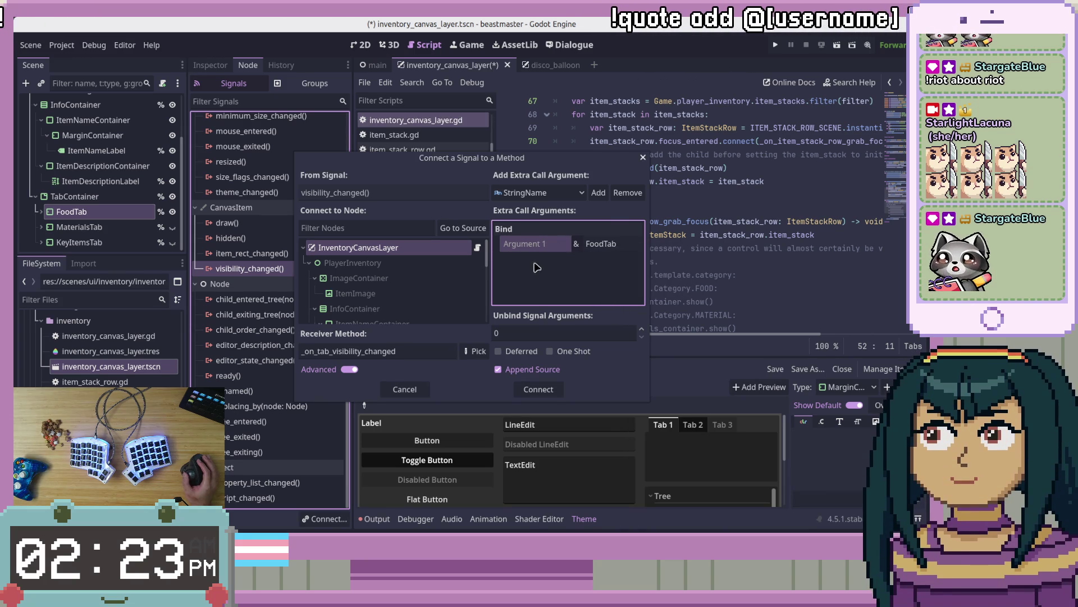
pyautogui.click(628, 193)
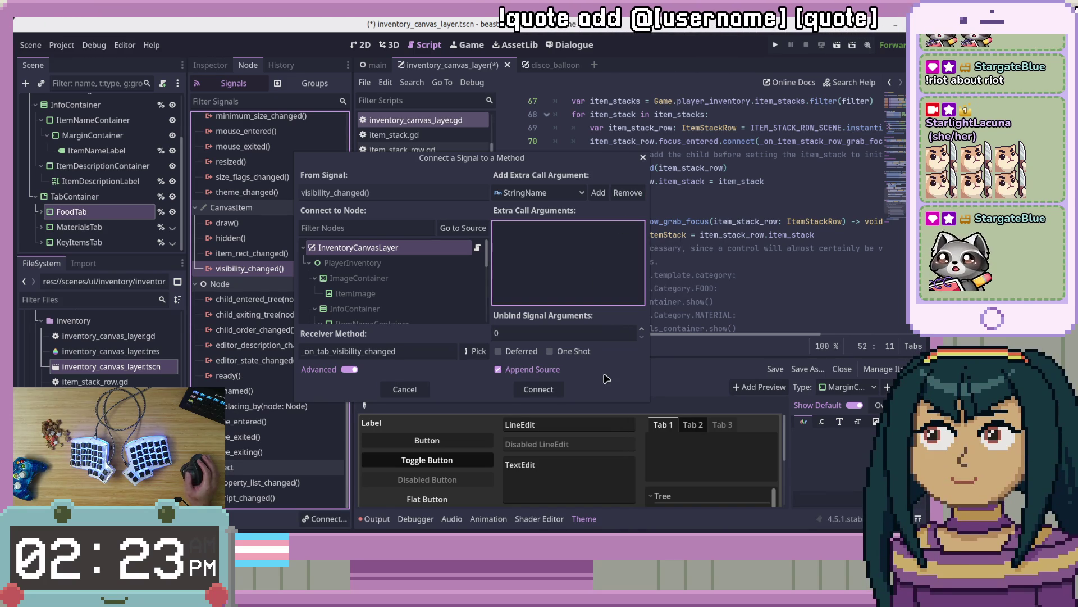
pyautogui.click(538, 389)
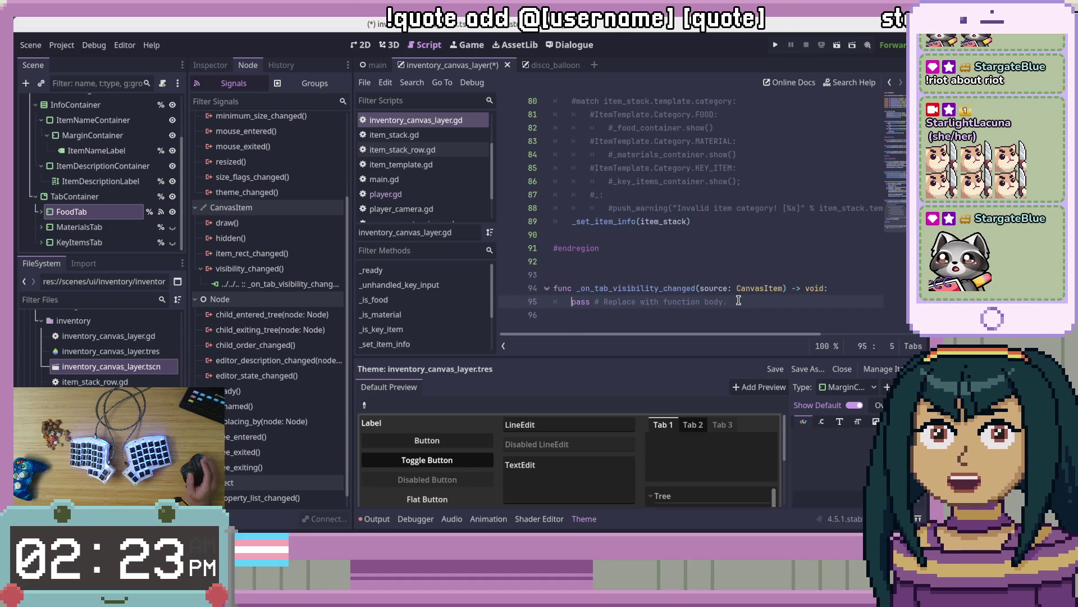
# Step: Check FoodTab's VBoxContainer child in the scene tree while editing the new handler
pyautogui.click(706, 294)
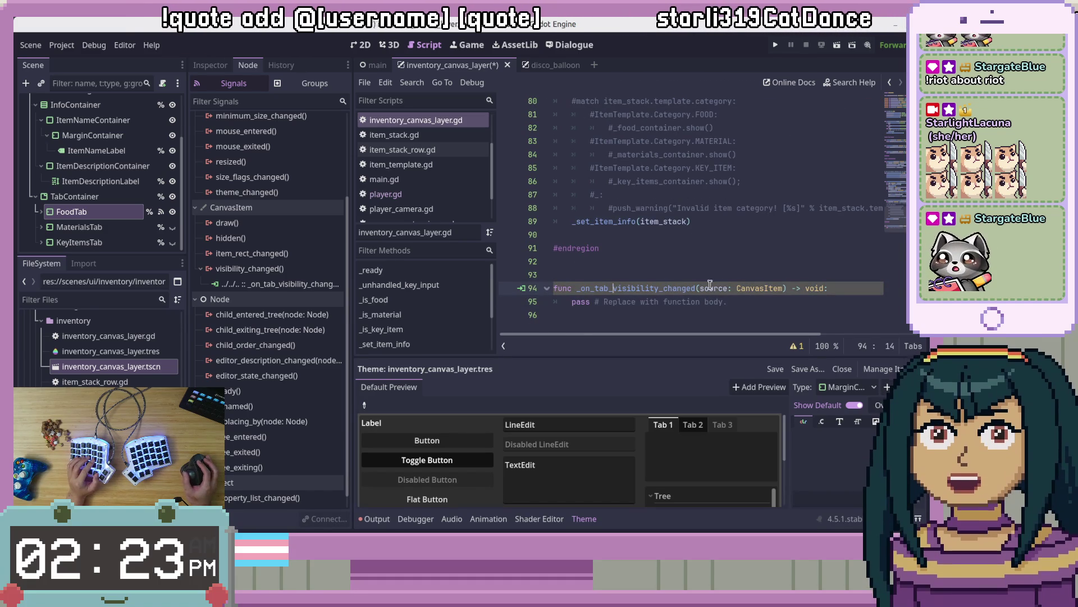
pyautogui.click(753, 301)
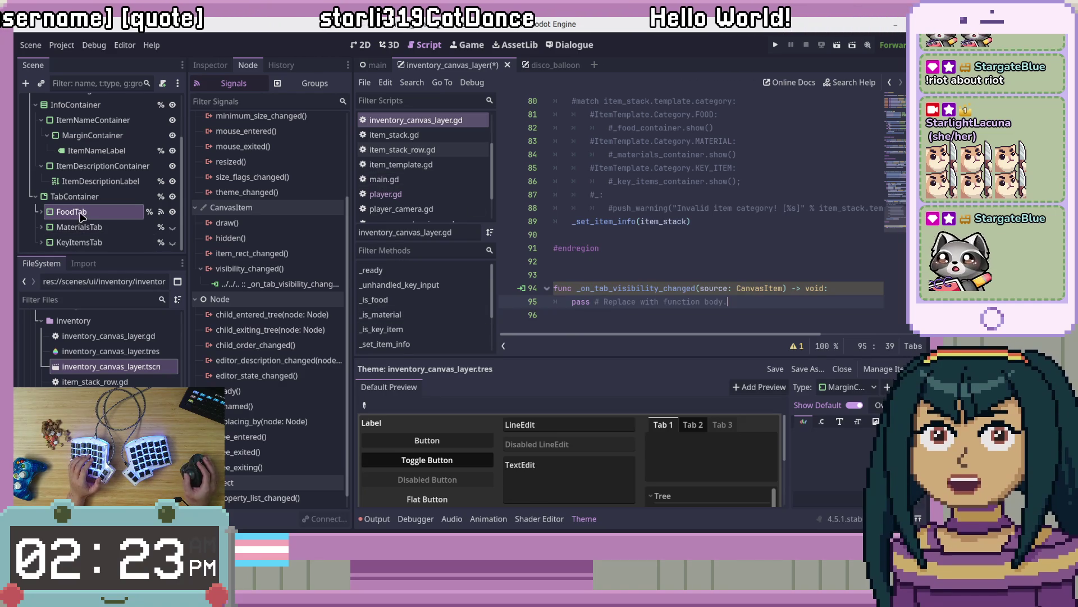
pyautogui.click(47, 216)
pyautogui.press('Right')
pyautogui.press('Down')
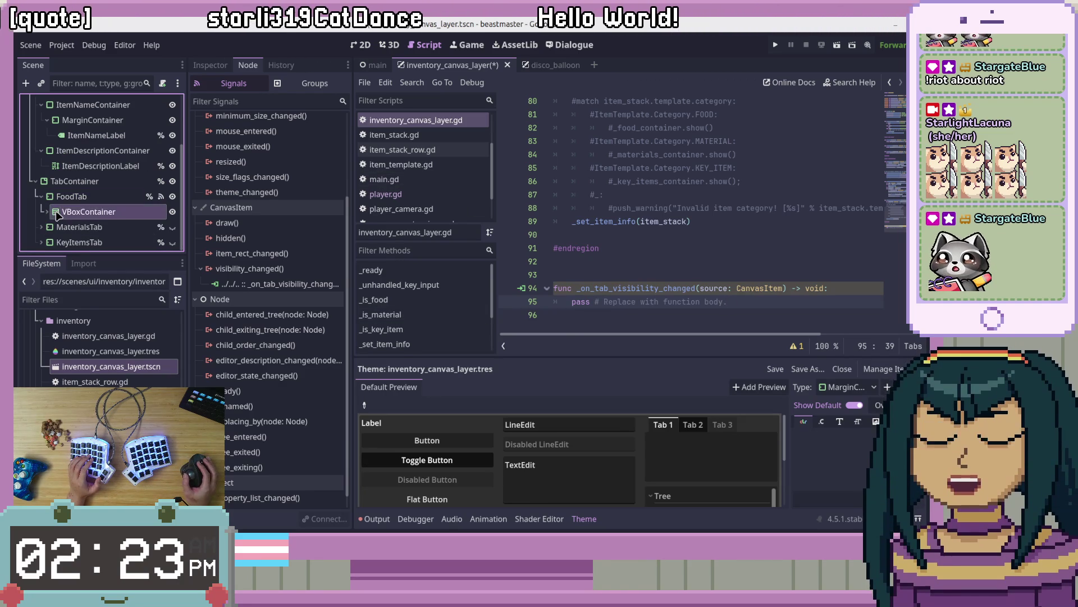
pyautogui.click(798, 307)
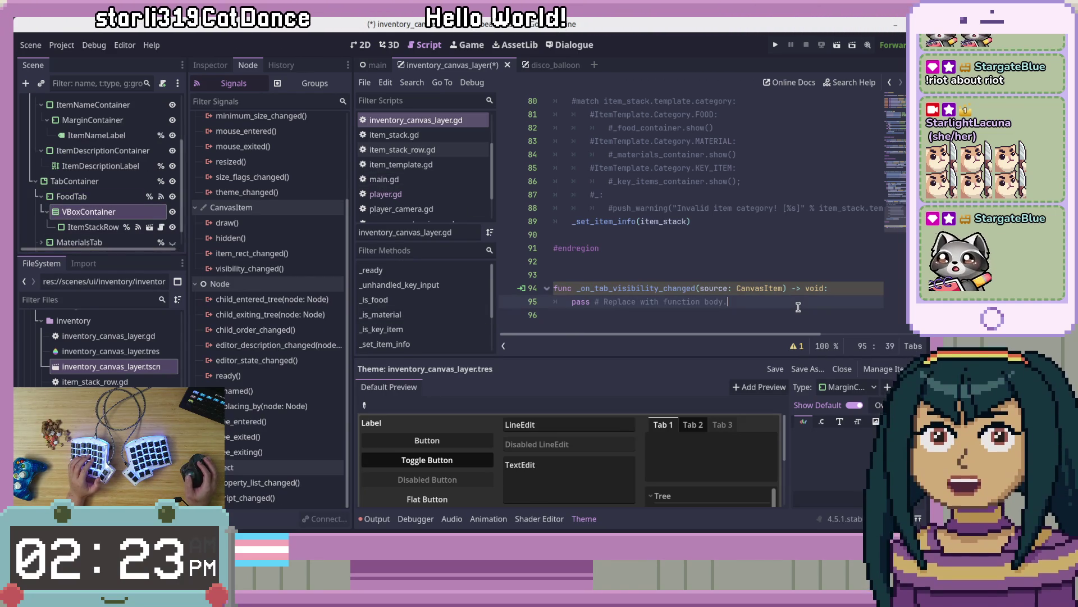
# Step: Replace the handler's pass with the copied vbox line from earlier in the script
pyautogui.scroll(3, 774, 267)
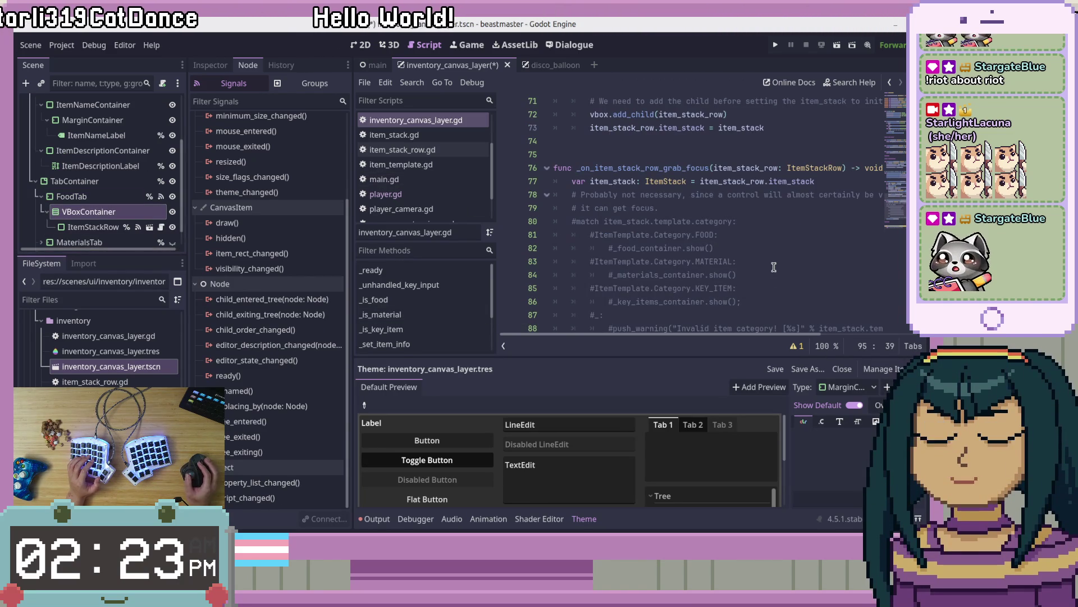
pyautogui.scroll(2, 774, 268)
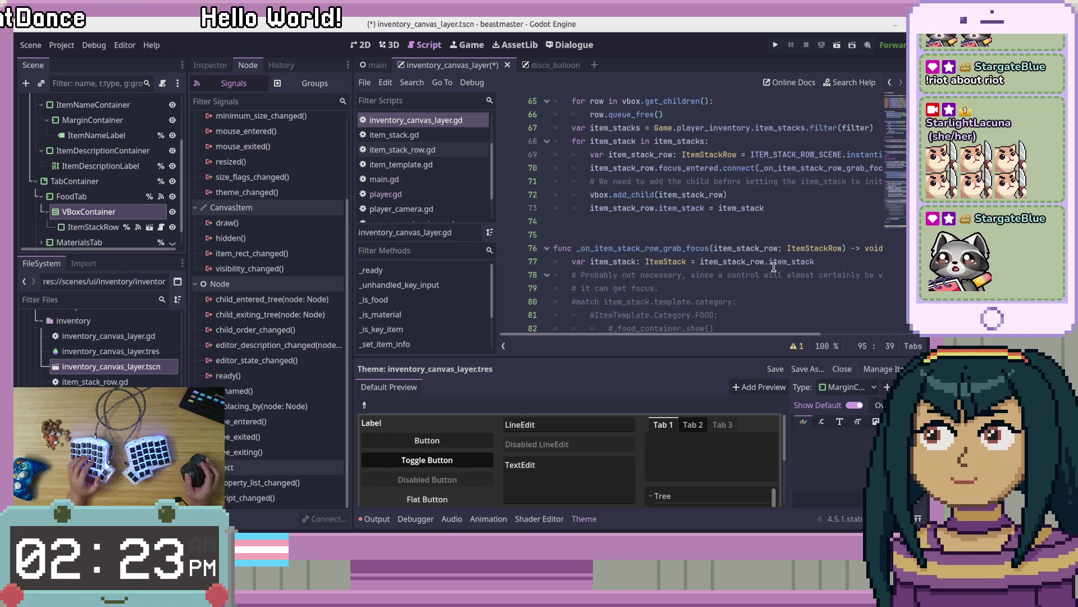
pyautogui.scroll(1, 774, 267)
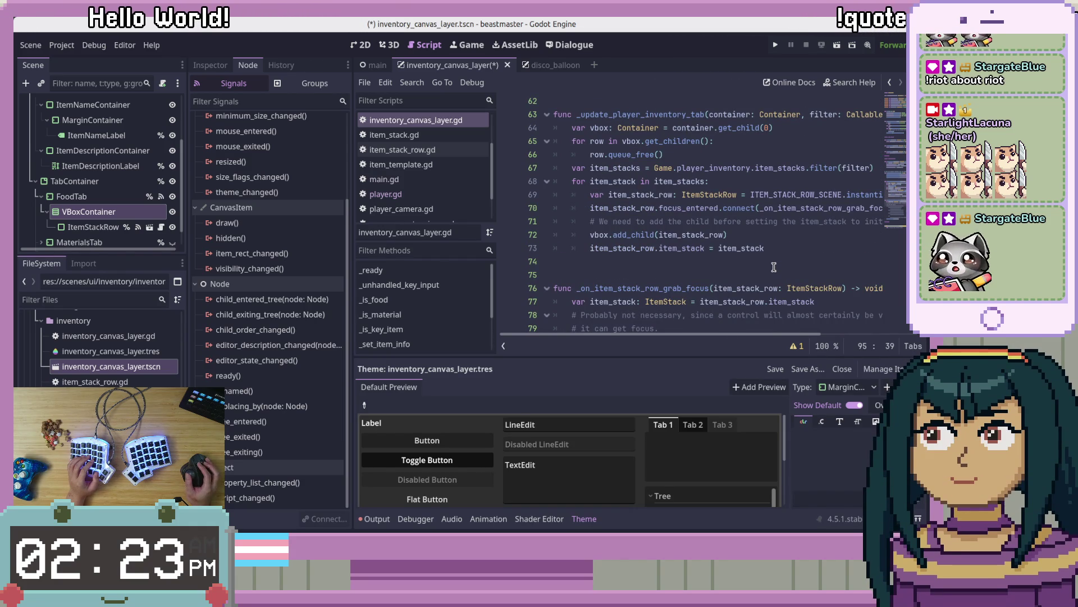
pyautogui.moveTo(663, 129); pyautogui.dragTo(775, 128)
pyautogui.hotkey('ctrl', 'c')
pyautogui.scroll(-5, 787, 167)
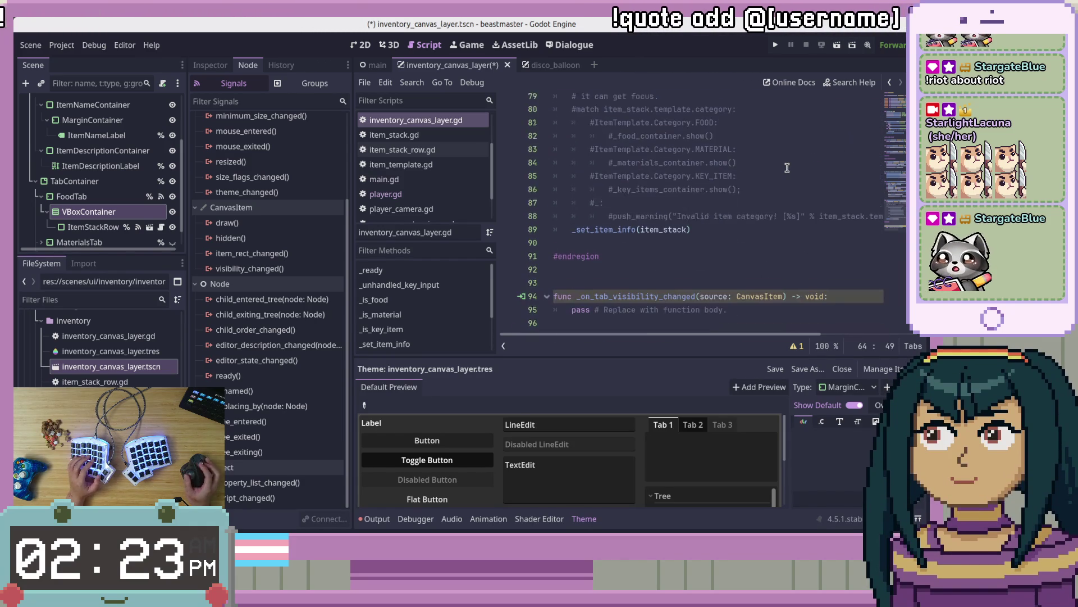
pyautogui.scroll(-1, 787, 167)
pyautogui.moveTo(883, 302); pyautogui.dragTo(569, 301)
pyautogui.hotkey('ctrl', 'v')
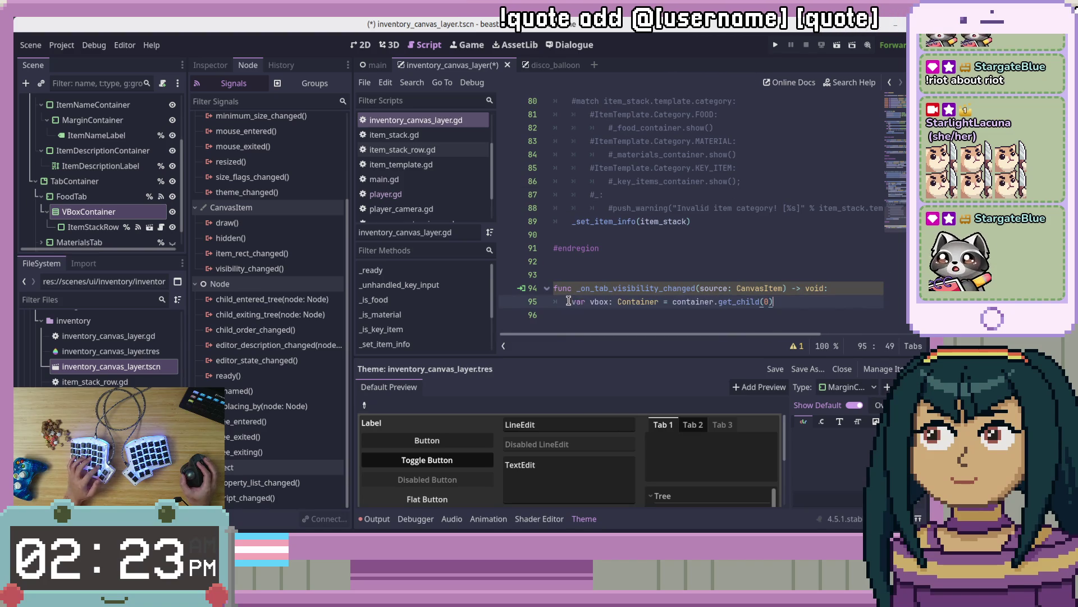
# Step: Change container to source on line 95 and save the script
pyautogui.press('Return')
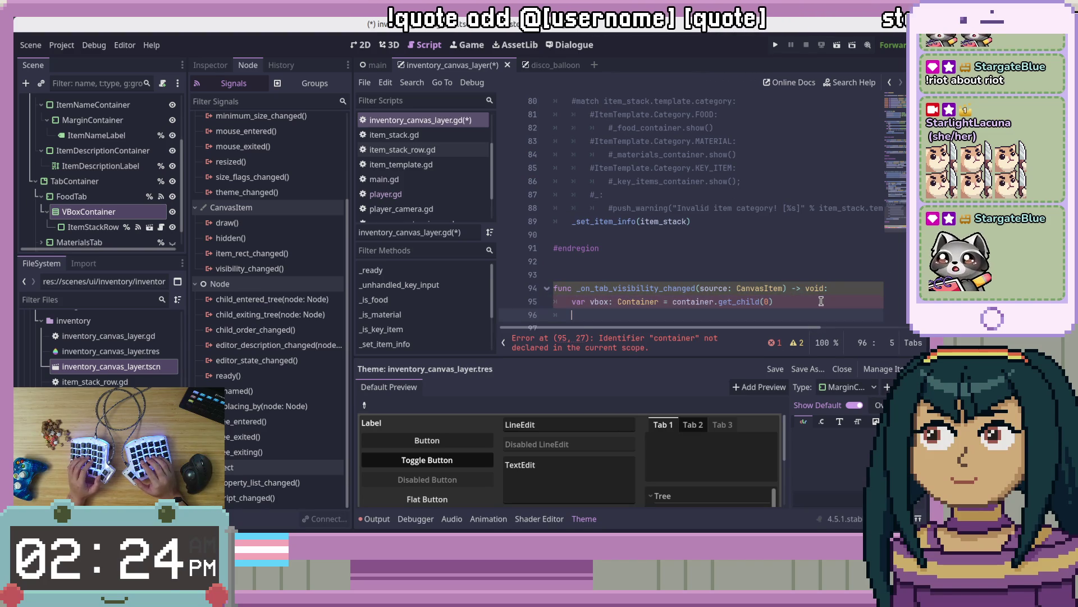
pyautogui.write('f')
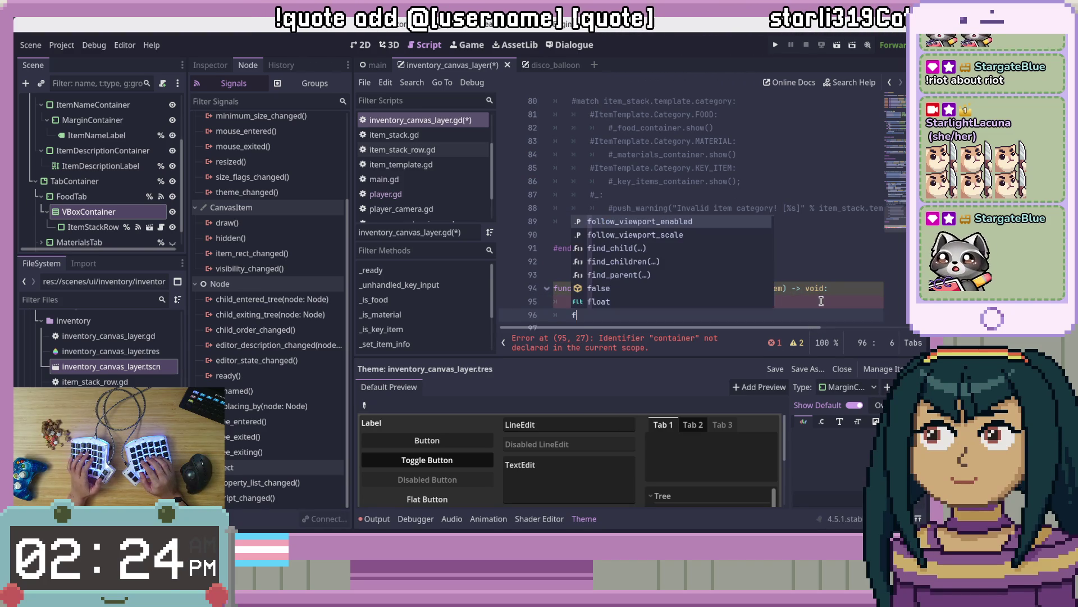
pyautogui.click(828, 301)
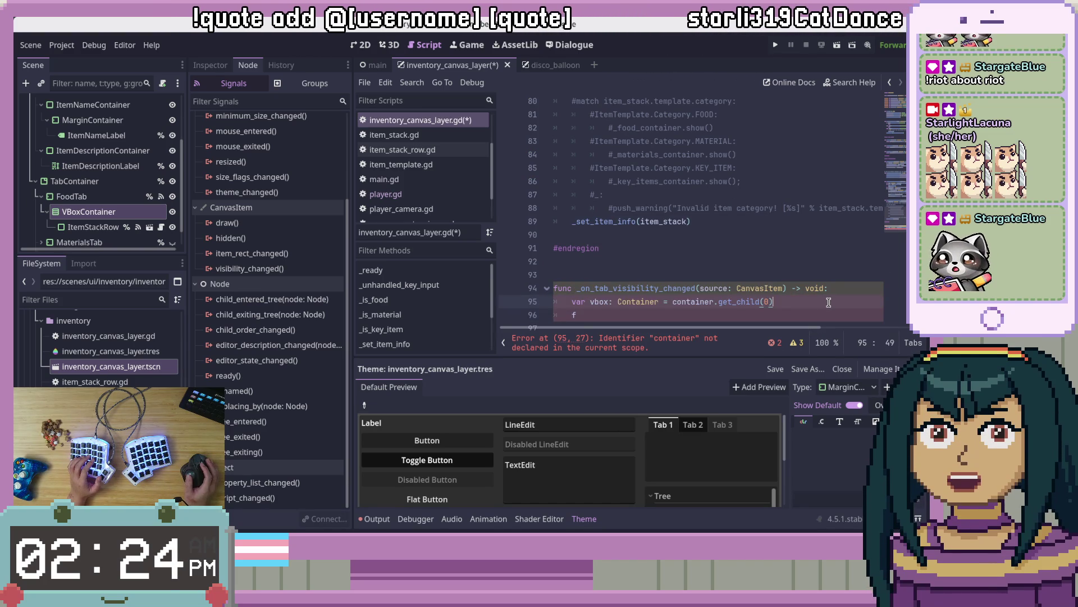
pyautogui.doubleClick(692, 301)
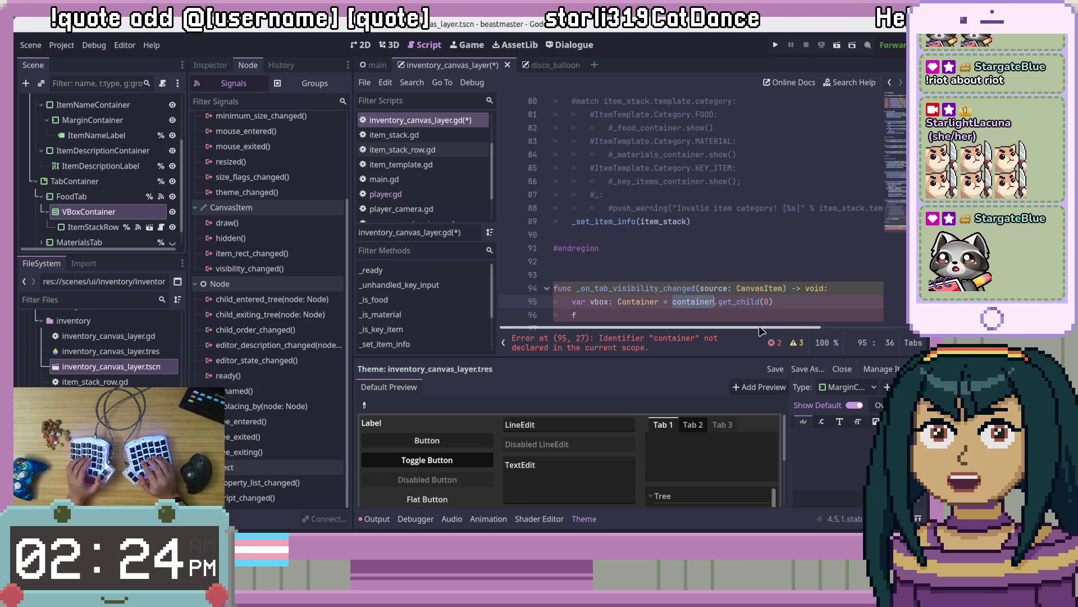
pyautogui.write('so')
pyautogui.press('Return')
pyautogui.hotkey('ctrl', 's')
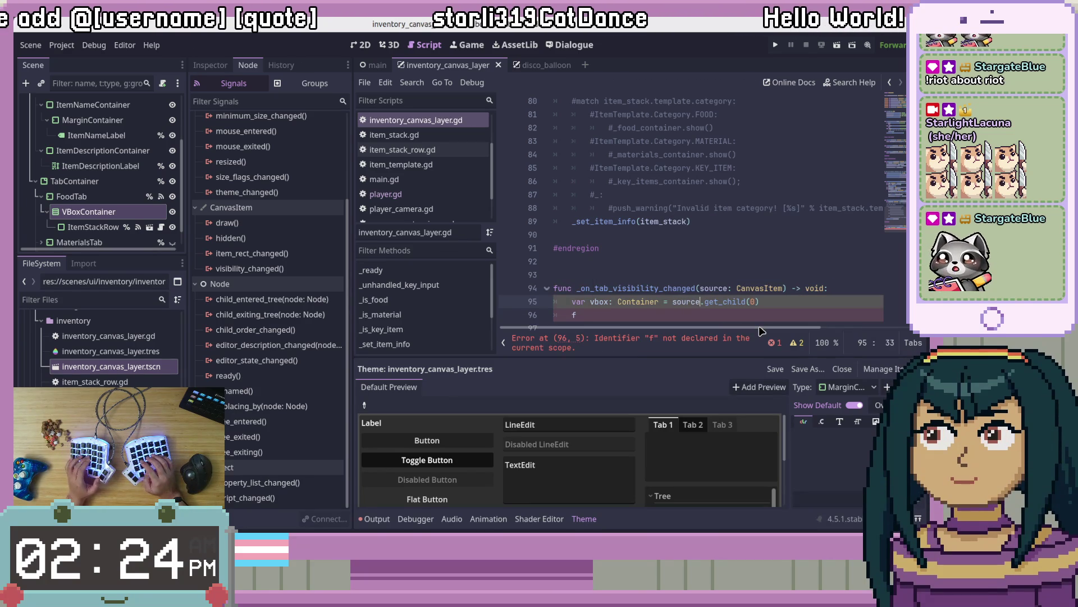
# Step: Write 'if vbox.get_child_count() > 0:' on line 96 using get_child autocomplete
pyautogui.press('Down')
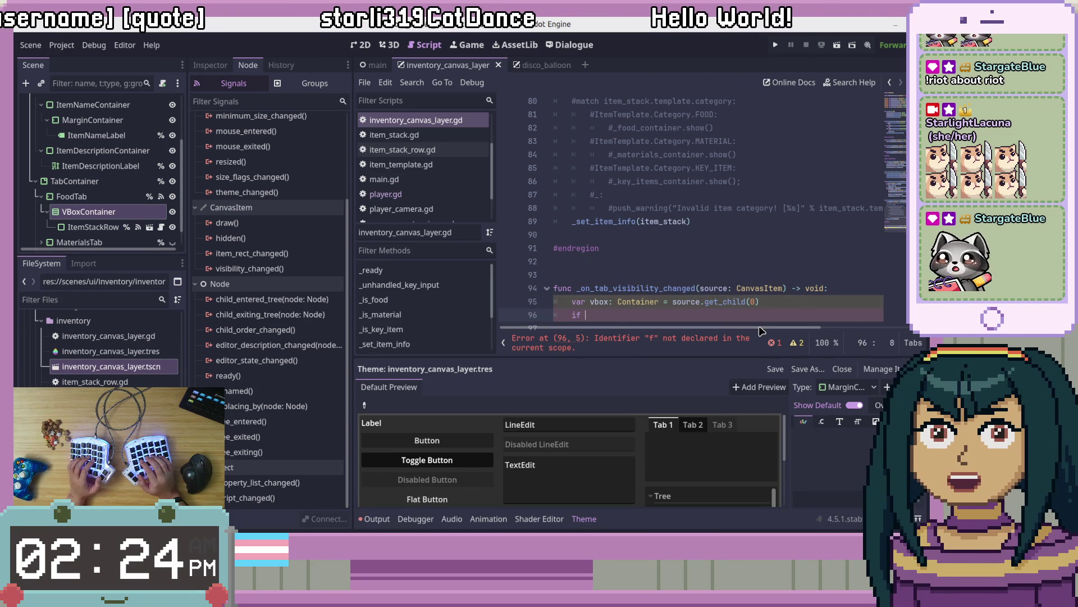
pyautogui.press('BackSpace')
pyautogui.write('if sou')
pyautogui.press('BackSpace')
pyautogui.press('BackSpace')
pyautogui.press('BackSpace')
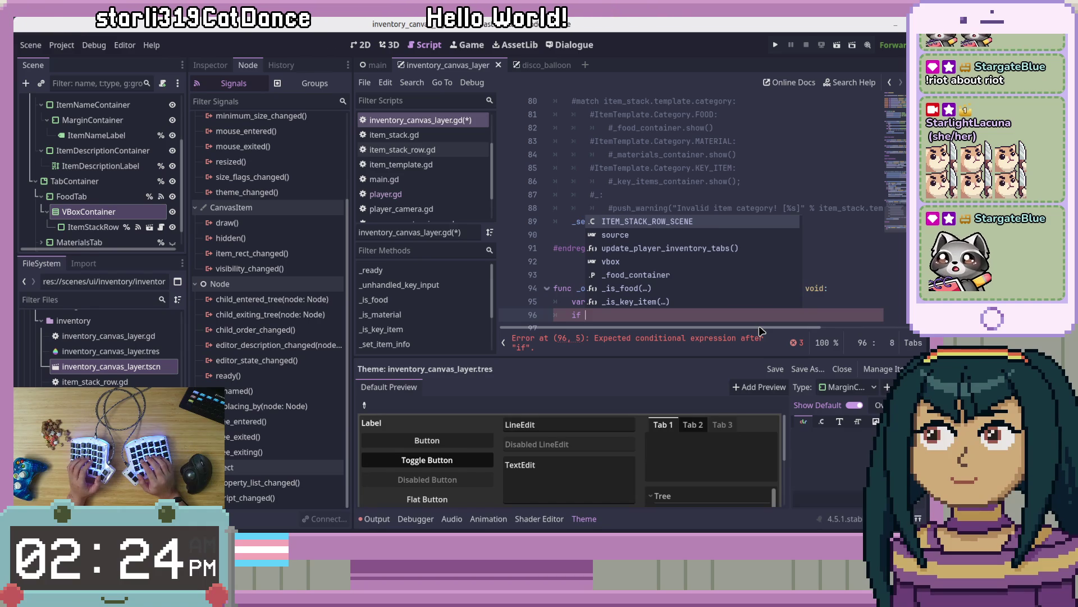
pyautogui.press('BackSpace')
pyautogui.press('BackSpace')
pyautogui.press('BackSpace')
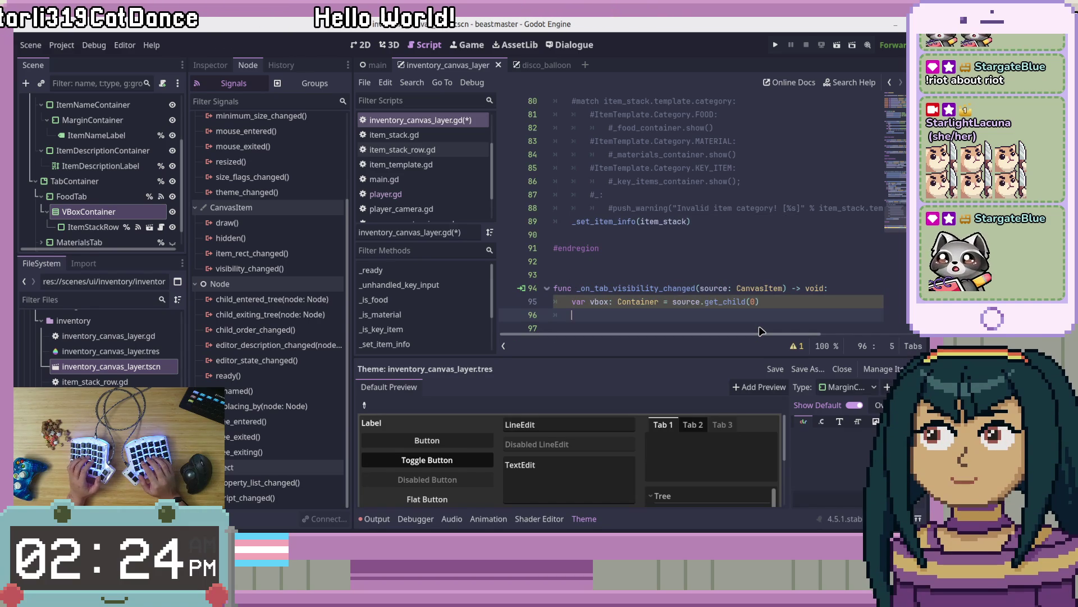
pyautogui.write('vboc')
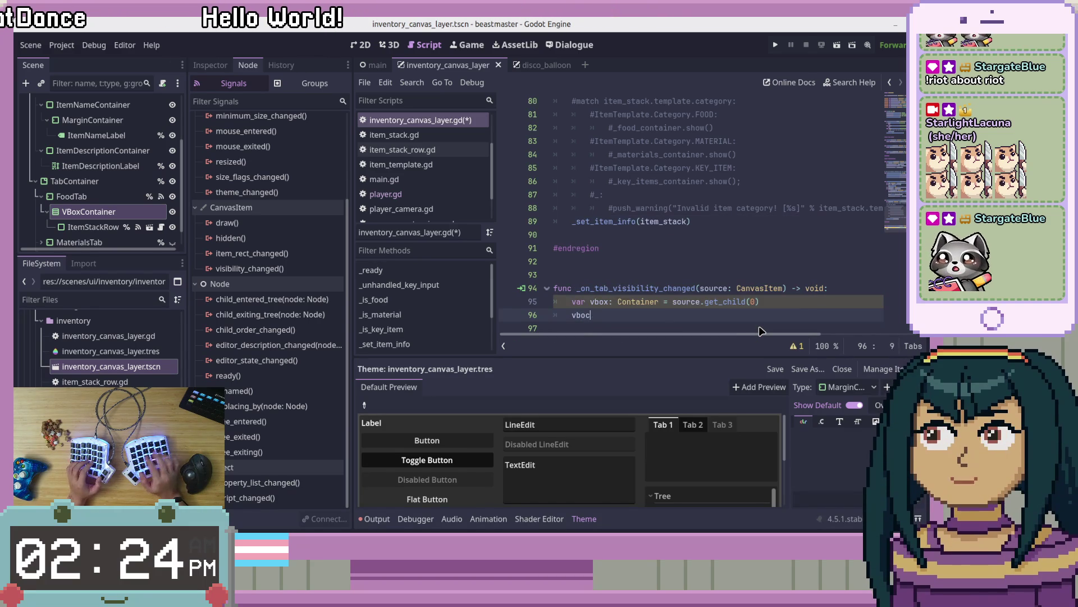
pyautogui.write('.g')
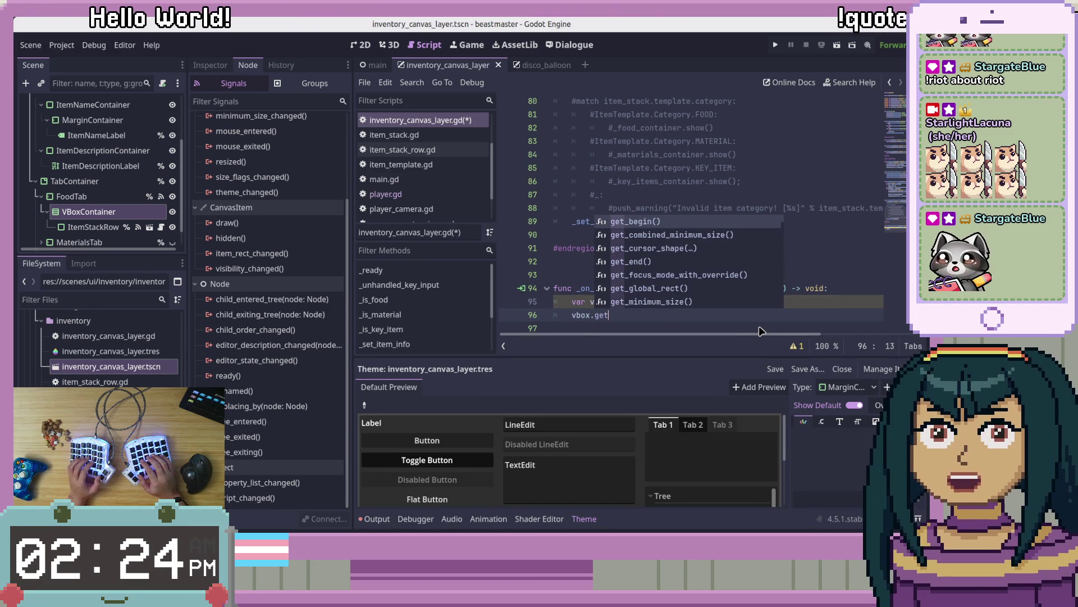
pyautogui.press('BackSpace')
pyautogui.write('has_c')
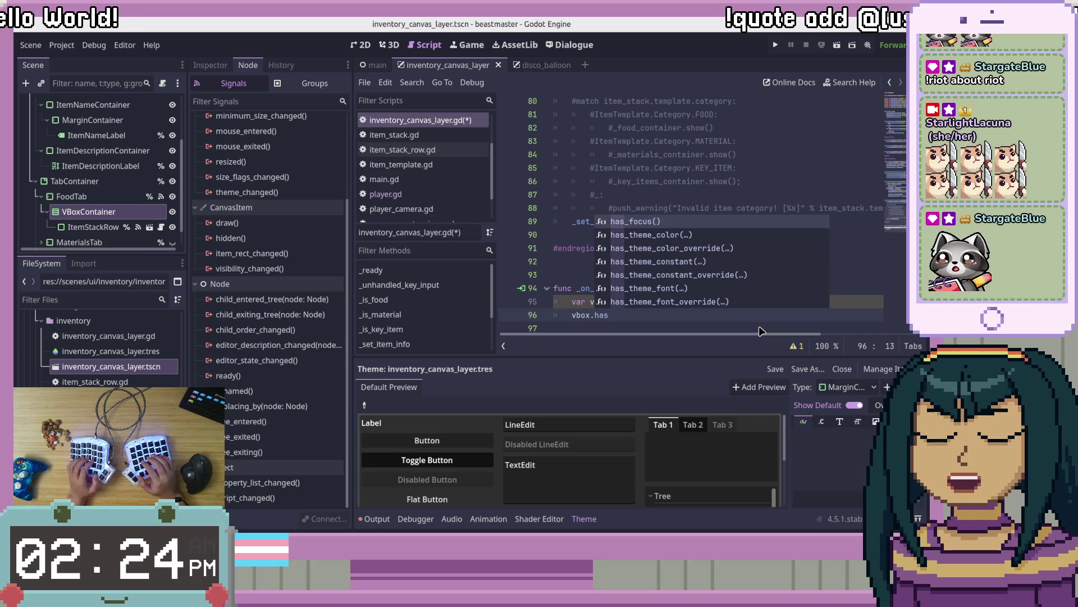
pyautogui.hotkey('ctrl', 'BackSpace')
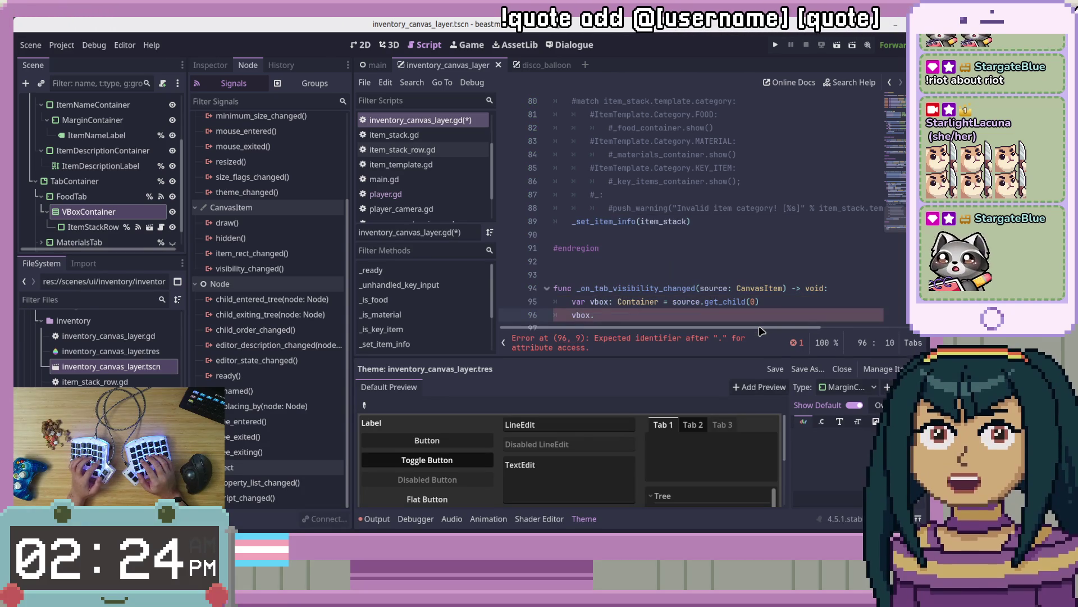
pyautogui.write('get_c')
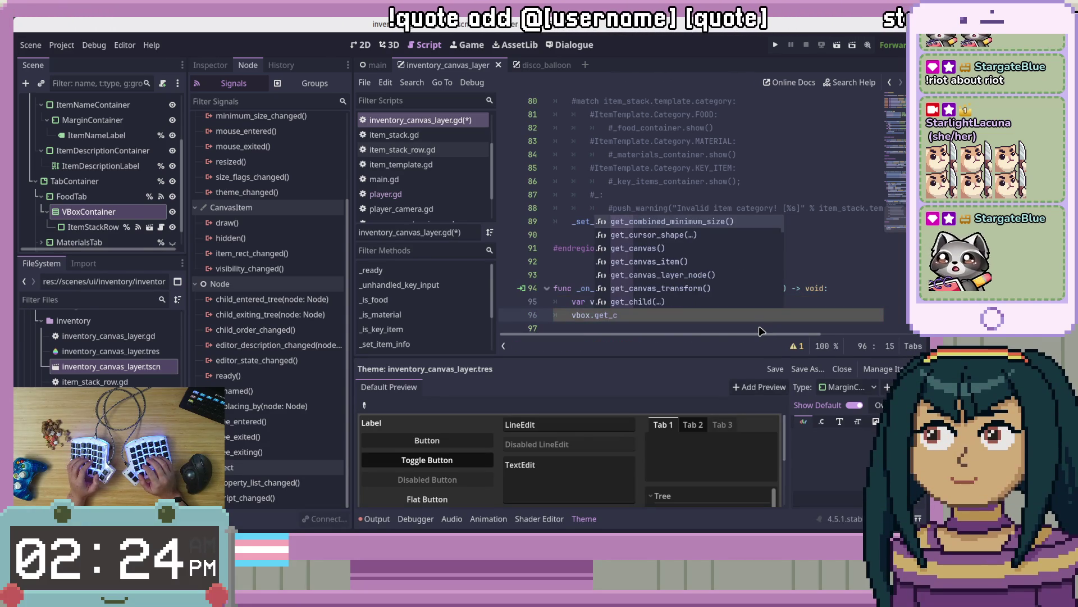
pyautogui.write('hild')
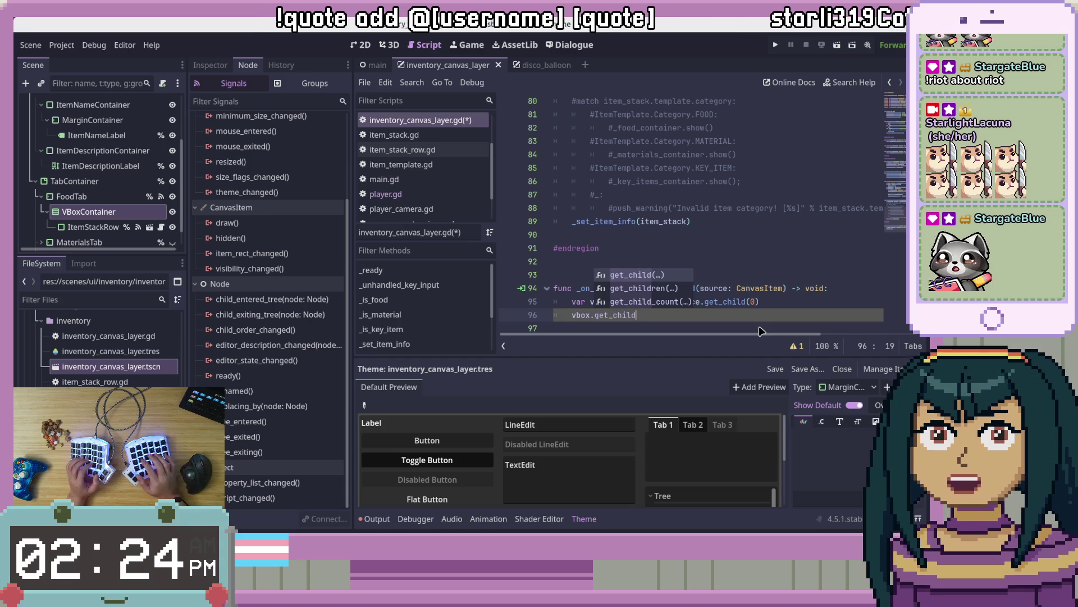
pyautogui.press('Return')
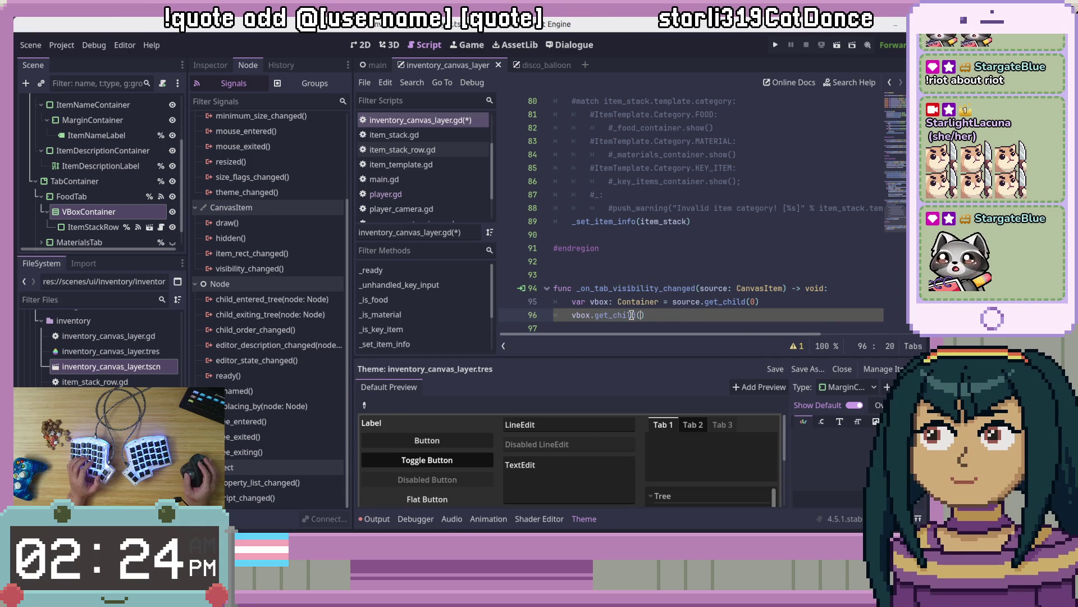
pyautogui.moveTo(631, 315)
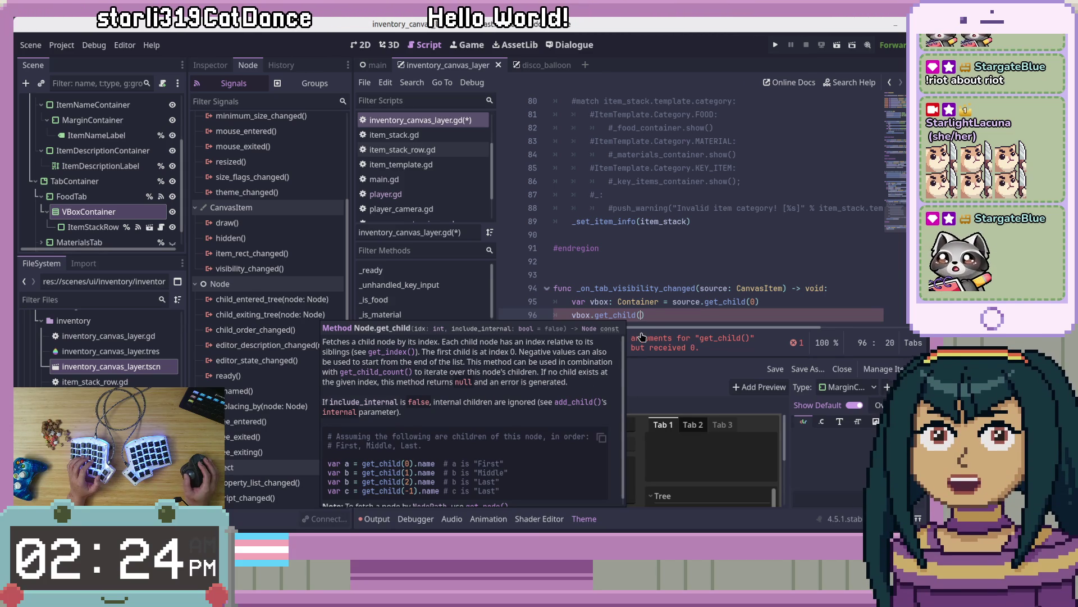
pyautogui.click(656, 316)
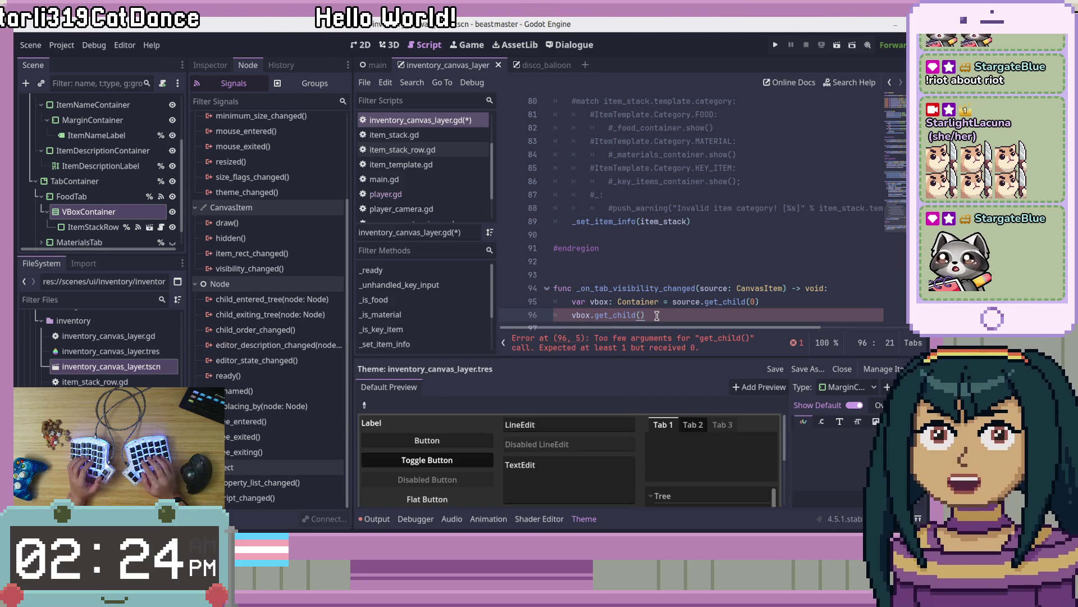
pyautogui.write('count')
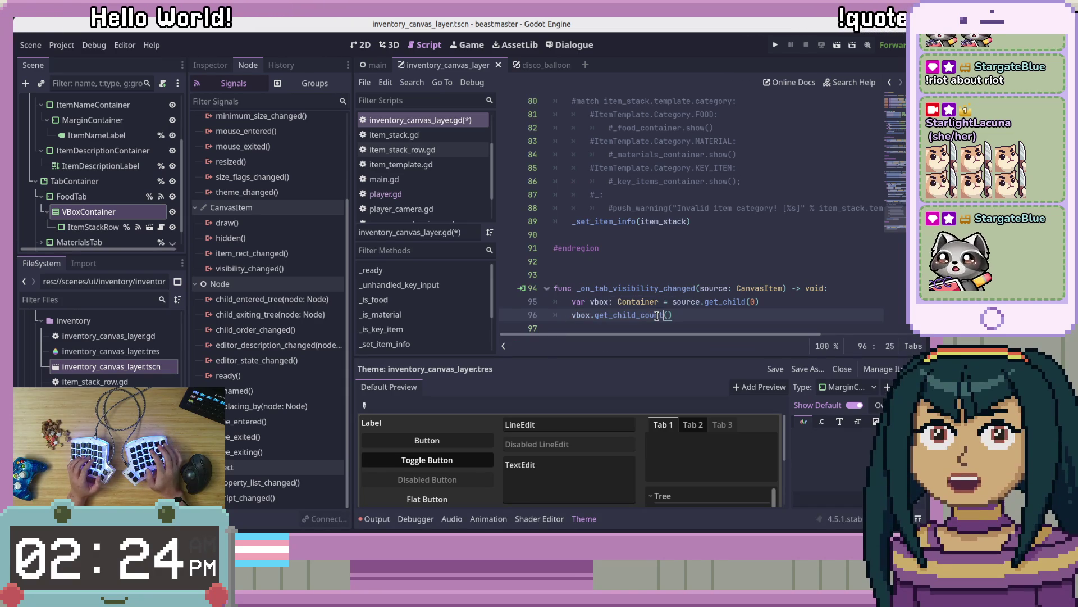
pyautogui.press('End')
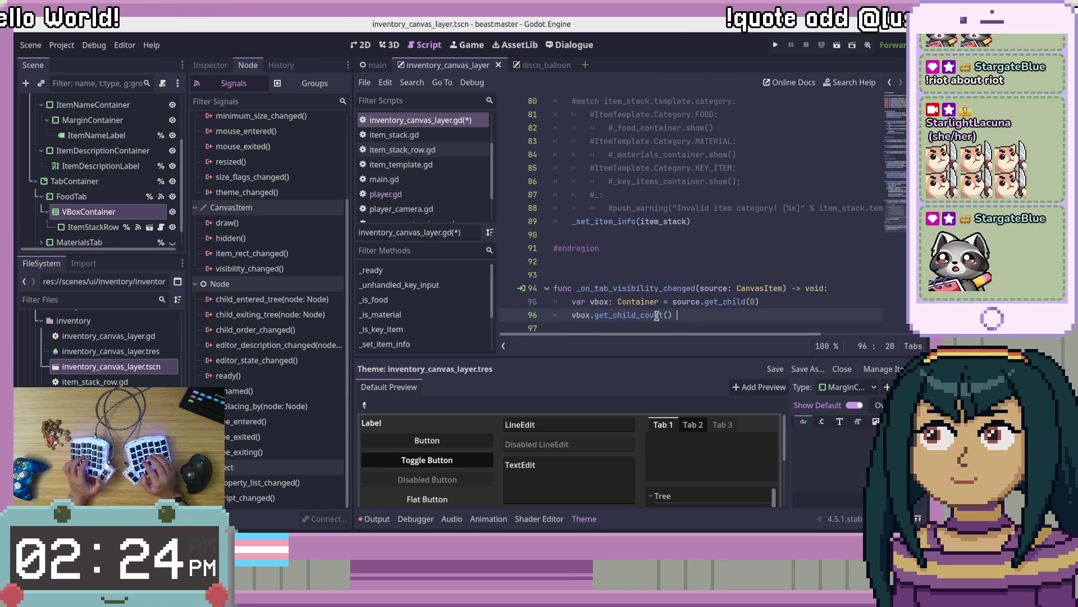
pyautogui.write('0:')
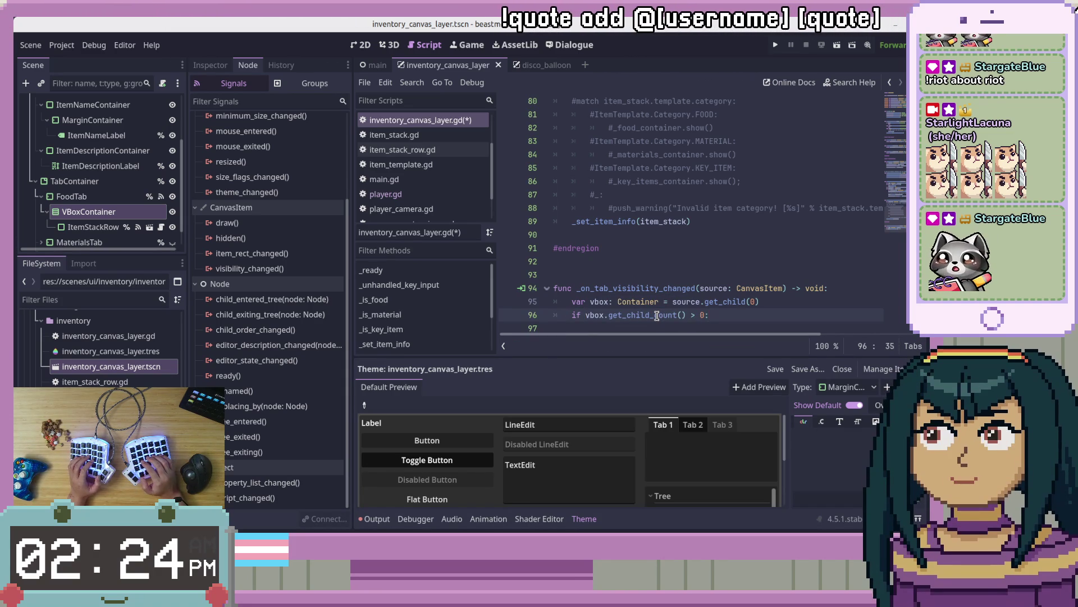
# Step: Add an indented vbox.get_child(0).call_deferred(&"grab_focus") line, fixing quotes, and save
pyautogui.press('Return')
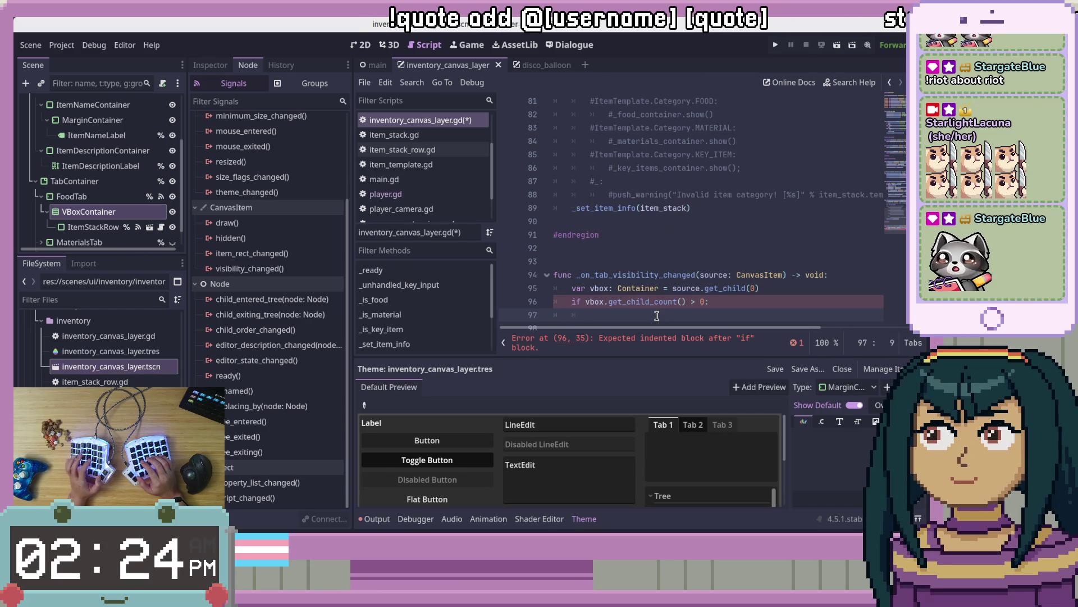
pyautogui.write('box.get_c')
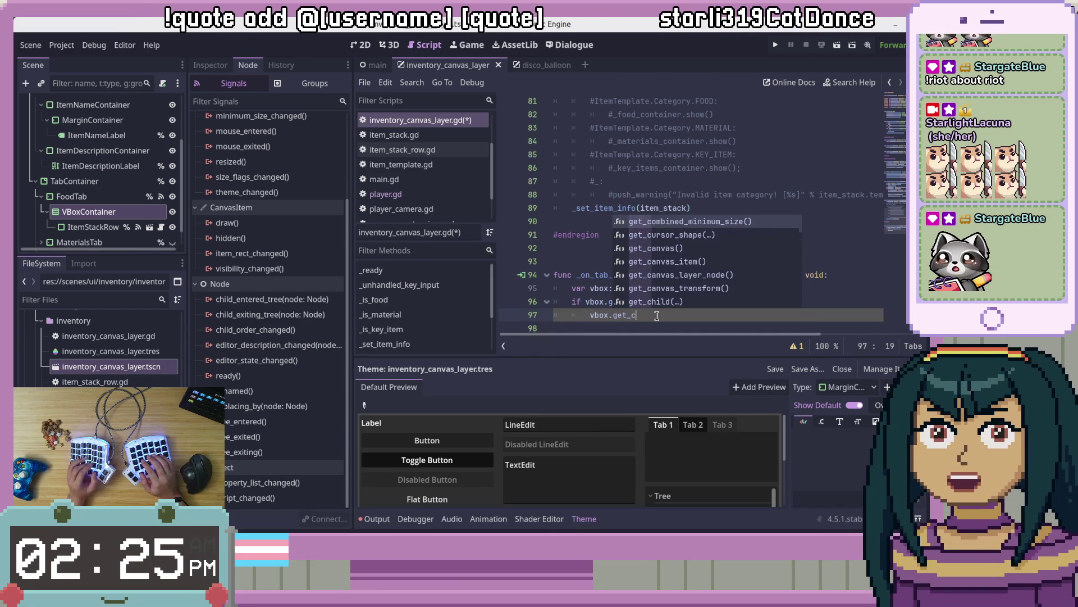
pyautogui.write('hild(0')
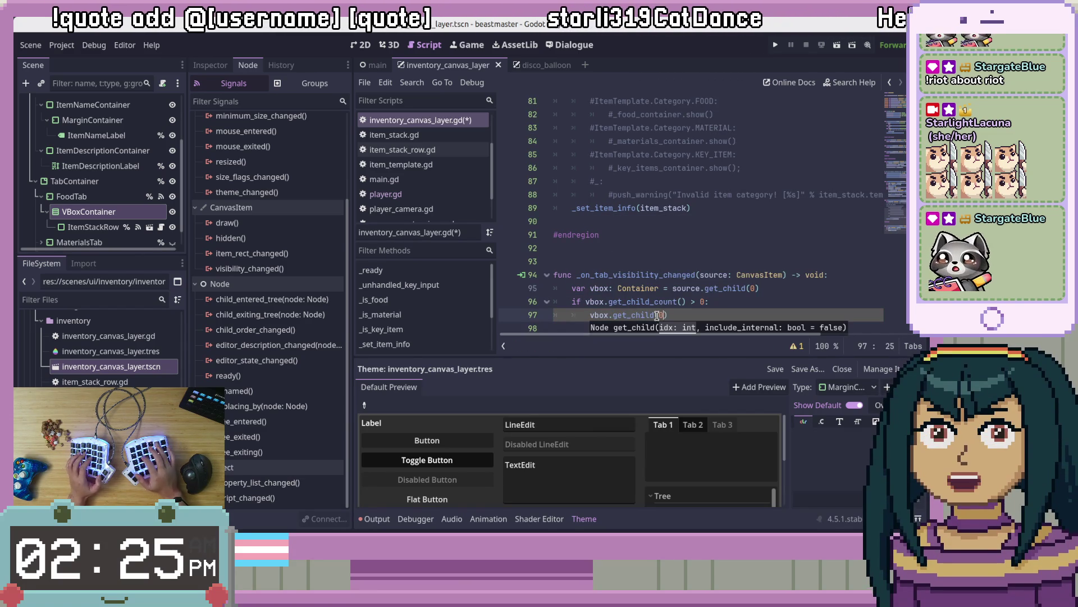
pyautogui.write(').gr')
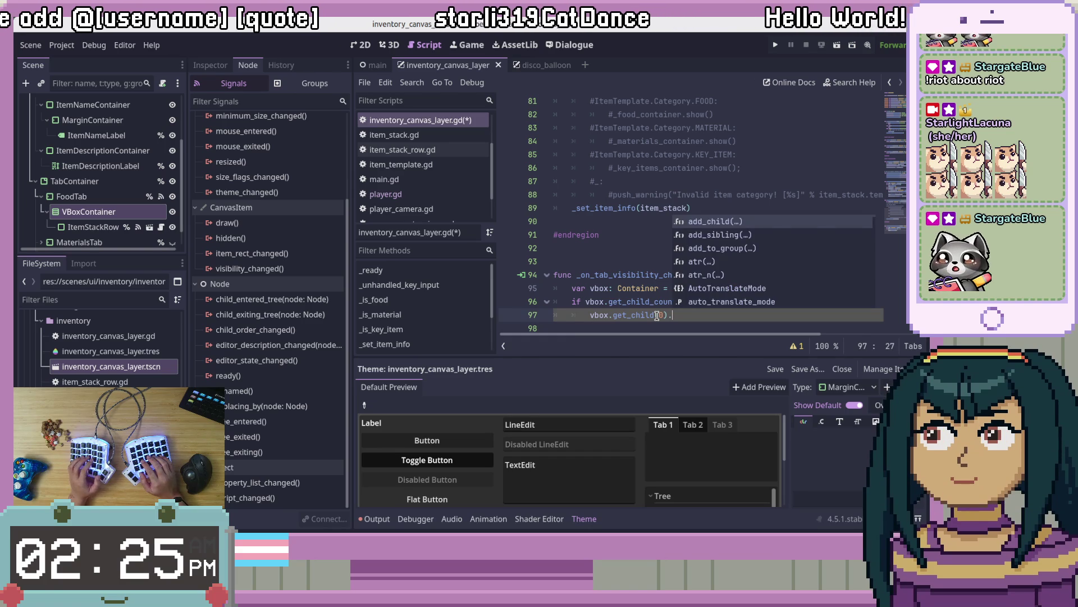
pyautogui.press('BackSpace')
pyautogui.press('BackSpace')
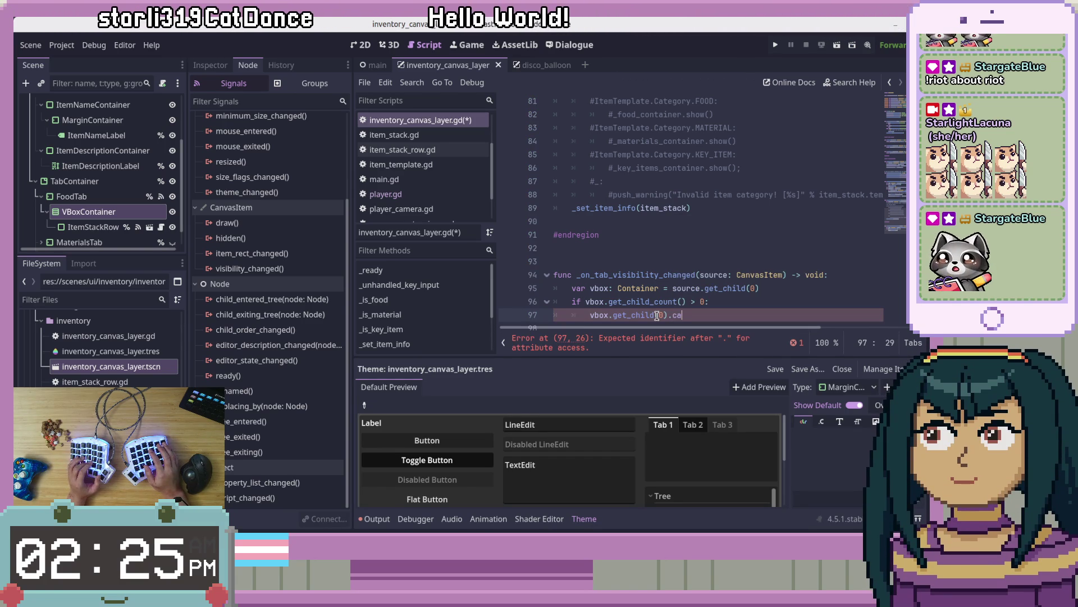
pyautogui.write('ll_de')
pyautogui.write('ff')
pyautogui.write('erred')
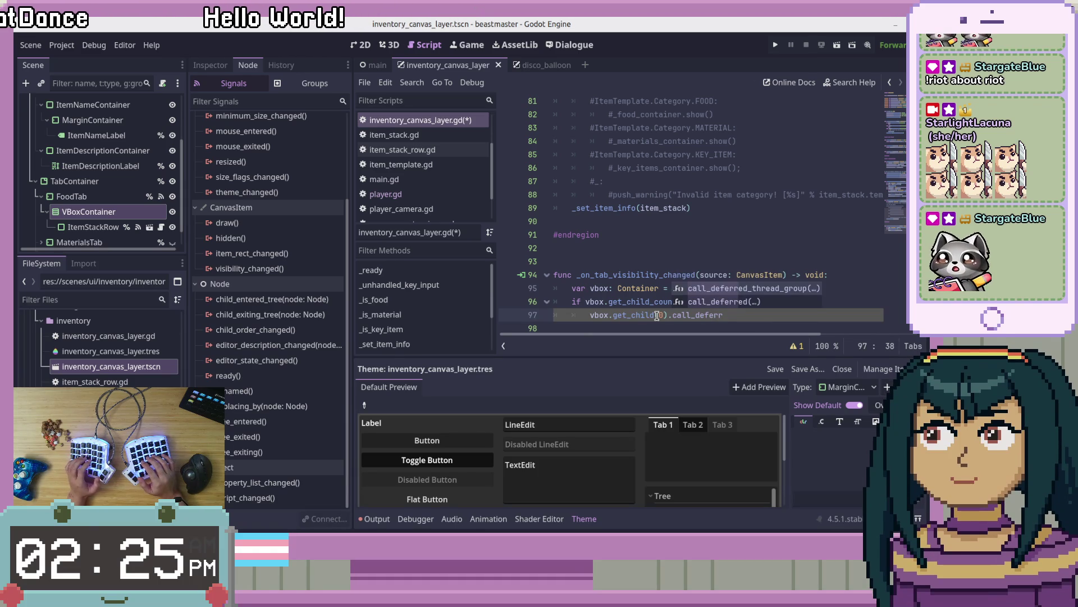
pyautogui.write('(grab_focus')
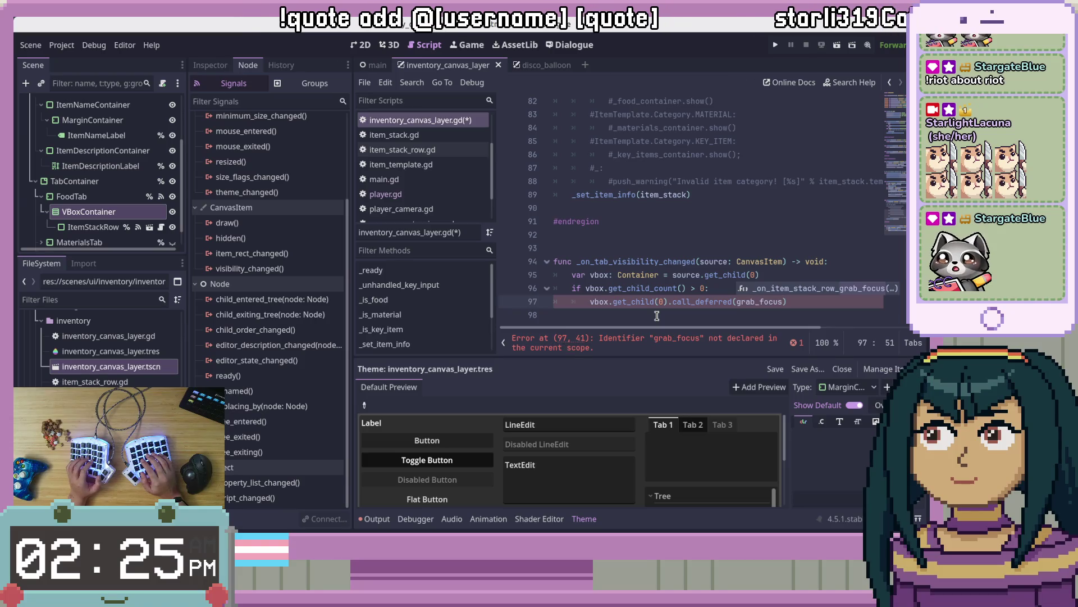
pyautogui.press('Left')
pyautogui.press('Left')
pyautogui.press('Left')
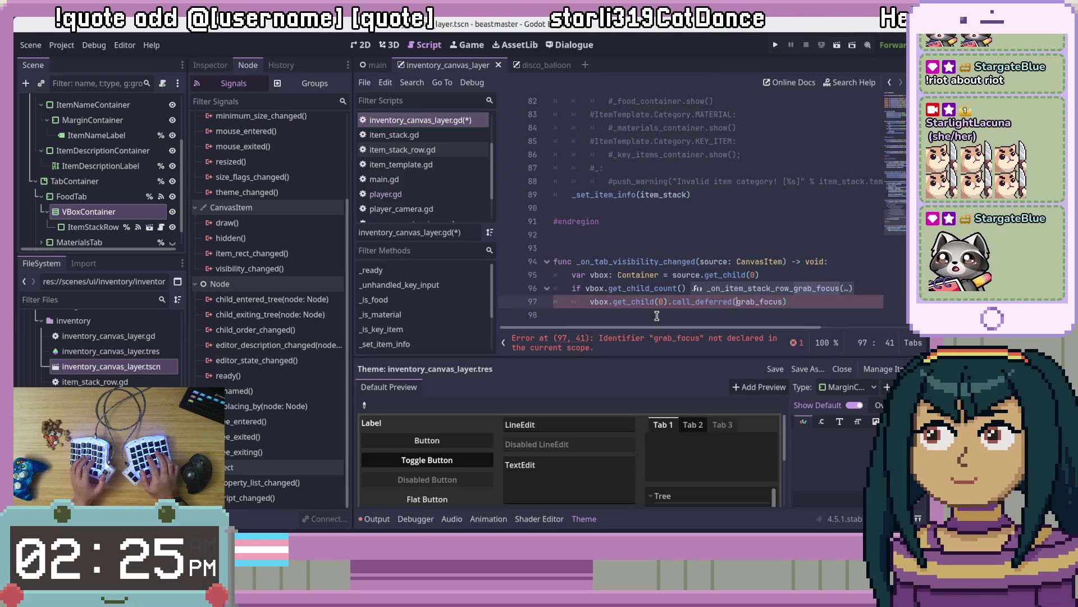
pyautogui.write('&"')
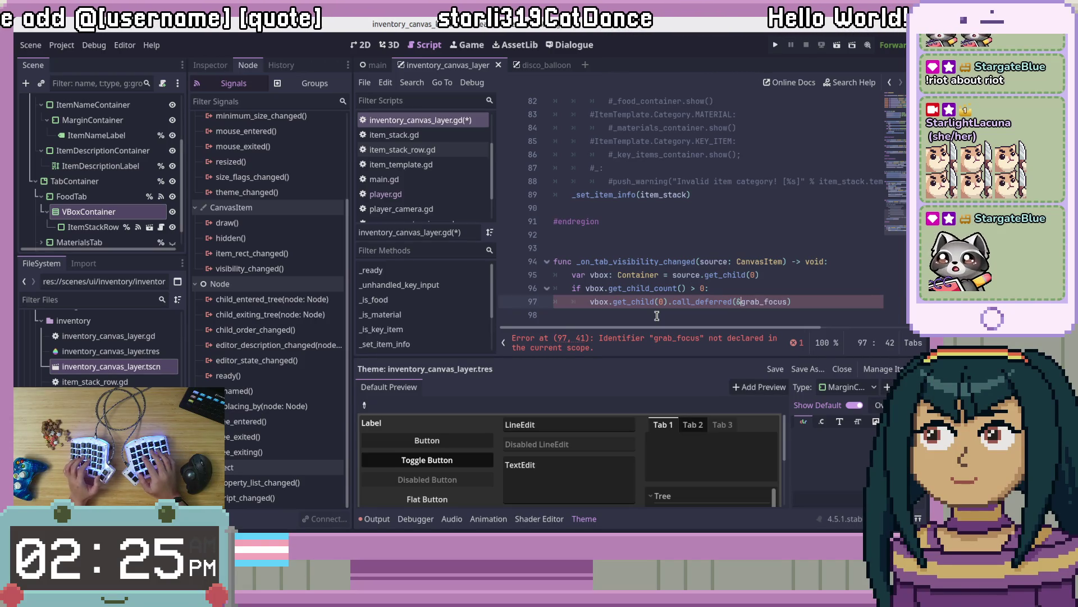
pyautogui.press('End')
pyautogui.press('Left')
pyautogui.write('"')
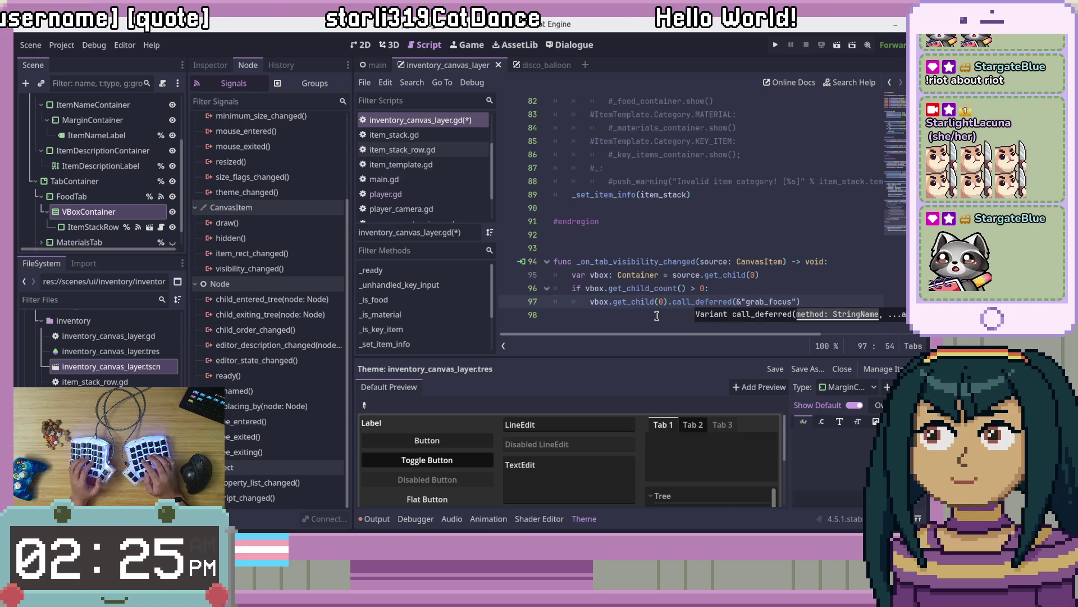
pyautogui.hotkey('ctrl', 's')
pyautogui.press('End')
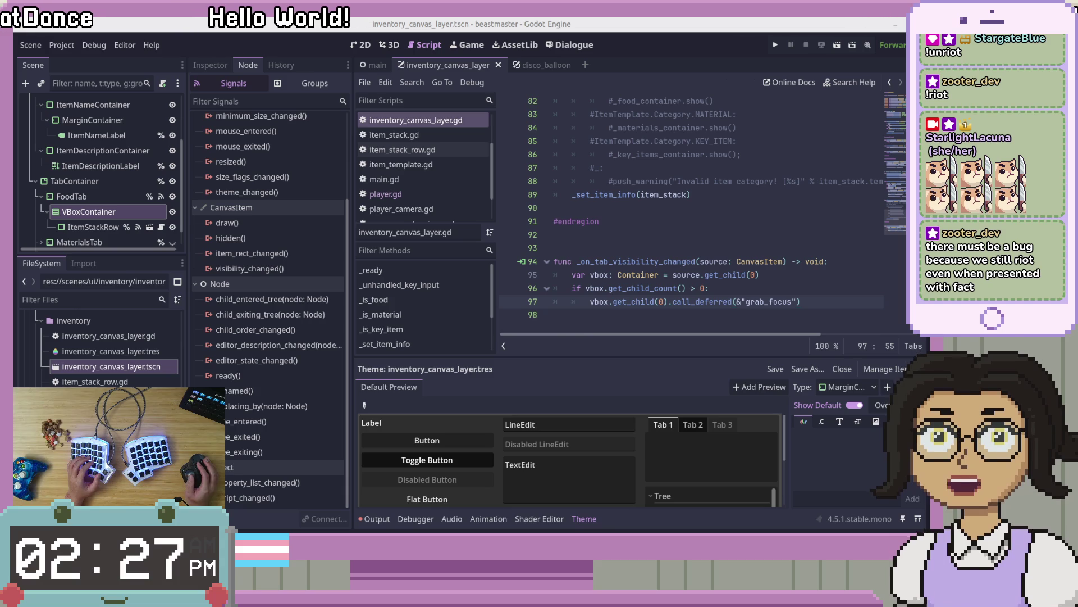
pyautogui.hotkey('alt', 'Tab')
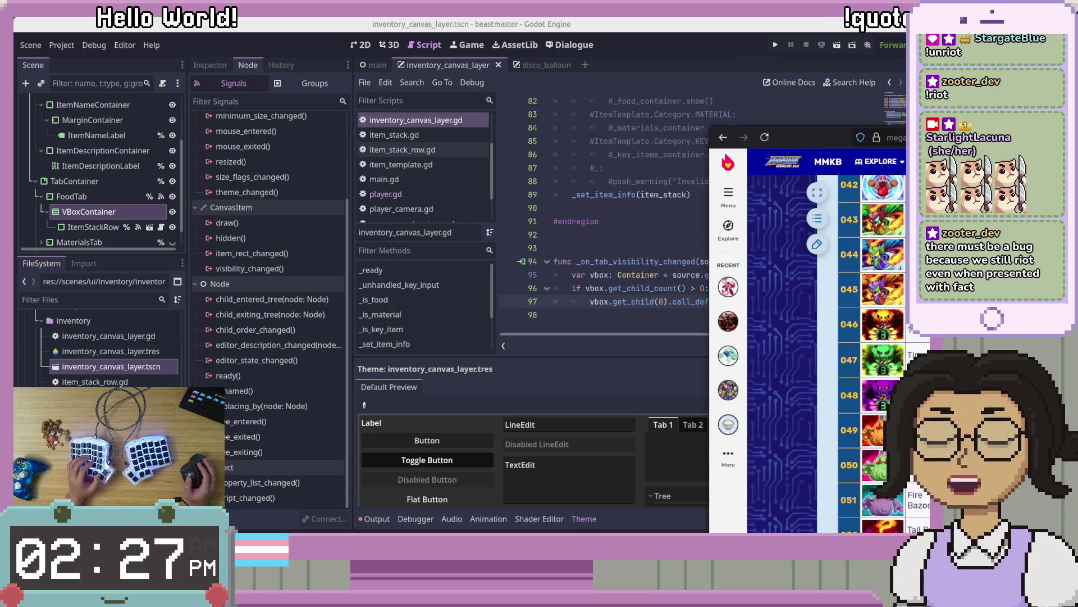
pyautogui.moveTo(1077, 147)
pyautogui.mouseDown()
pyautogui.moveTo(1077, 138)
pyautogui.moveTo(854, 81)
pyautogui.mouseUp()
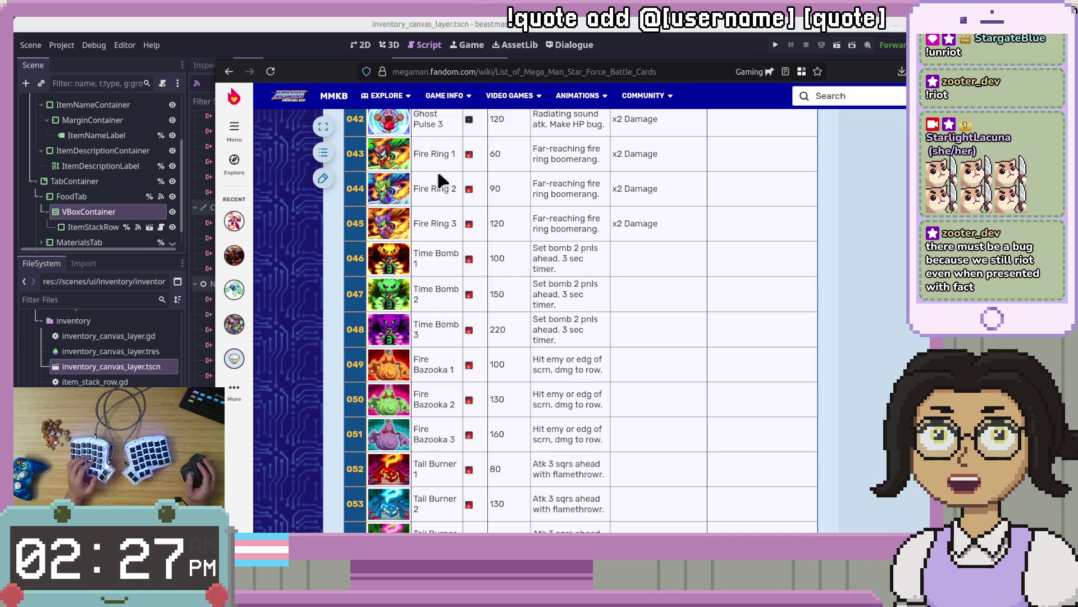
pyautogui.scroll(3, 578, 213)
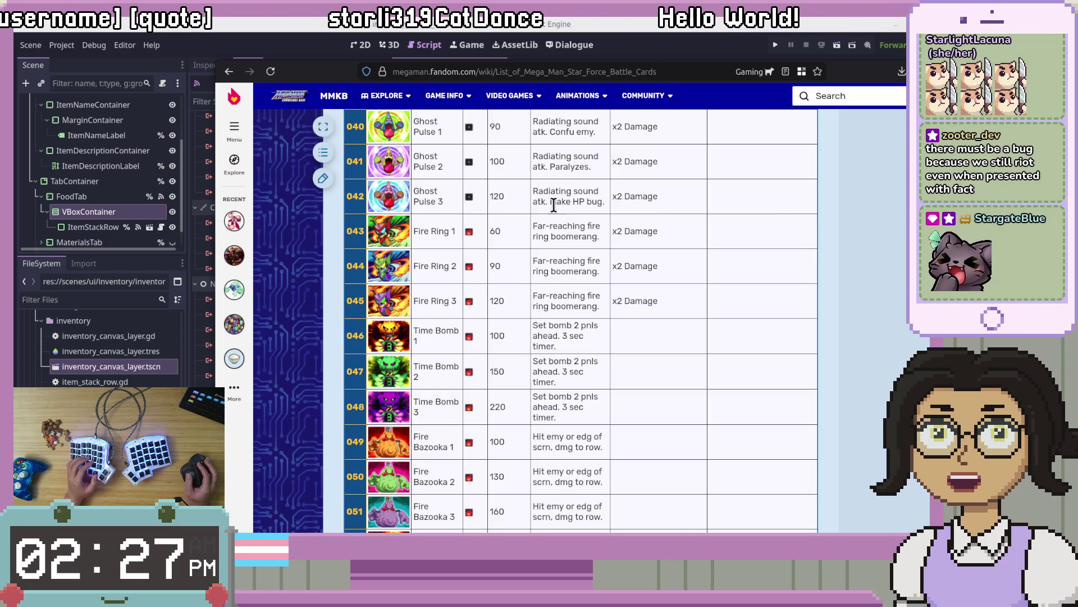
pyautogui.moveTo(848, 79); pyautogui.dragTo(814, 88)
pyautogui.hotkey('alt', 'Tab')
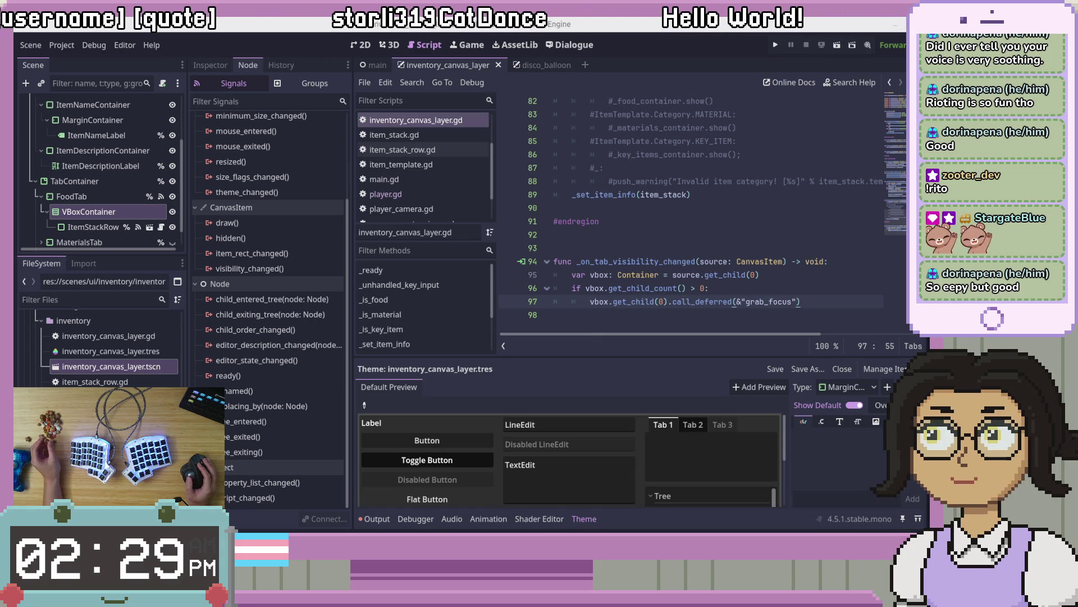
pyautogui.click(758, 275)
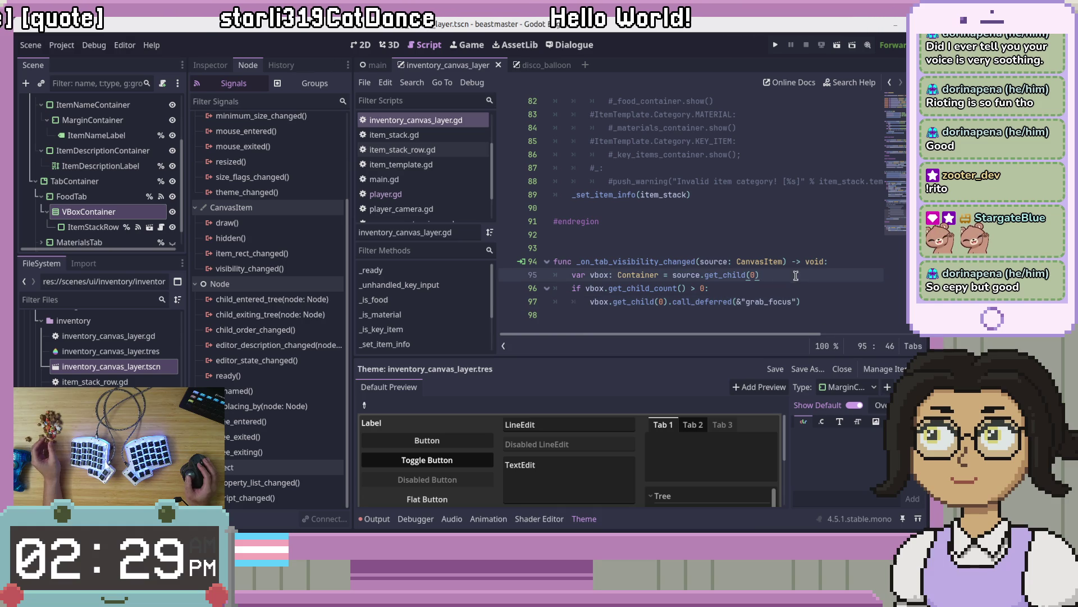
pyautogui.scroll(6, 805, 274)
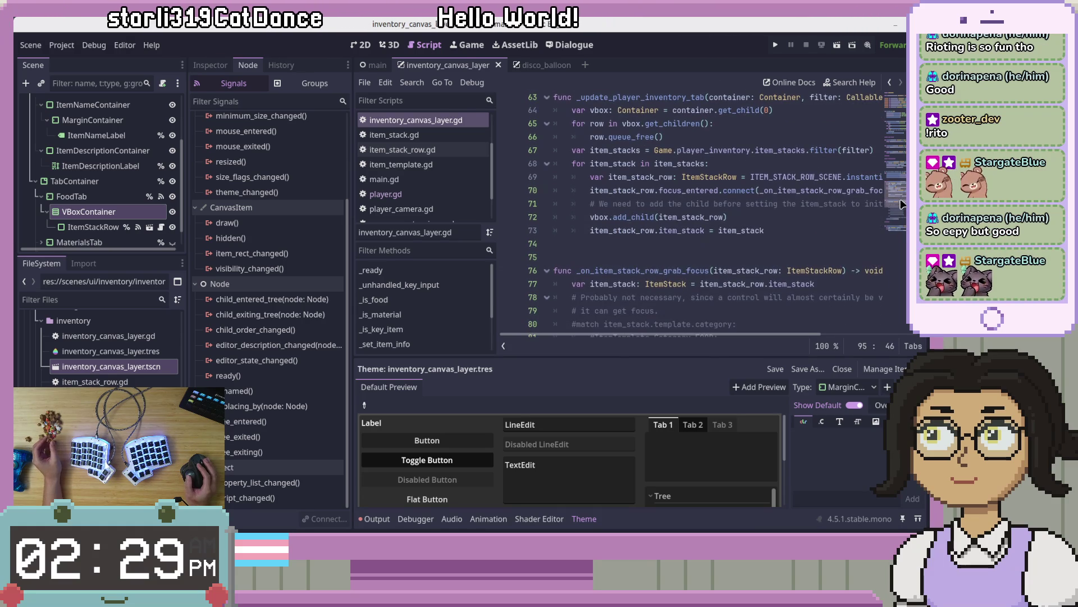
pyautogui.click(755, 203)
pyautogui.scroll(-6, 755, 202)
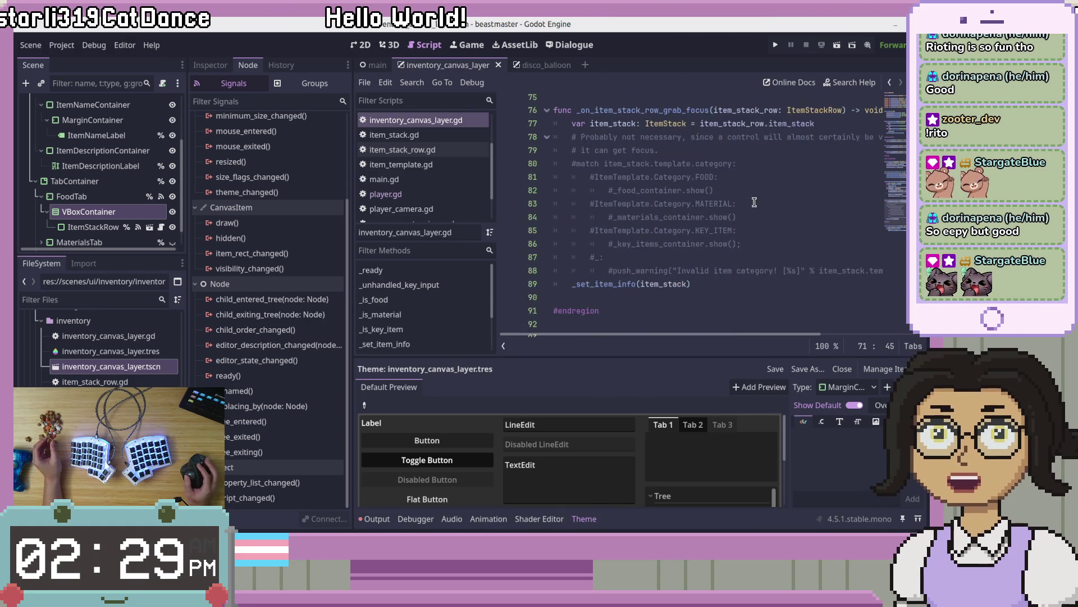
pyautogui.click(801, 302)
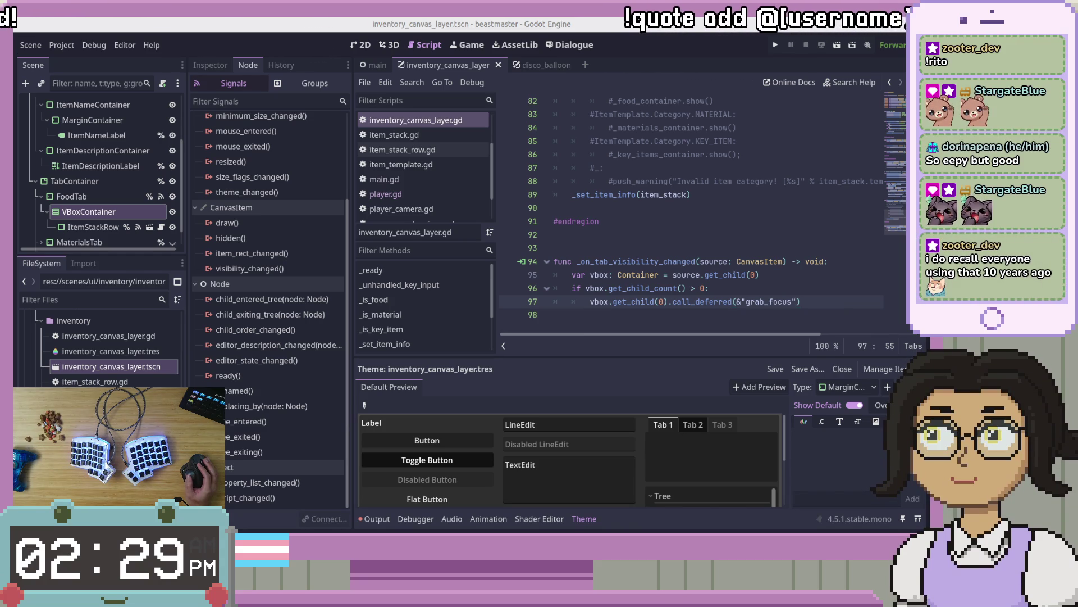
pyautogui.moveTo(736, 302); pyautogui.dragTo(770, 301)
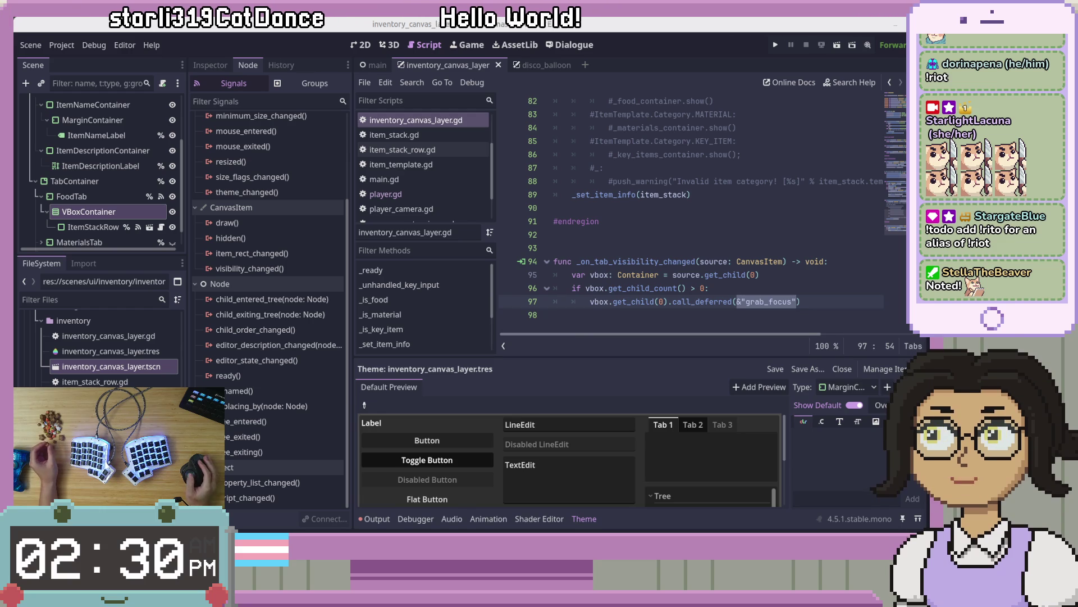
pyautogui.hotkey('alt', 'Tab')
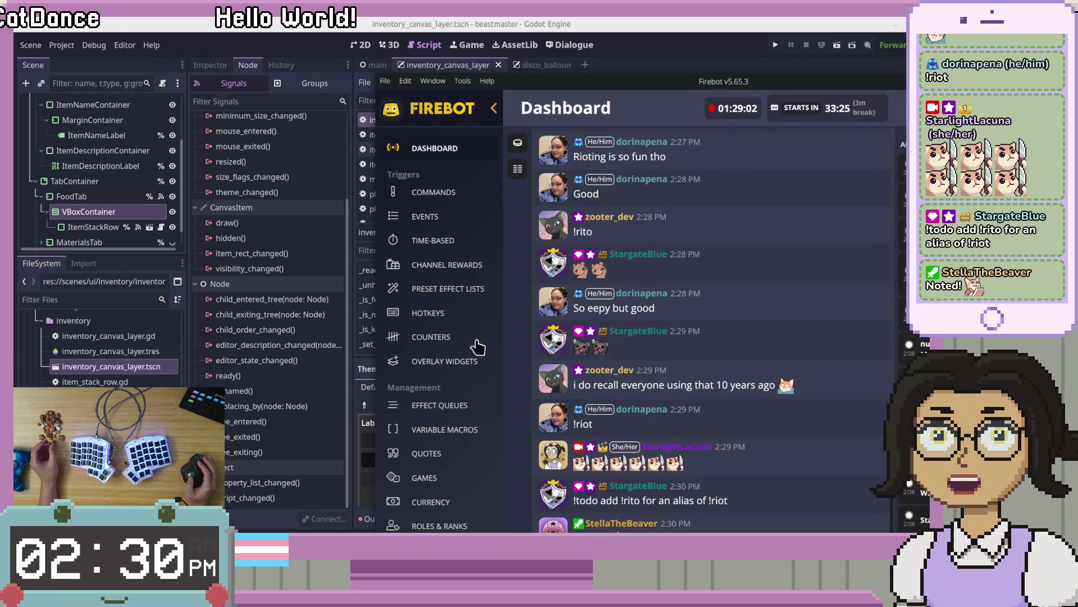
# Step: Scroll the Custom Commands list to [!¡]riot and choose Edit from its menu
pyautogui.click(448, 196)
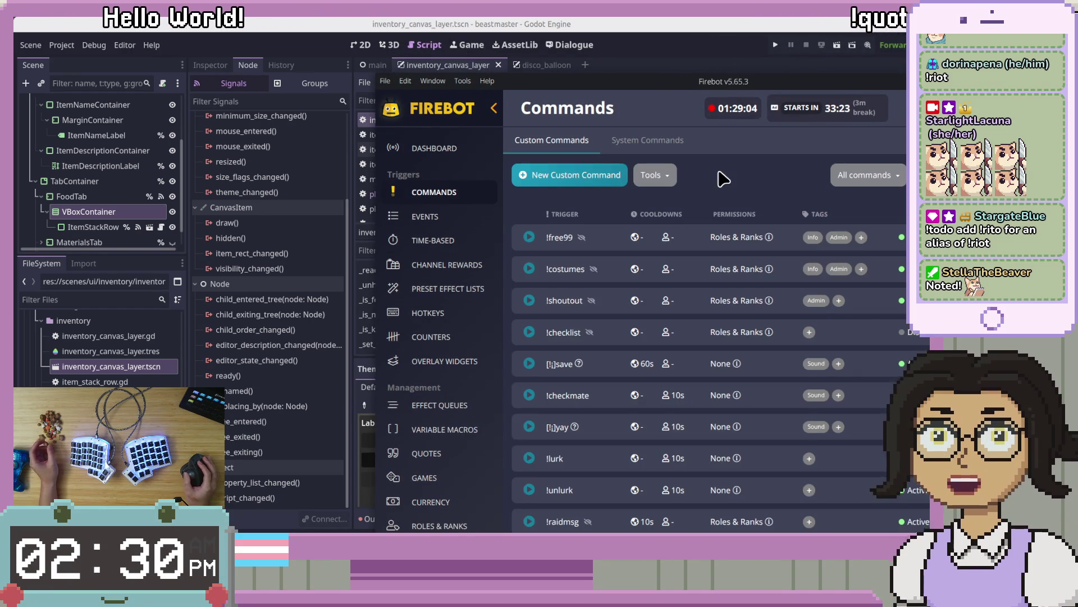
pyautogui.scroll(-3, 603, 389)
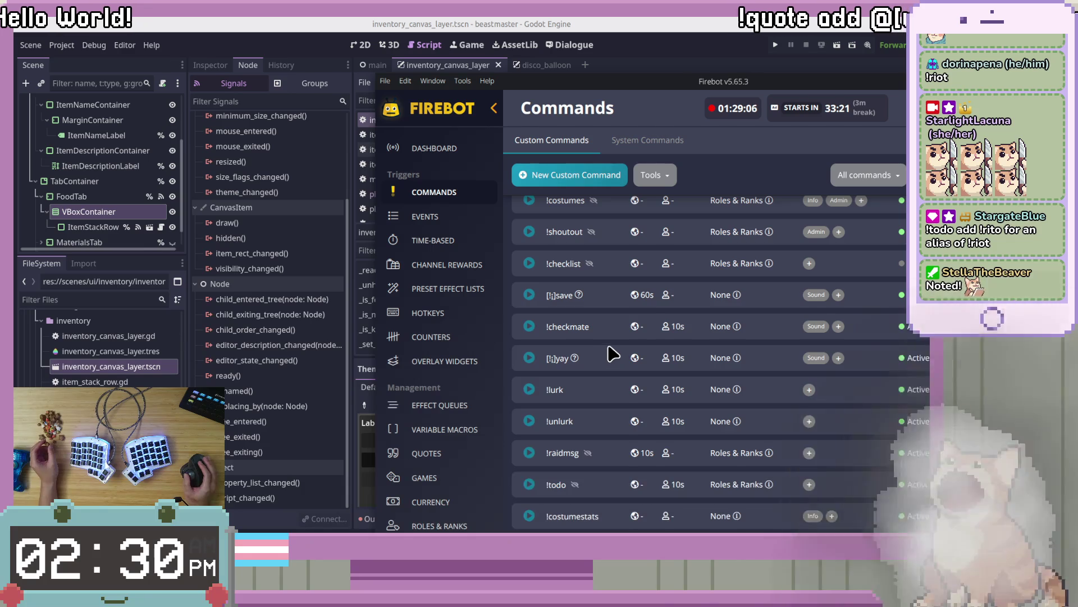
pyautogui.scroll(-2, 612, 353)
pyautogui.scroll(-10, 611, 360)
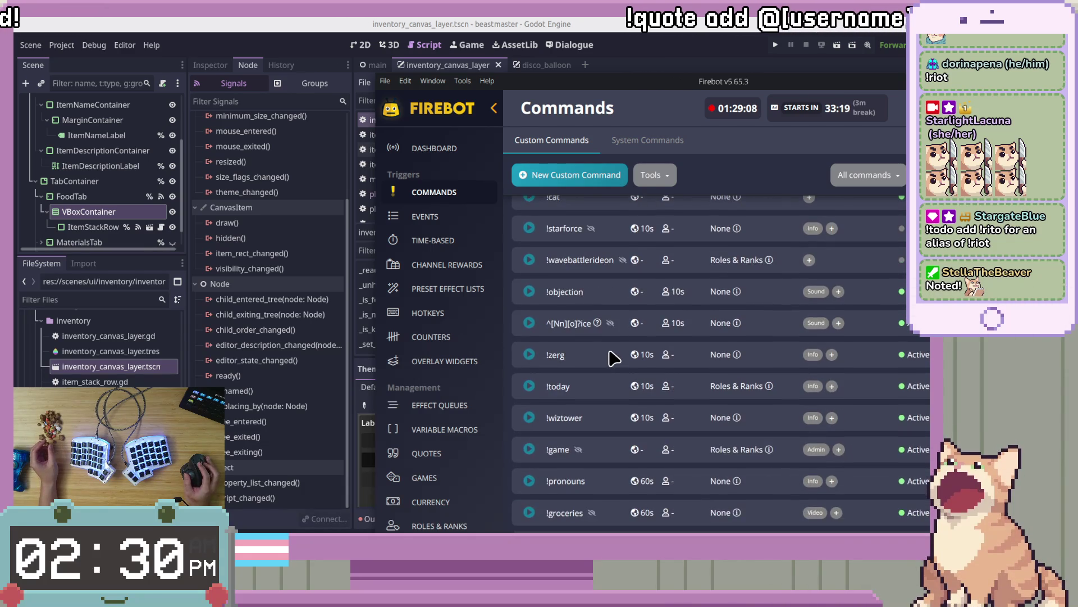
pyautogui.scroll(9, 612, 348)
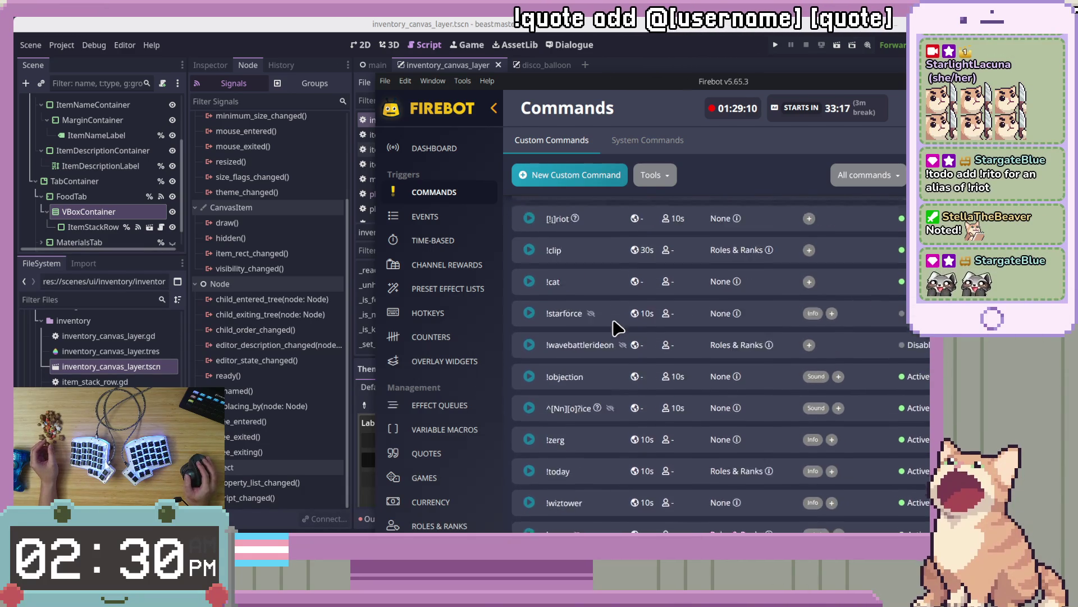
pyautogui.rightClick(587, 281)
pyautogui.click(593, 295)
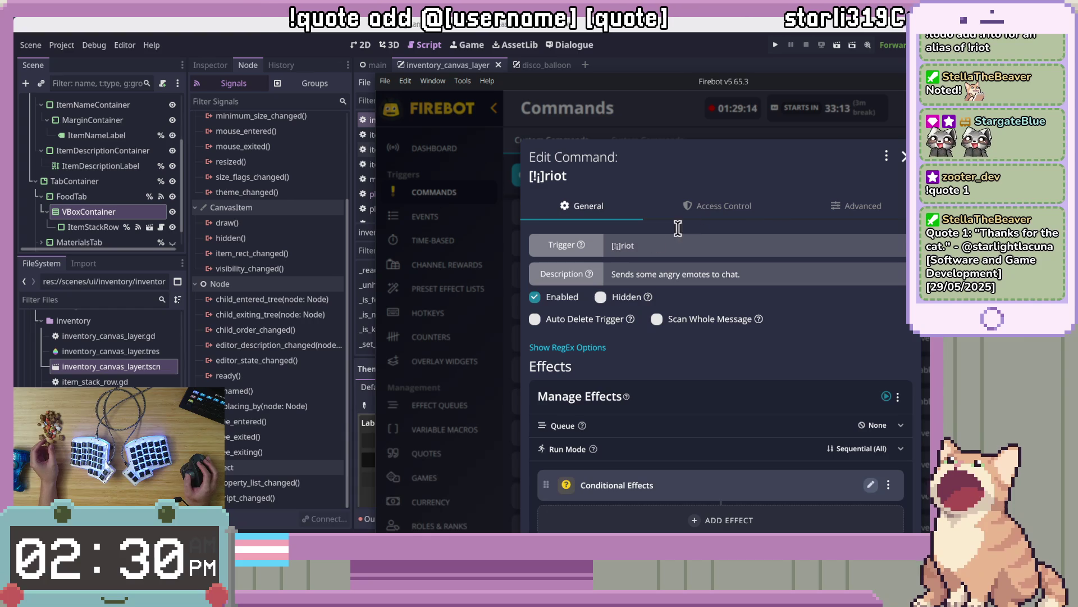
# Step: Review the Advanced and Access Control tabs, then show the trigger's RegEx options on General
pyautogui.click(876, 209)
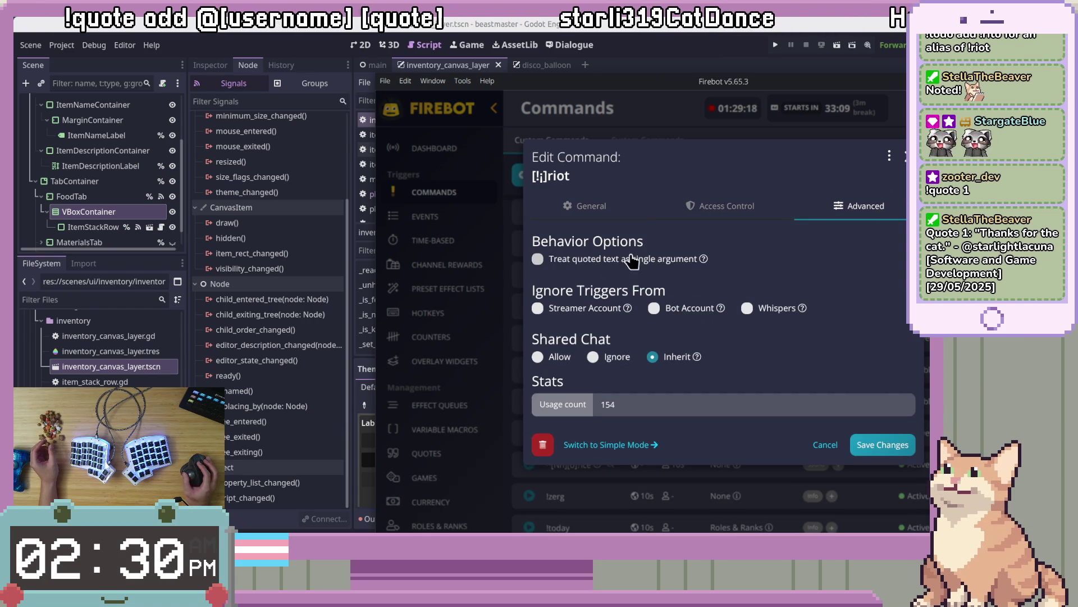
pyautogui.click(679, 216)
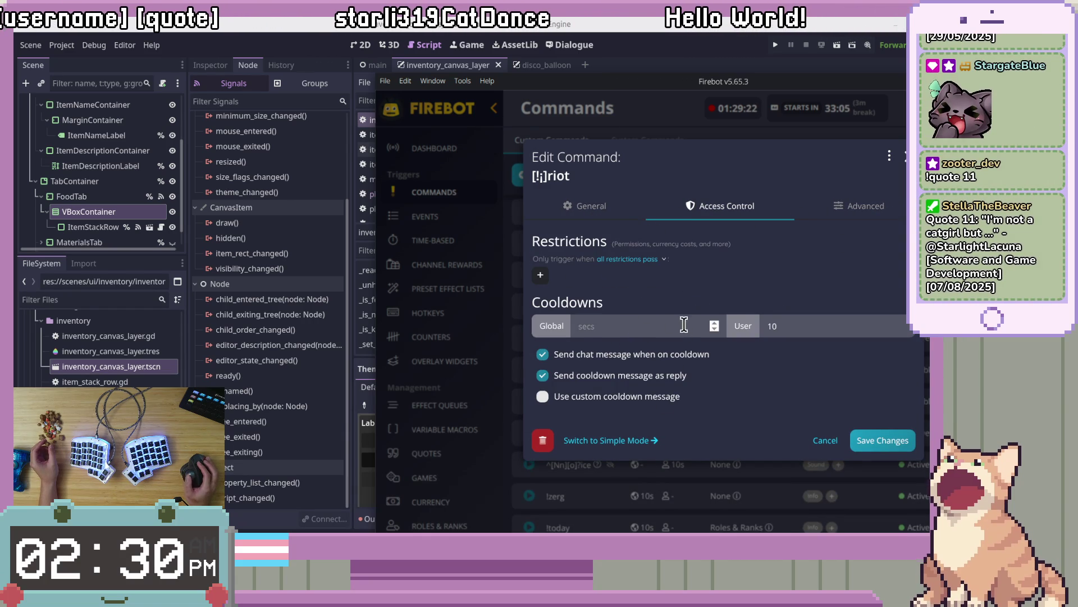
pyautogui.click(600, 209)
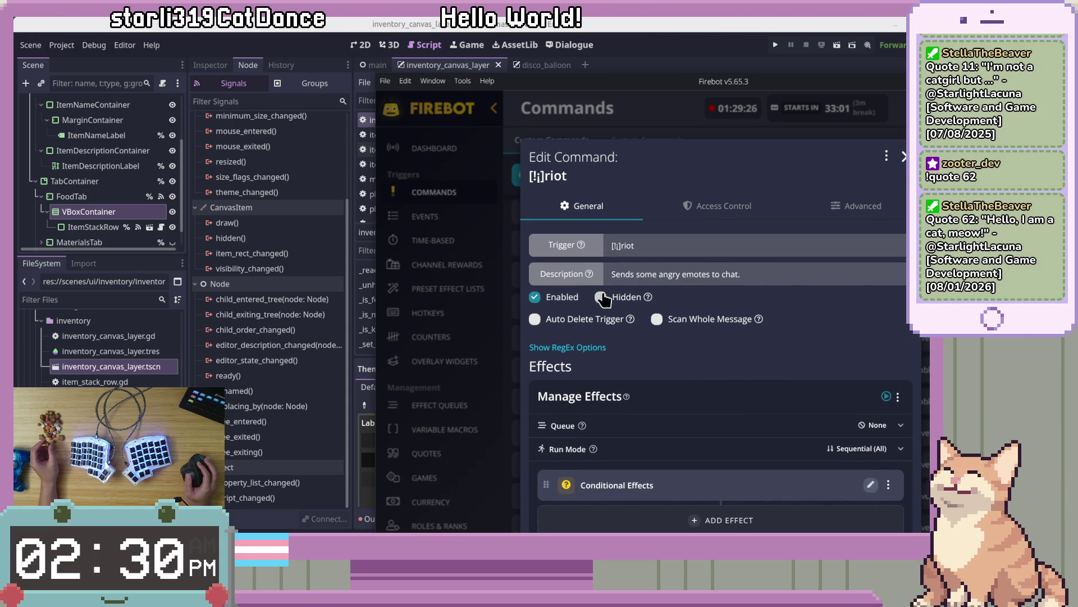
pyautogui.click(552, 348)
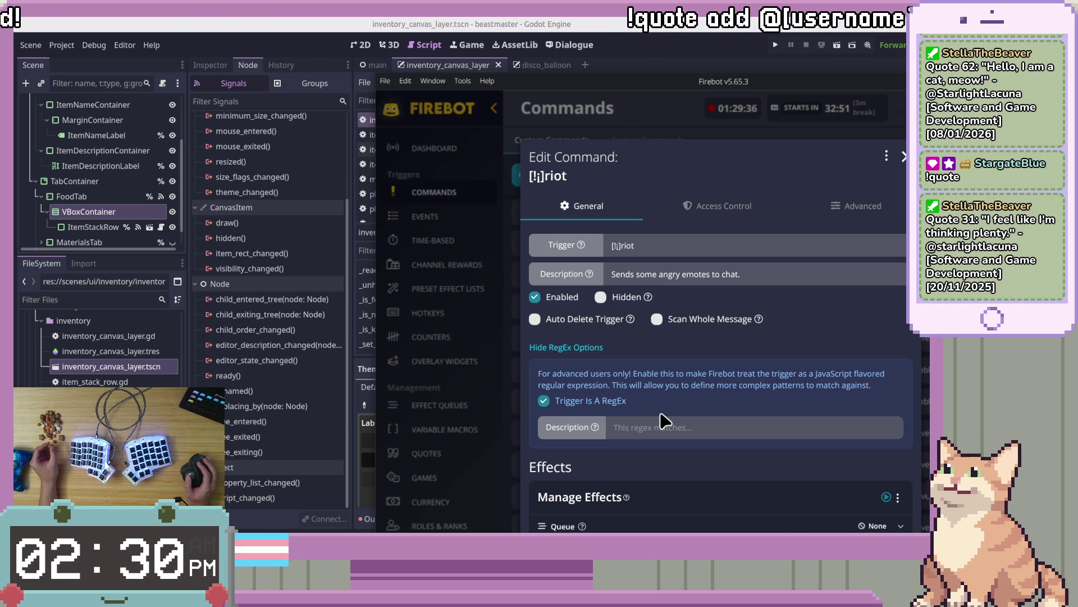
pyautogui.click(611, 249)
# Step: Insert an opening parenthesis after the r so the Firebot trigger reads [!¡]r(iot, then select it all
pyautogui.click(642, 247)
pyautogui.click(696, 429)
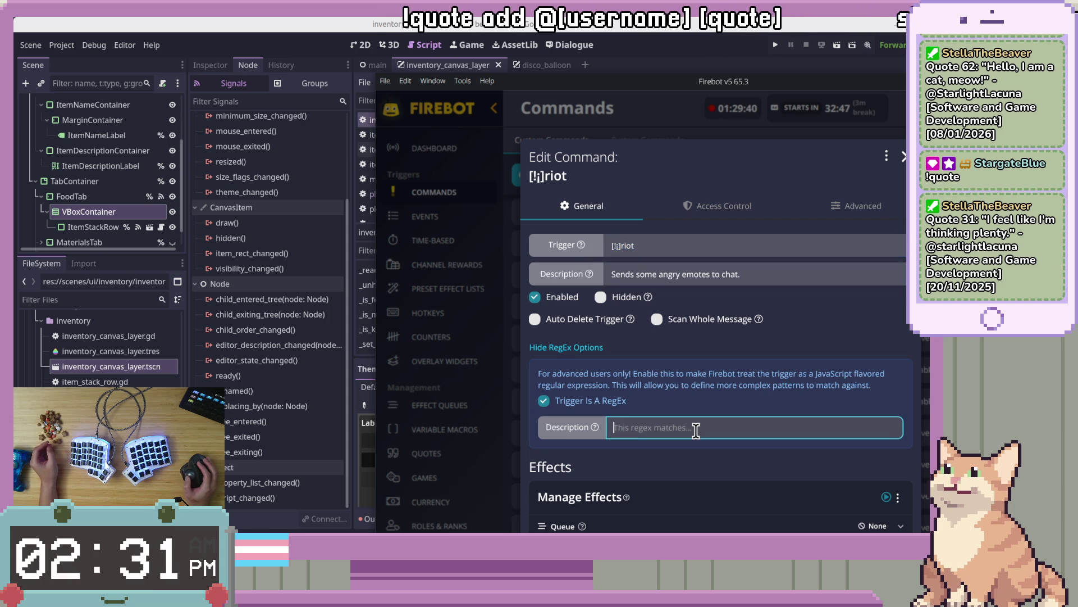
pyautogui.click(661, 249)
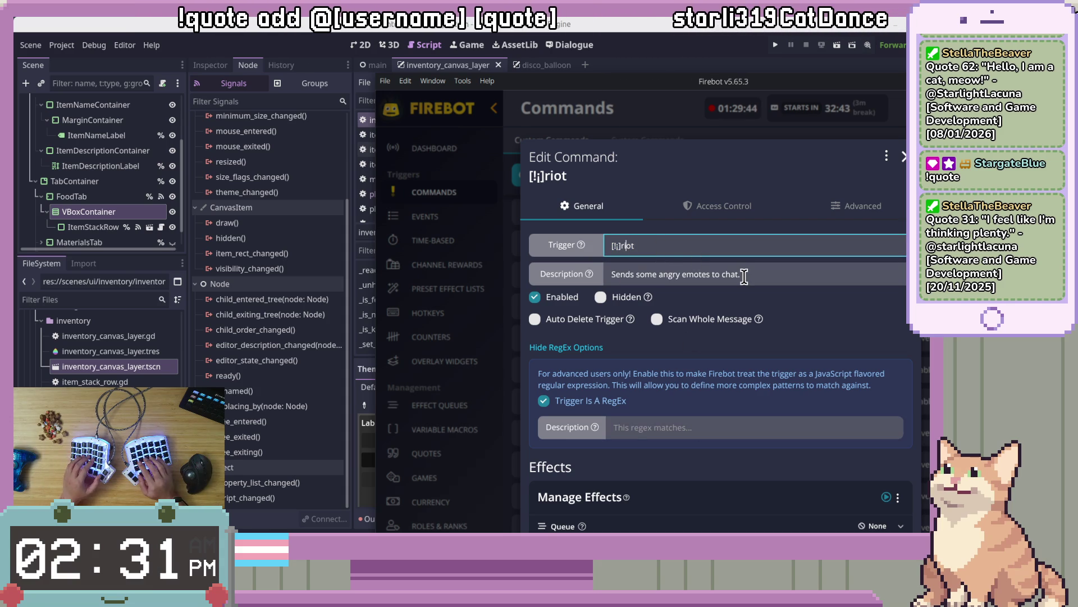
pyautogui.write('[')
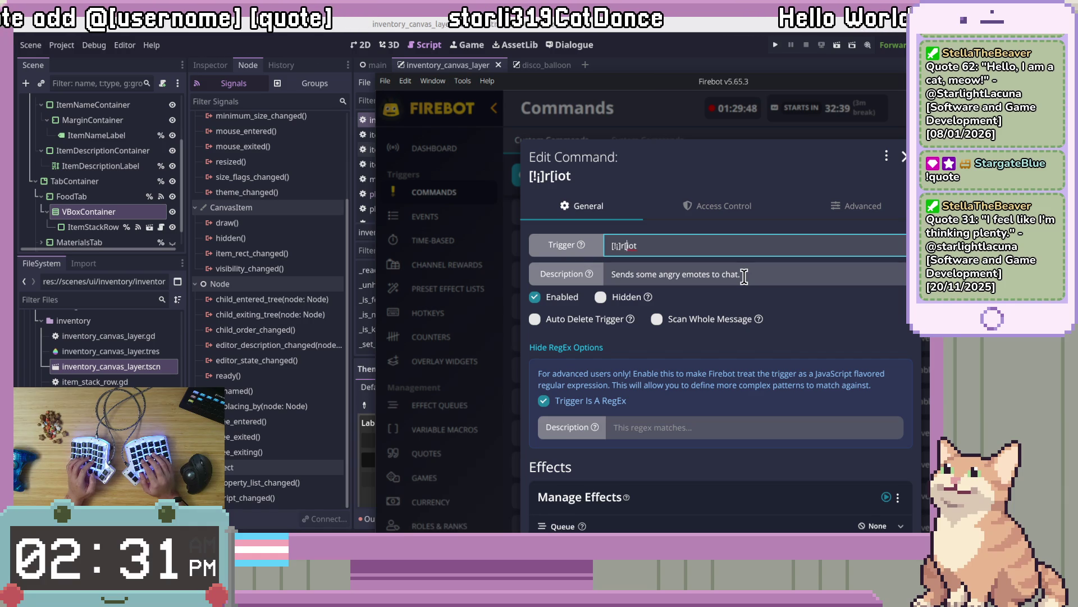
pyautogui.press('BackSpace')
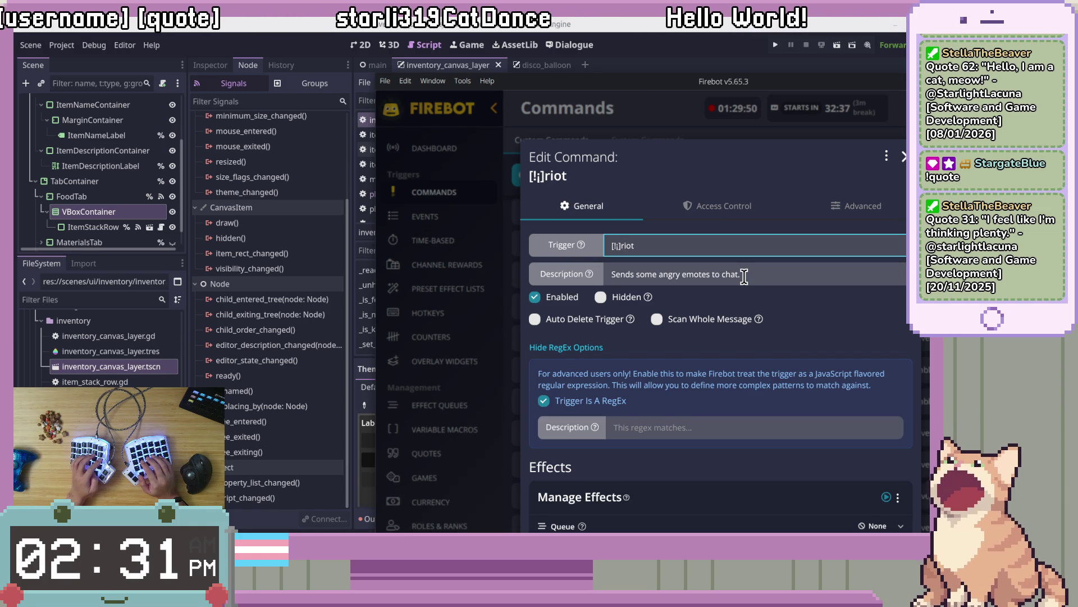
pyautogui.write('(')
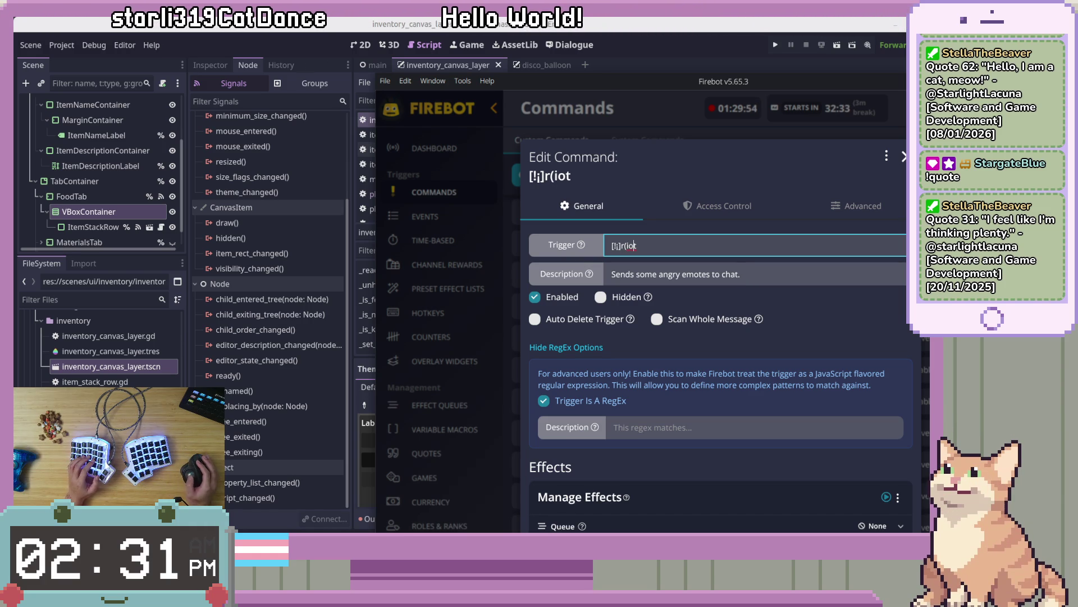
pyautogui.click(636, 245)
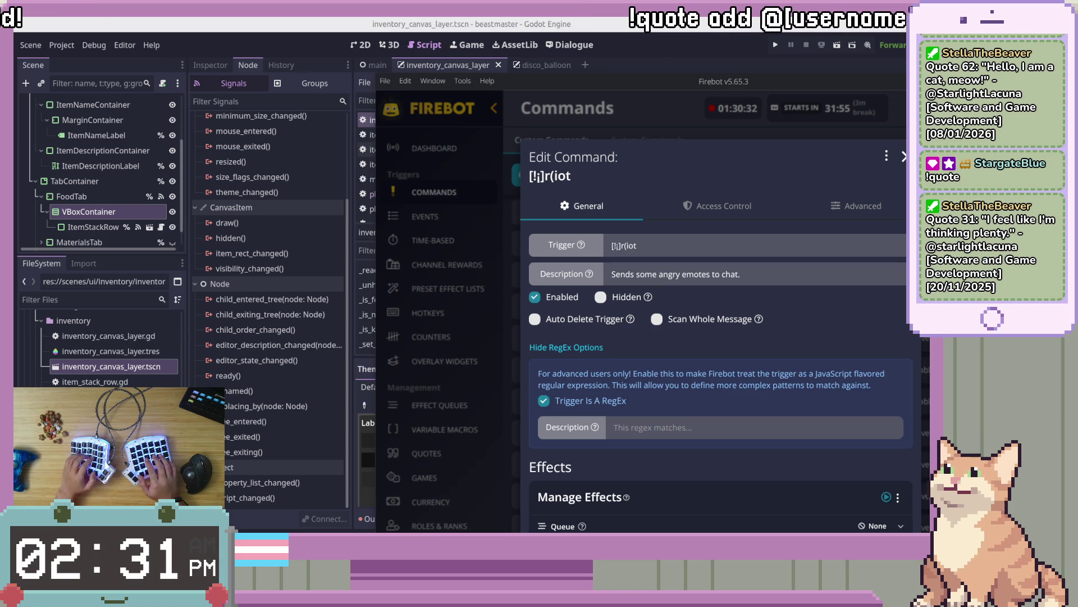
pyautogui.click(620, 248)
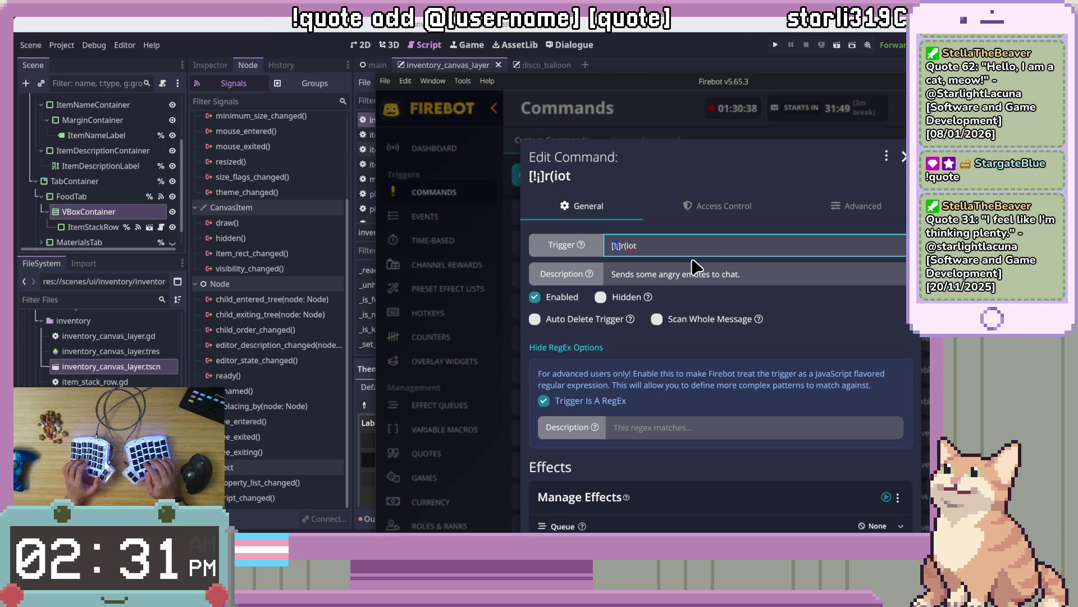
pyautogui.hotkey('ctrl', 'a')
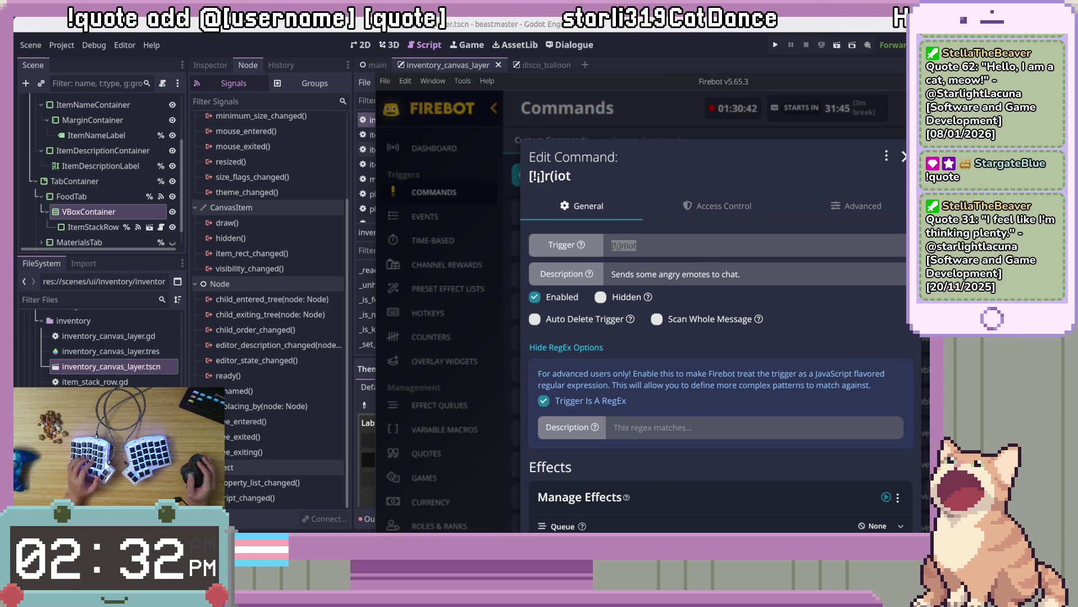
pyautogui.hotkey('alt', 'Tab')
# Step: Reposition the regex101 window and add ! to the test string
pyautogui.moveTo(560, 96); pyautogui.dragTo(603, 73)
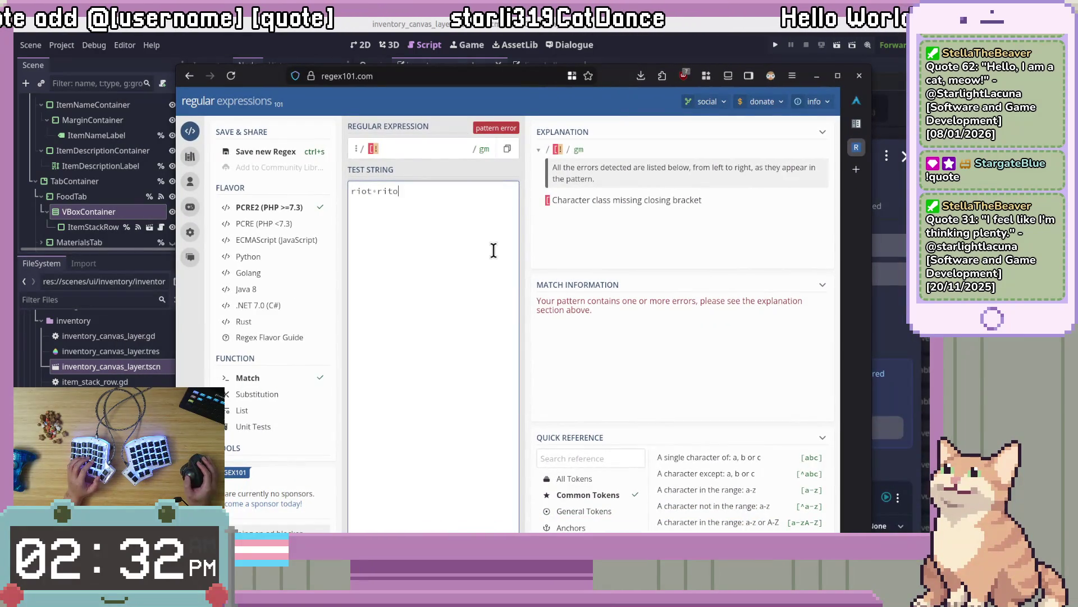
pyautogui.click(424, 147)
pyautogui.click(391, 192)
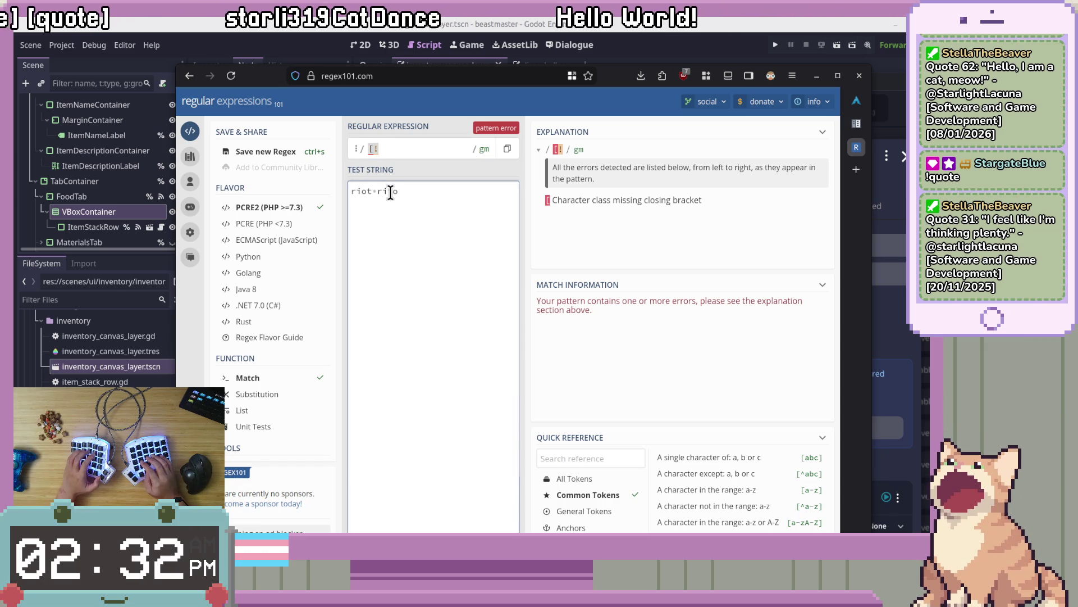
pyautogui.write('!')
# Step: Enter [!;]r(iot as the regular expression, removing the leftover [! at its start
pyautogui.click(424, 147)
pyautogui.write('[!;]r(iot')
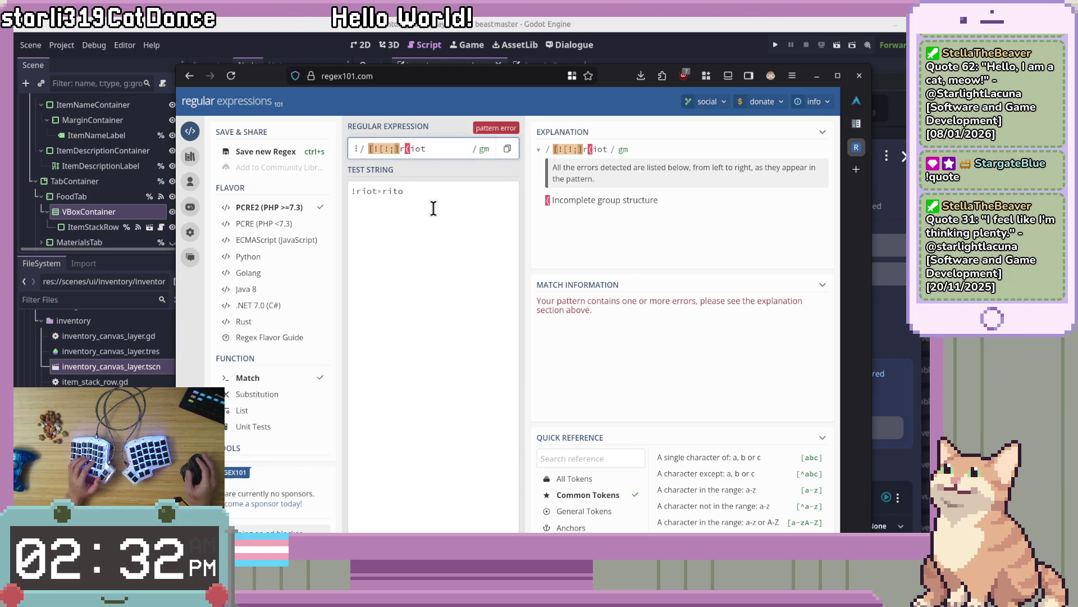
pyautogui.moveTo(383, 149)
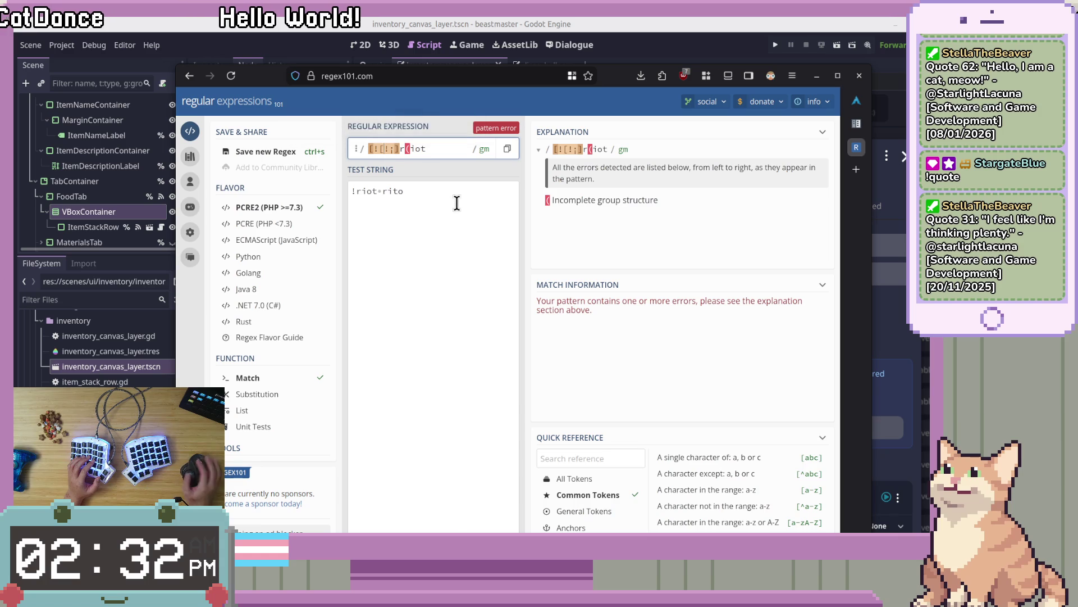
pyautogui.press('Home')
pyautogui.press('Delete')
pyautogui.press('Delete')
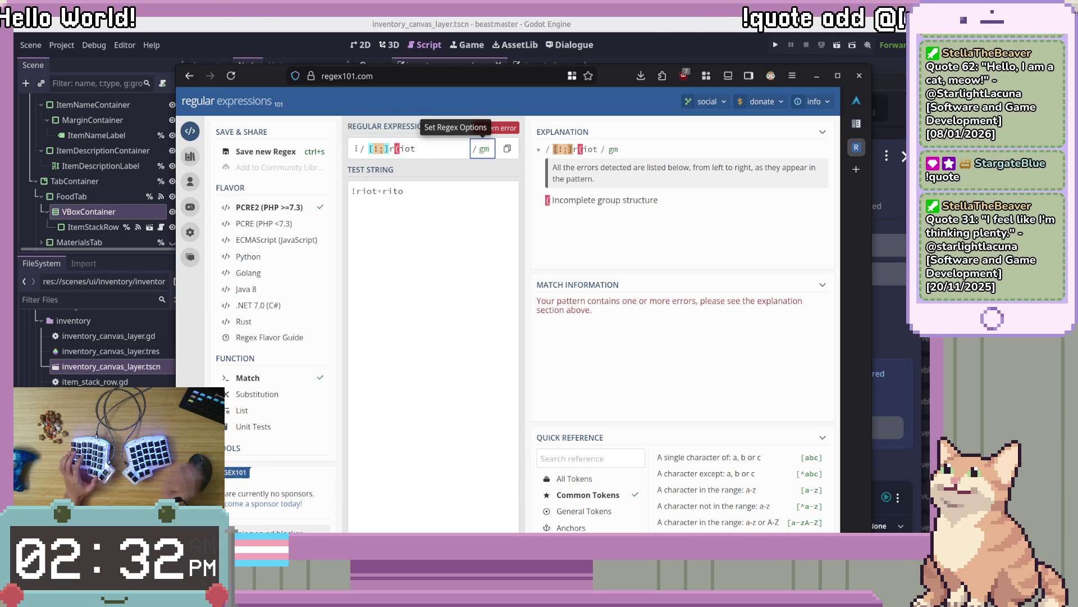
# Step: Add ¡! before rito in the test string
pyautogui.click(387, 201)
pyautogui.click(382, 193)
pyautogui.write('!riot')
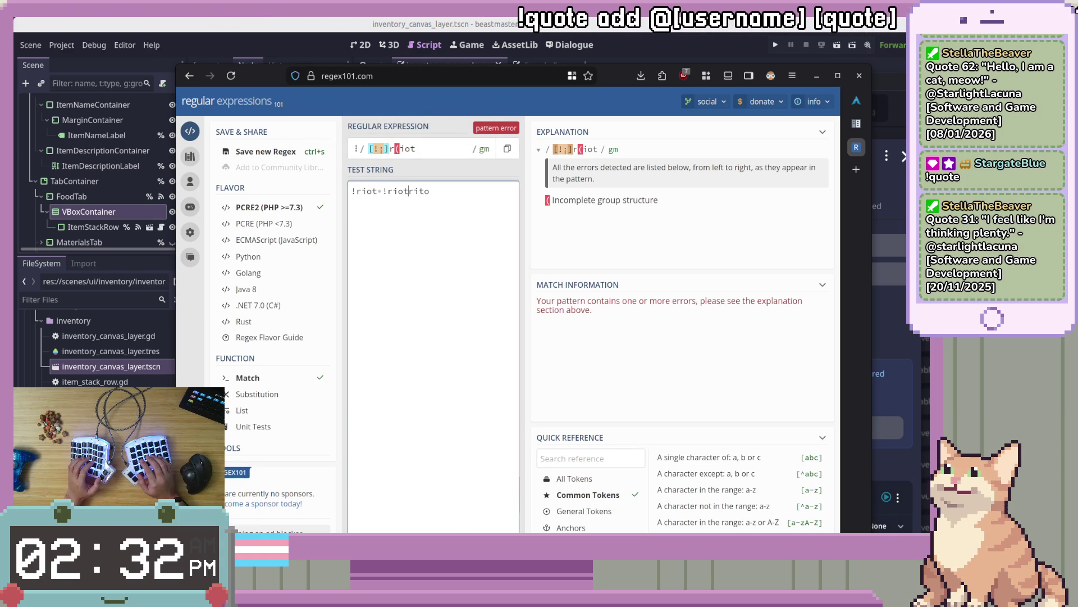
pyautogui.press('BackSpace')
pyautogui.press('BackSpace')
pyautogui.press('BackSpace')
pyautogui.write('¡')
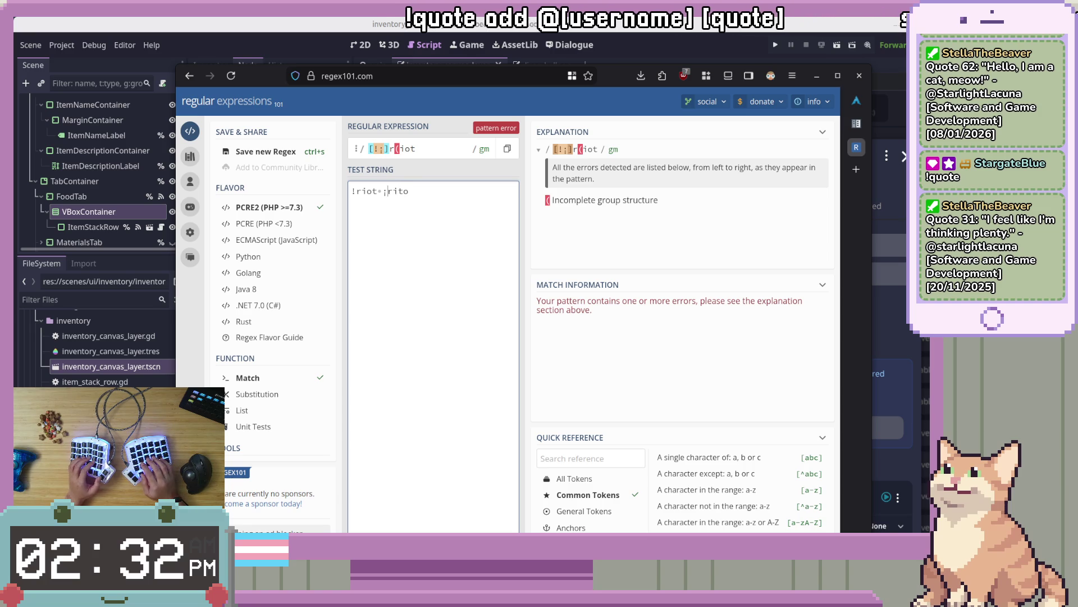
pyautogui.write('!rito ¡rito')
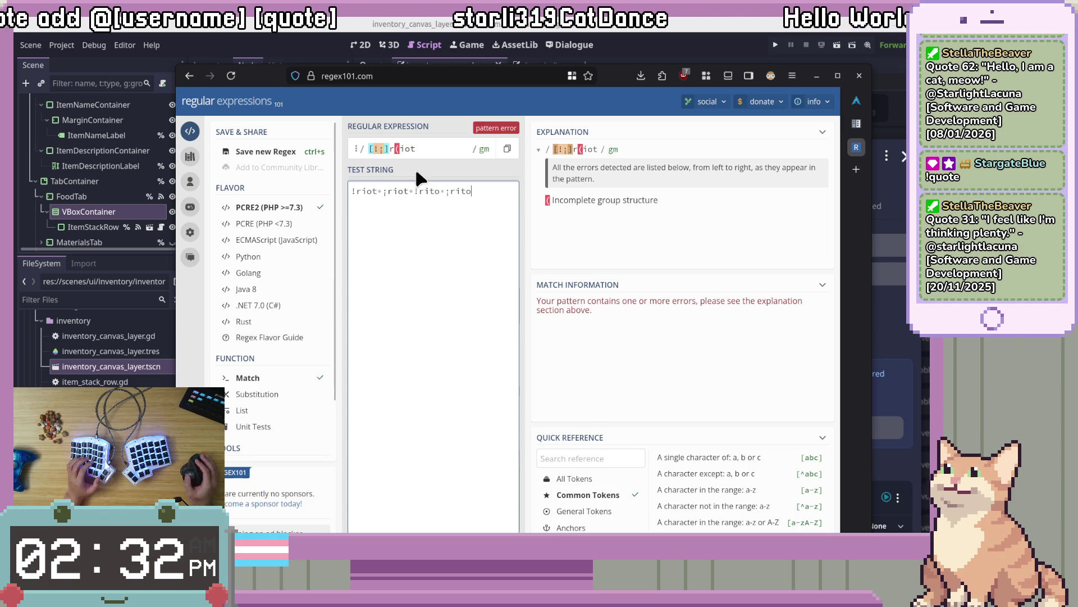
# Step: Close the group before the final t so the pattern reads [!;]r(io)t
pyautogui.click(425, 152)
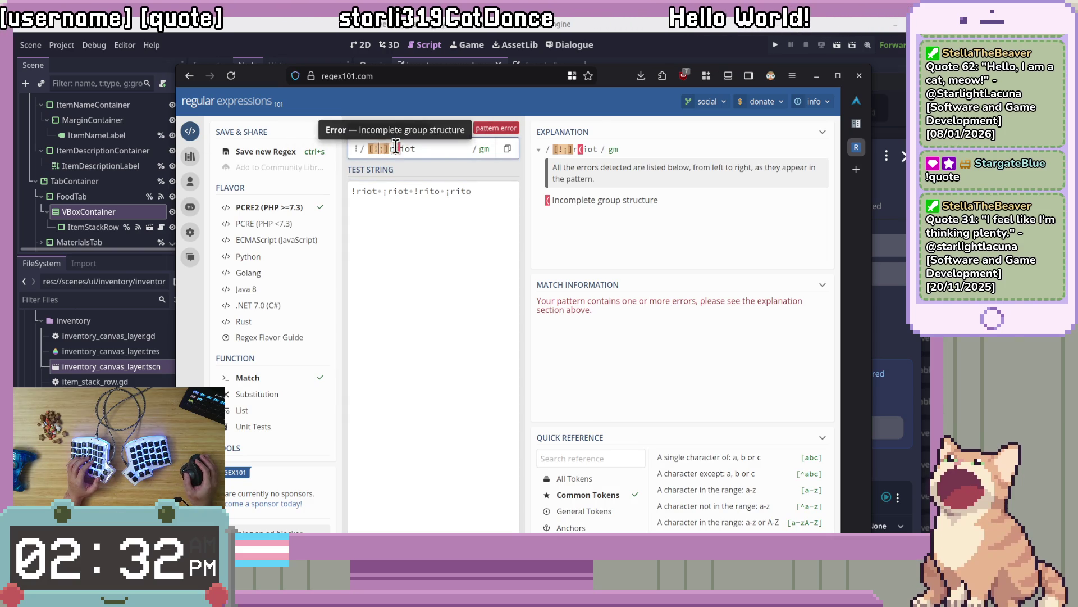
pyautogui.press('Left')
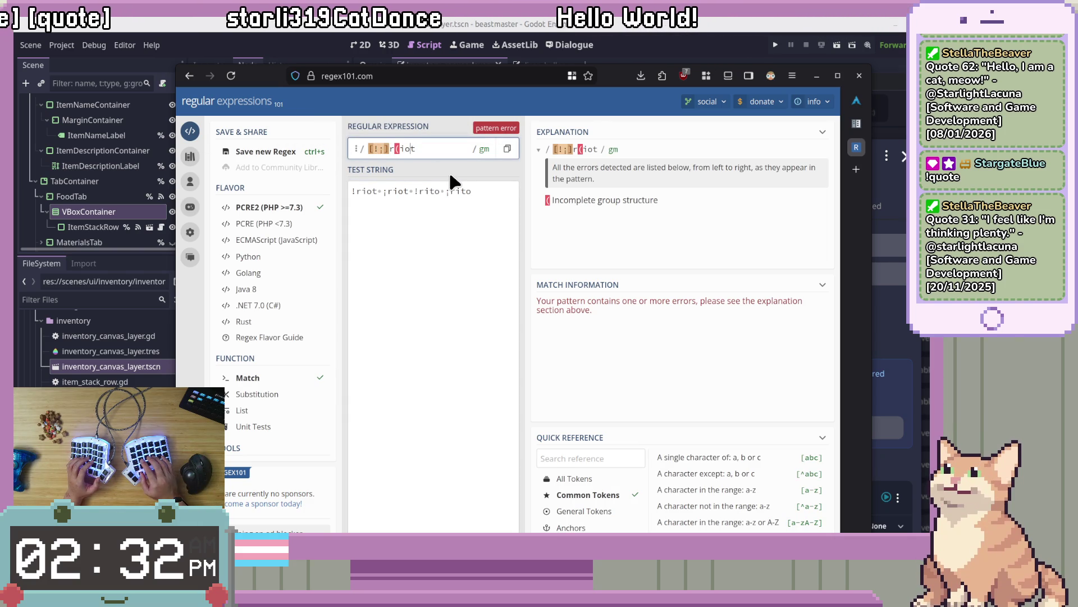
pyautogui.write(')')
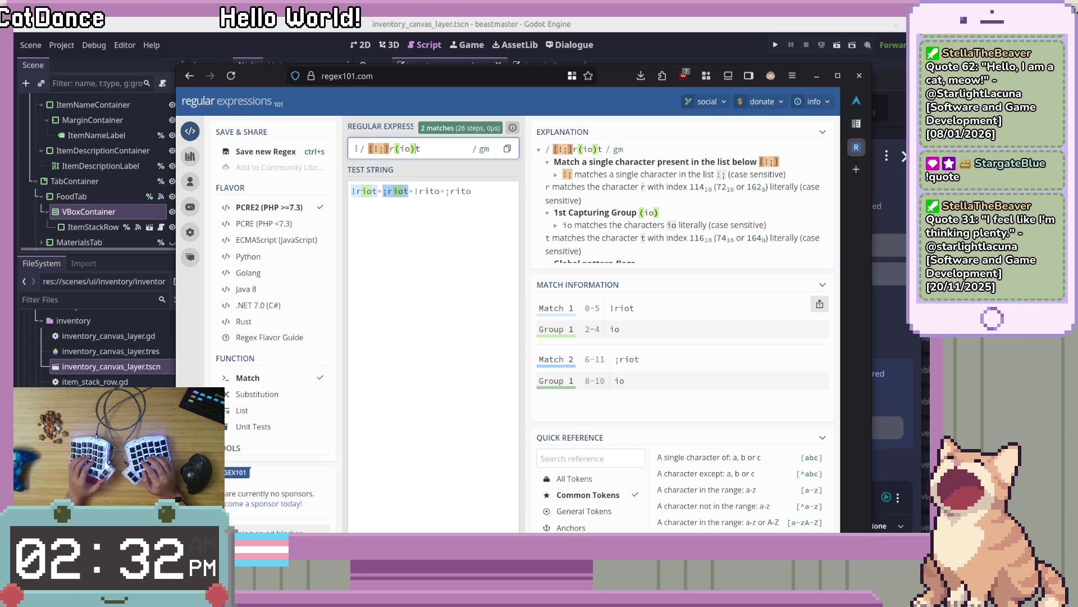
# Step: Rewrite the pattern ending after ri as ot and to alternatives, [!;]ri[(ot)(to)]
pyautogui.press('BackSpace')
pyautogui.press('Right')
pyautogui.write(')')
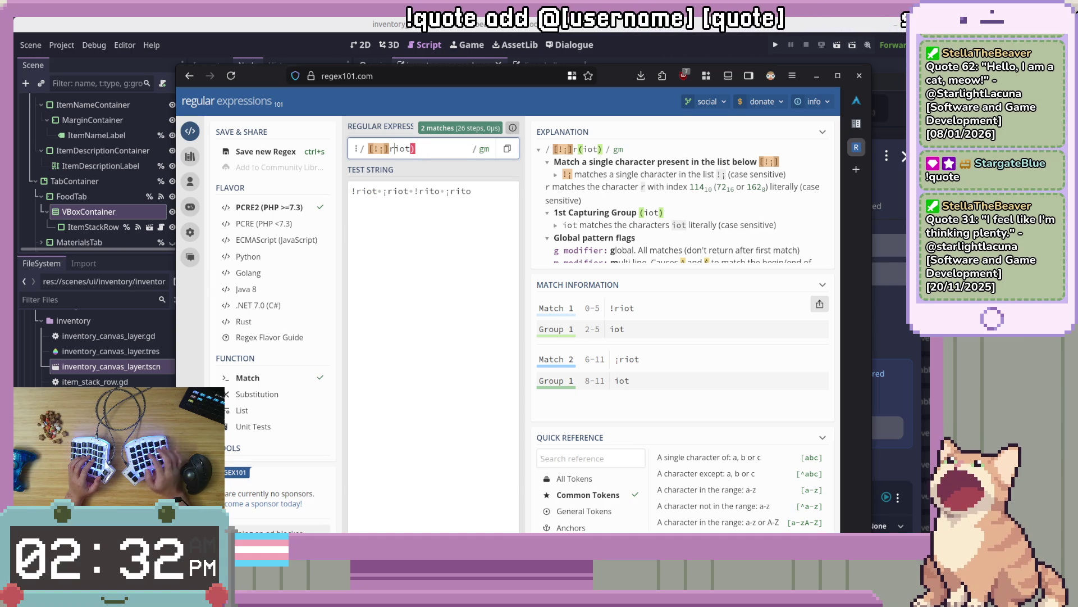
pyautogui.press('BackSpace')
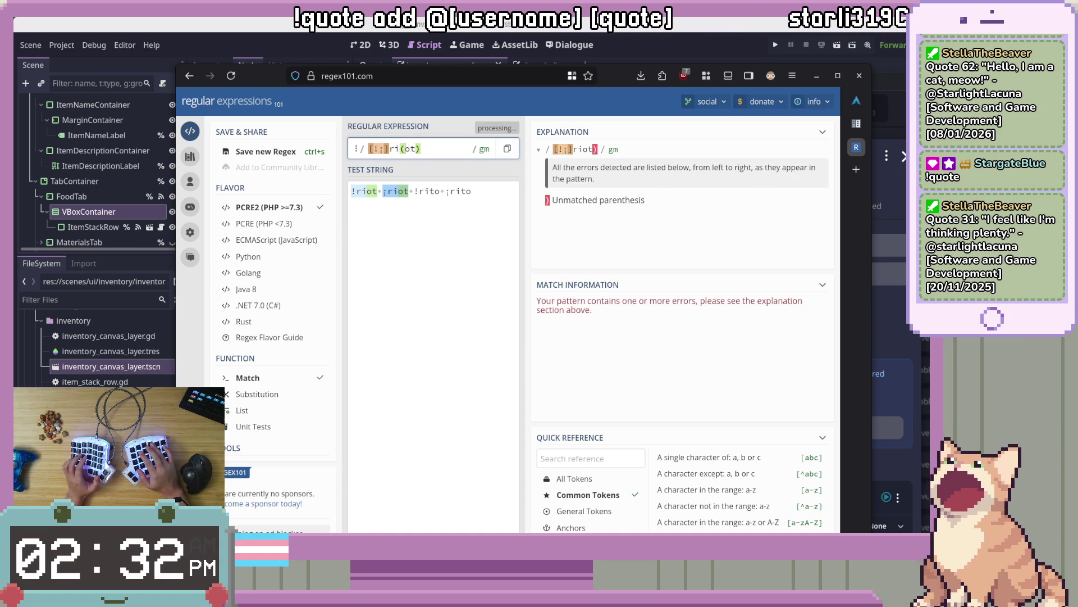
pyautogui.write('(')
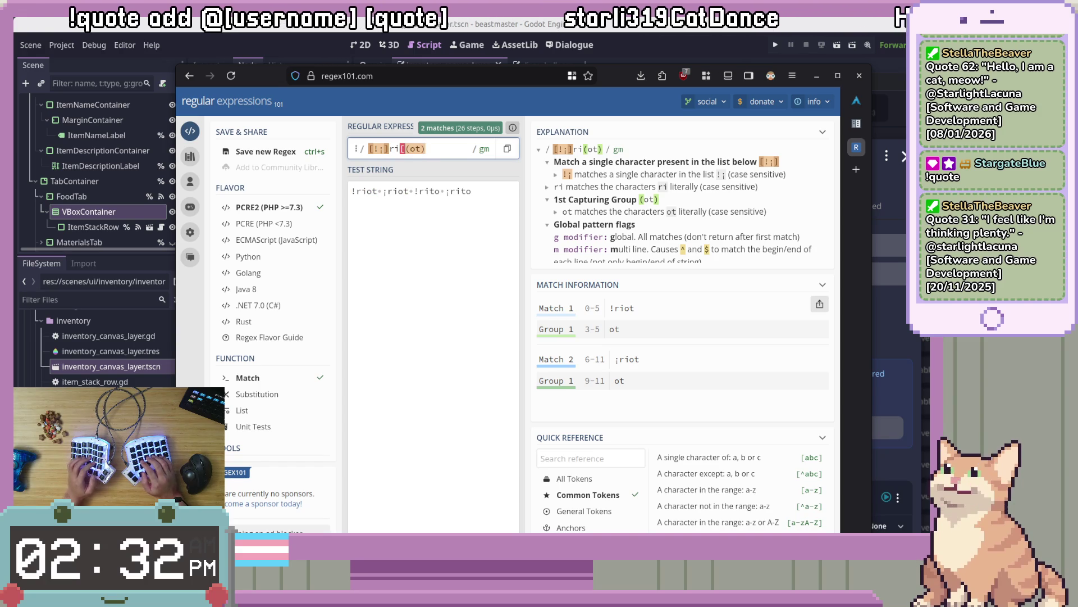
pyautogui.write('[(')
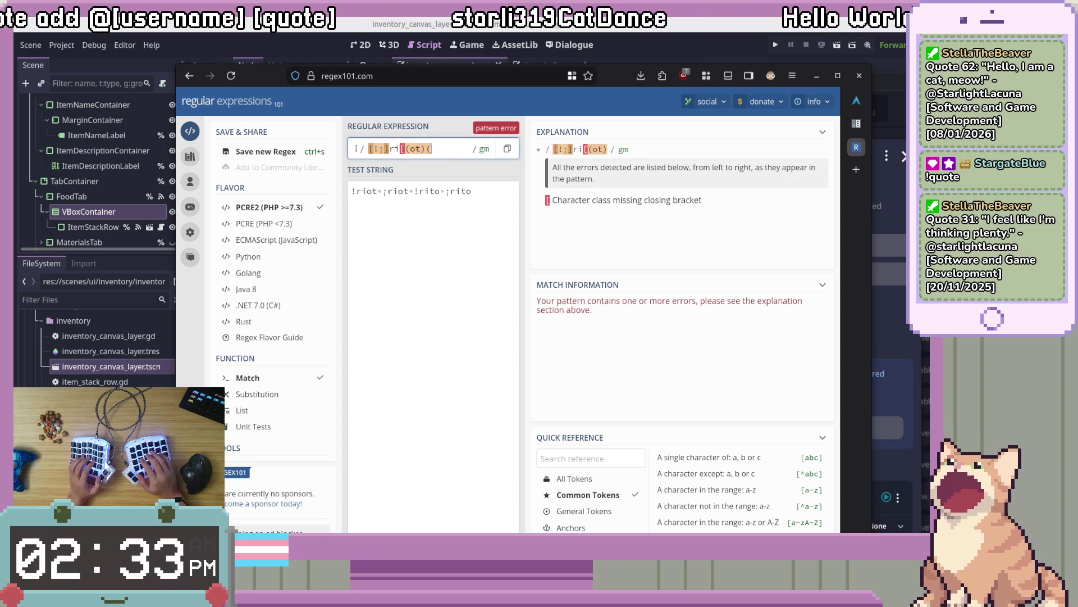
pyautogui.write('to')
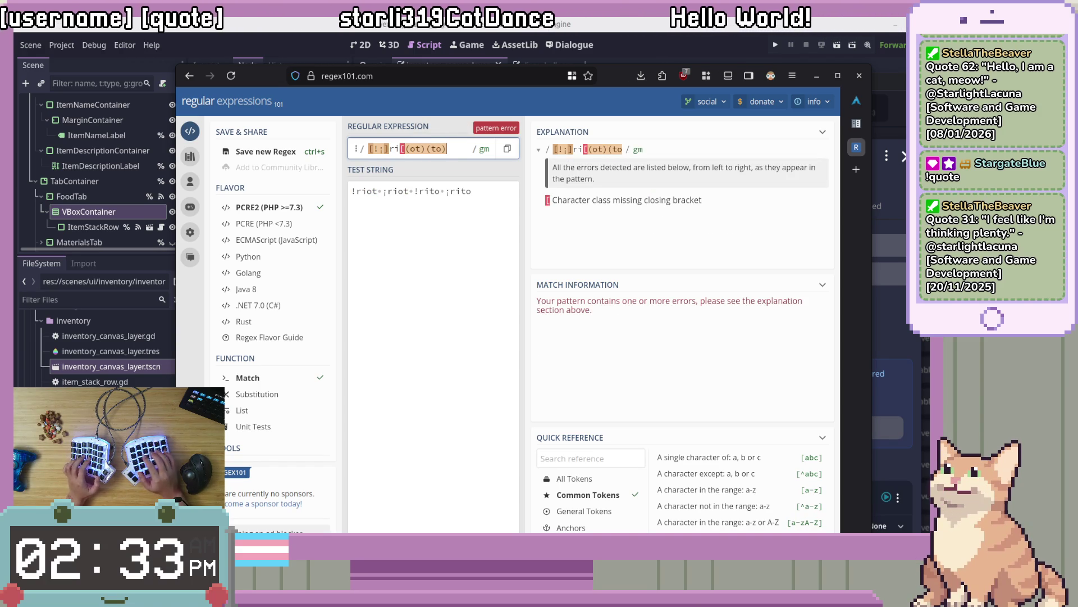
pyautogui.write(']')
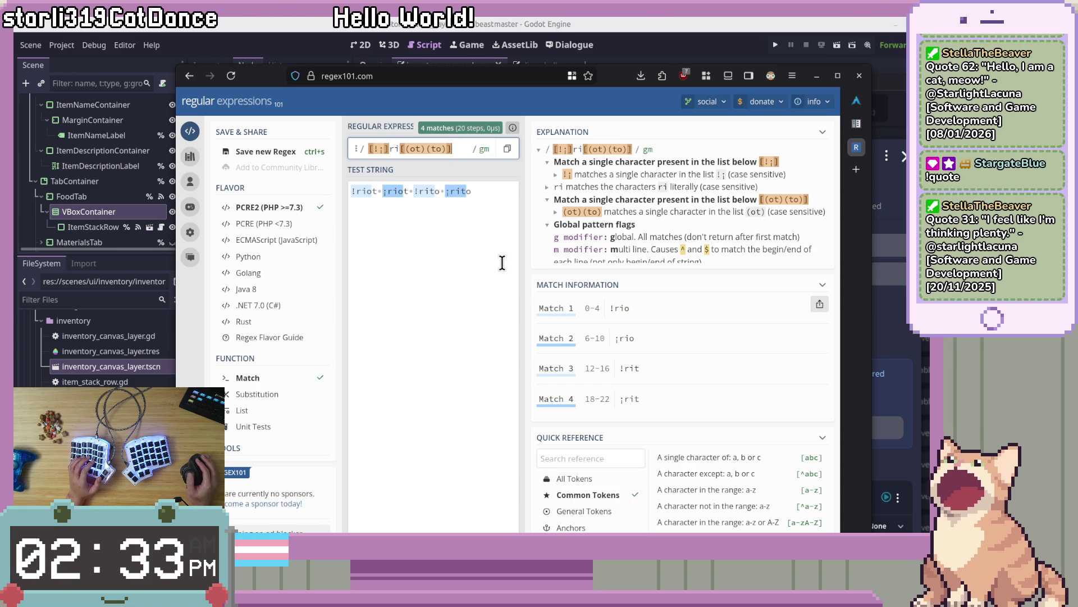
# Step: Replace the parentheses around ot with square brackets
pyautogui.click(414, 146)
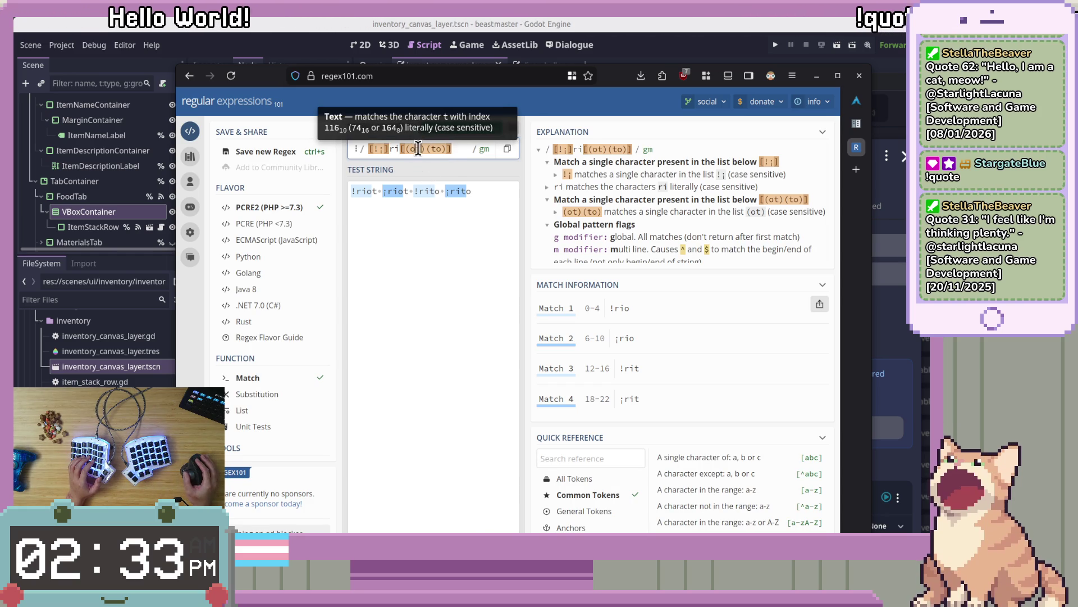
pyautogui.press('BackSpace')
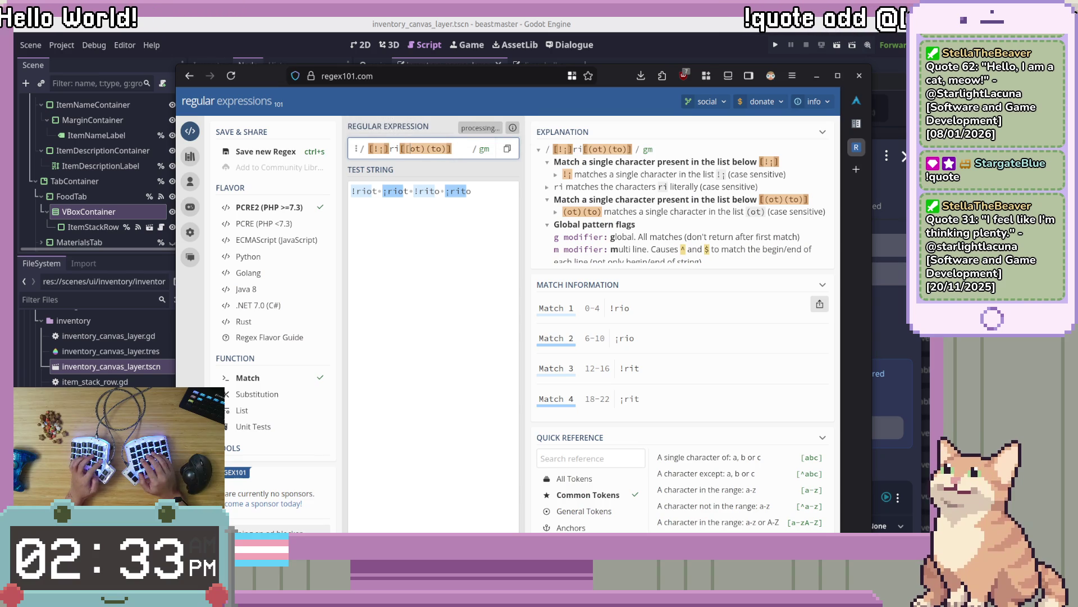
pyautogui.write('[')
pyautogui.press('Right')
pyautogui.press('Right')
pyautogui.press('Delete')
# Step: Swap the parentheses around to for square brackets, giving [!;]ri[[ot][to]]
pyautogui.write(']')
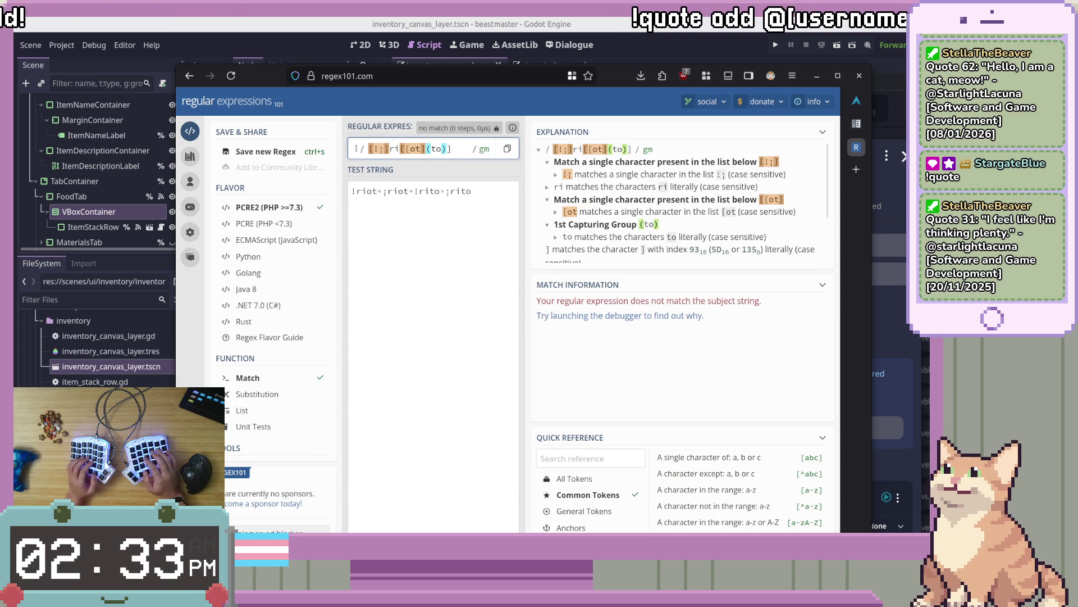
pyautogui.press('Delete')
pyautogui.write('[')
pyautogui.press('Right')
pyautogui.press('Right')
pyautogui.press('Delete')
pyautogui.write(']')
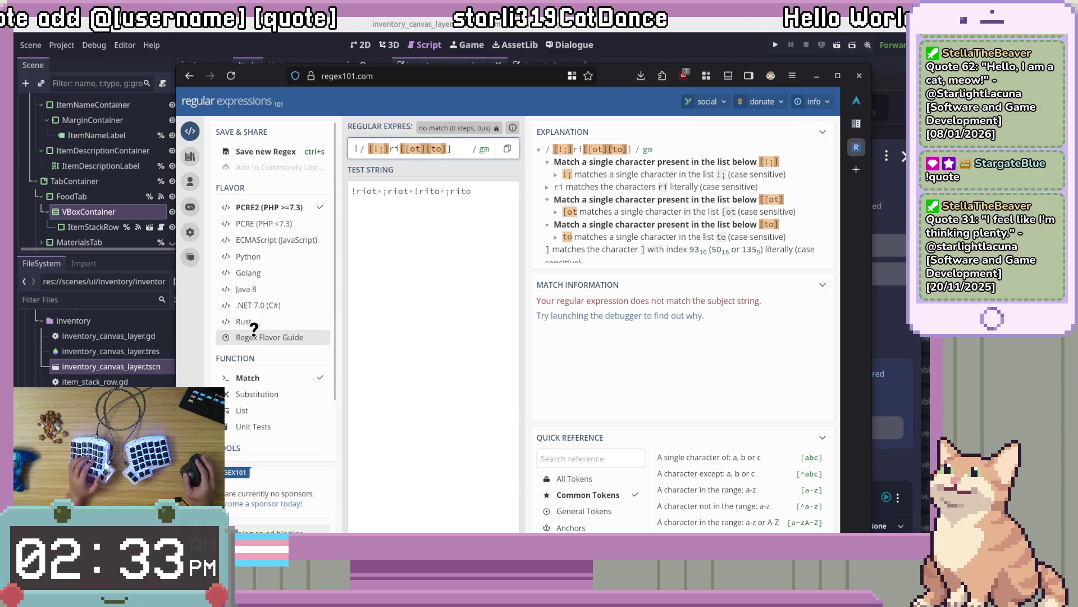
# Step: Review the test string for matches, placing the caret at its end
pyautogui.scroll(-2, 259, 337)
pyautogui.scroll(2, 282, 361)
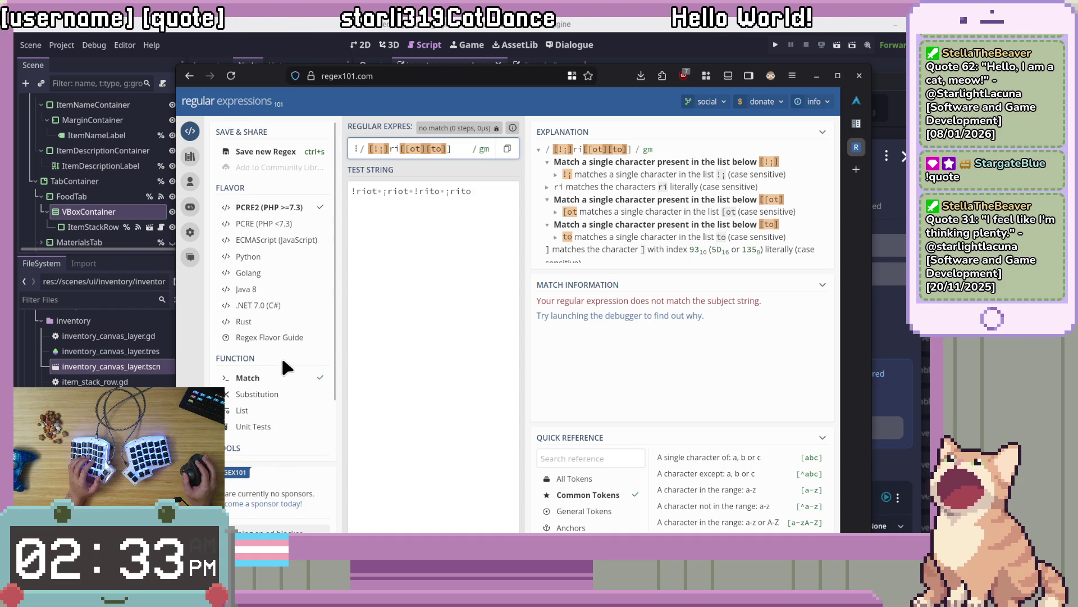
pyautogui.click(438, 217)
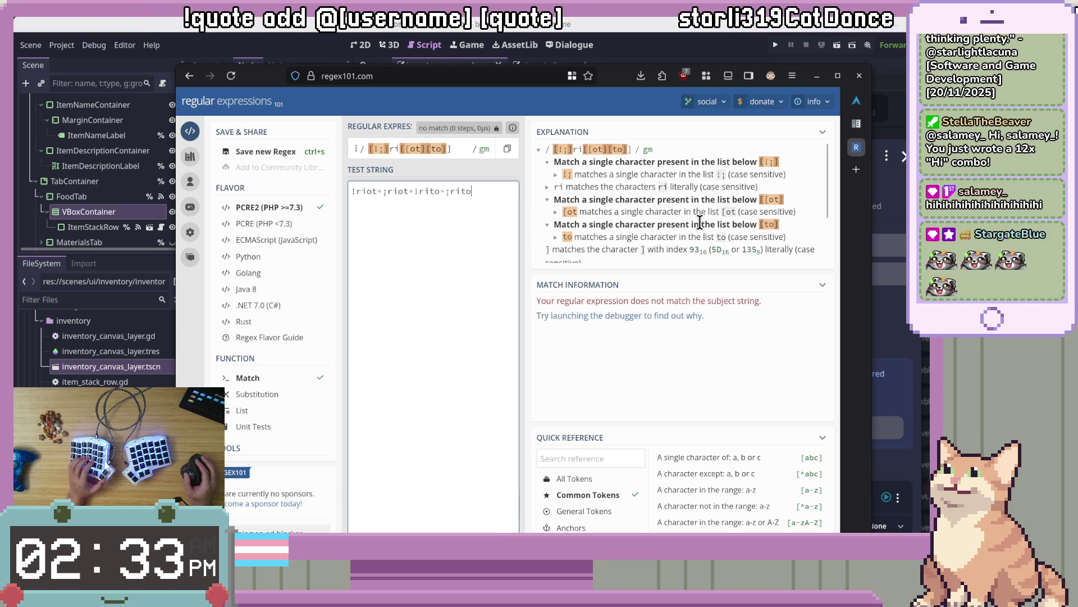
pyautogui.scroll(-3, 601, 494)
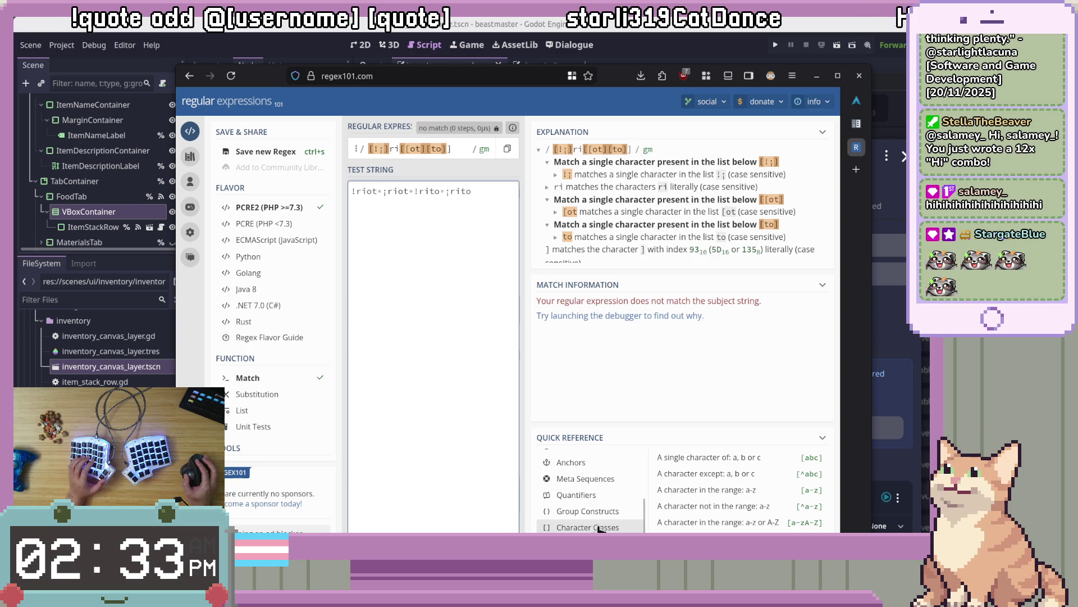
# Step: Consult Group Constructs and turn the [ot] set into a parenthesized (ot) group
pyautogui.click(616, 512)
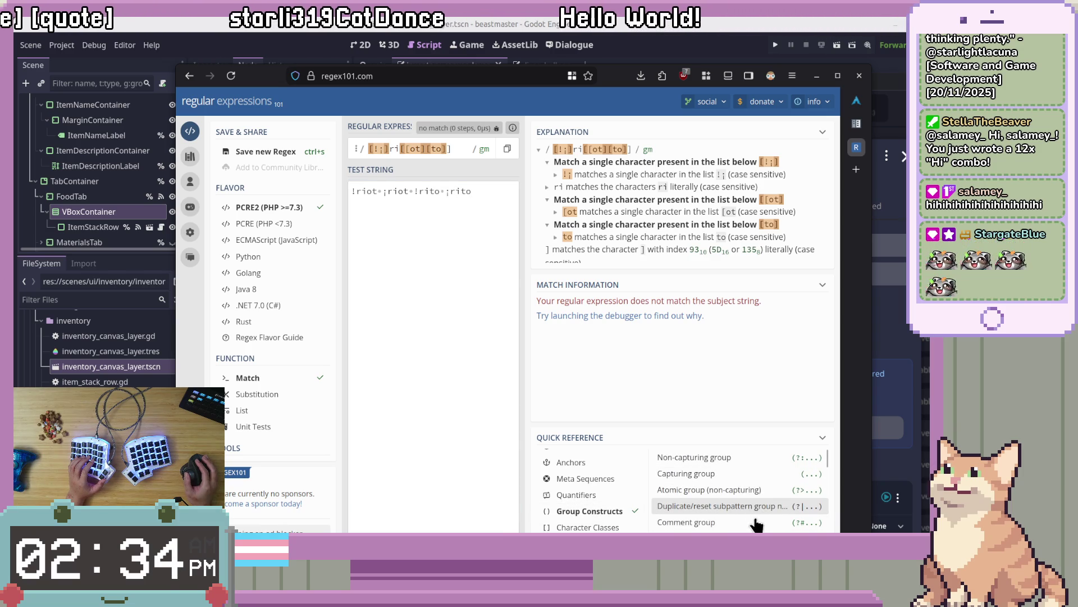
pyautogui.click(404, 149)
pyautogui.press('BackSpace')
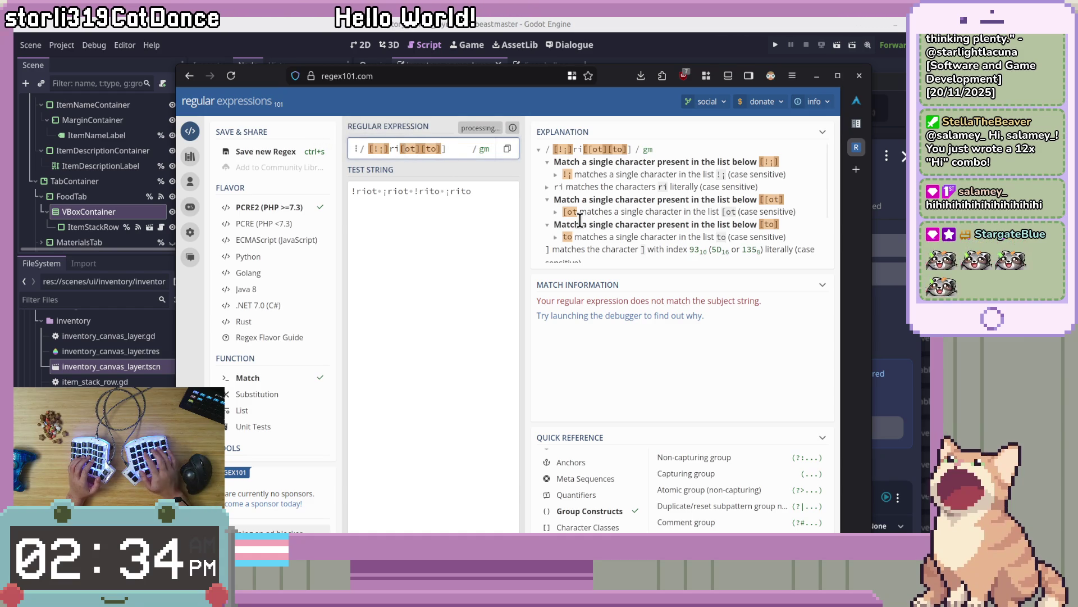
pyautogui.write('(')
pyautogui.press('Right')
pyautogui.press('Right')
pyautogui.press('Delete')
pyautogui.write(')')
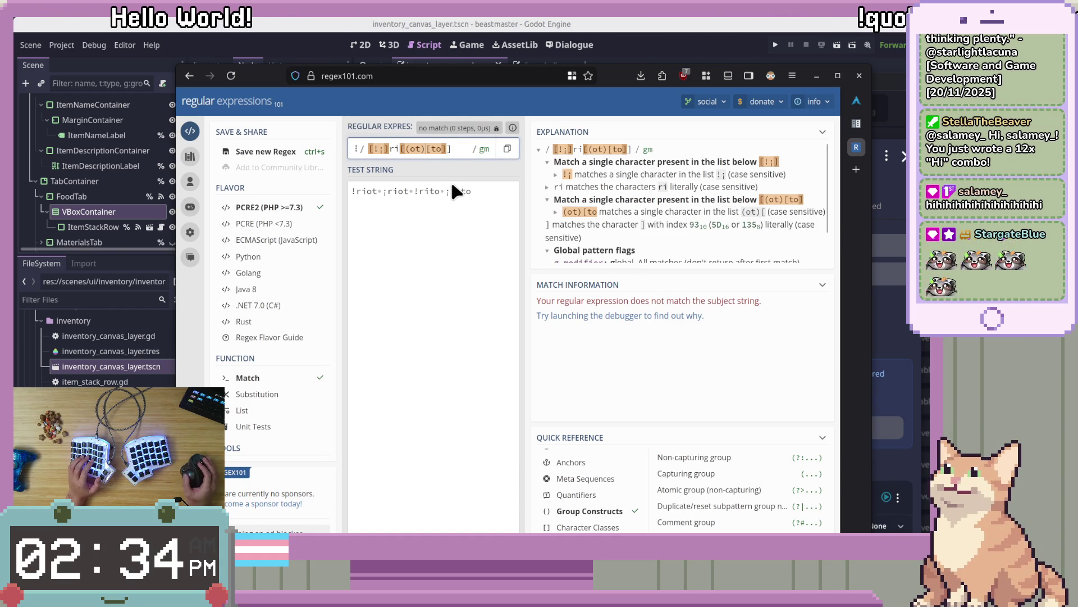
pyautogui.press('Left')
pyautogui.press('BackSpace')
# Step: Turn [to] into (to) and restore the bracket after ri, giving [!;]ri[(ot)(to)]
pyautogui.press('Right')
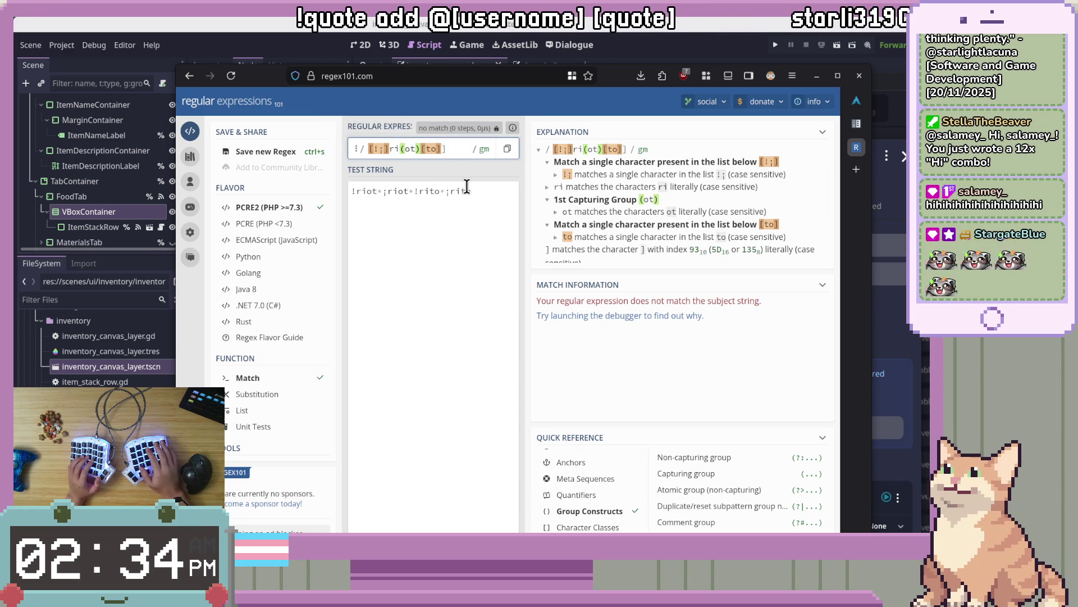
pyautogui.press('BackSpace')
pyautogui.write('(to')
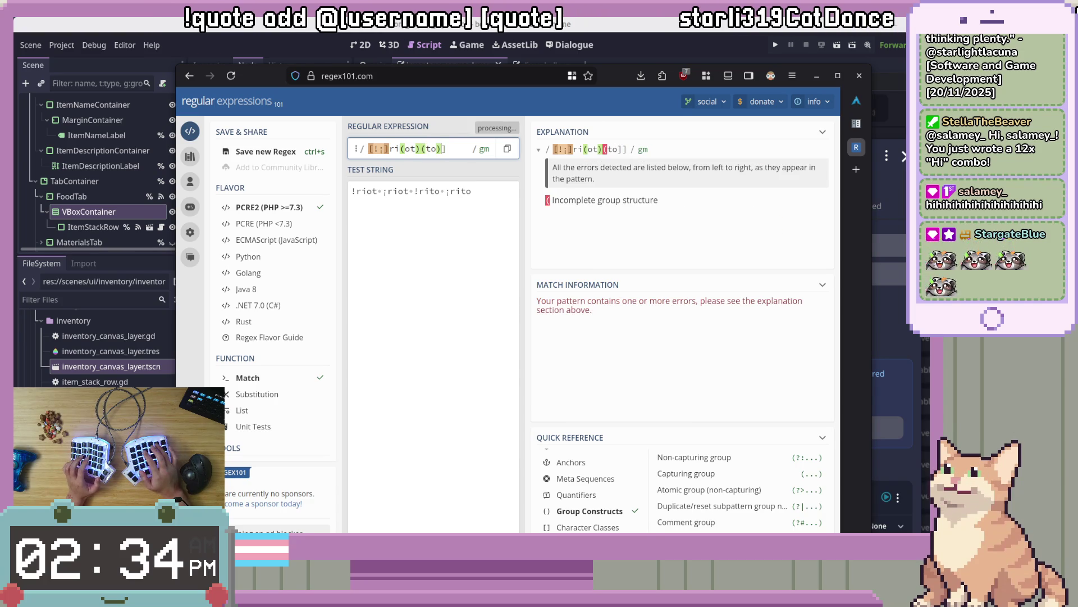
pyautogui.press('BackSpace')
pyautogui.write(')')
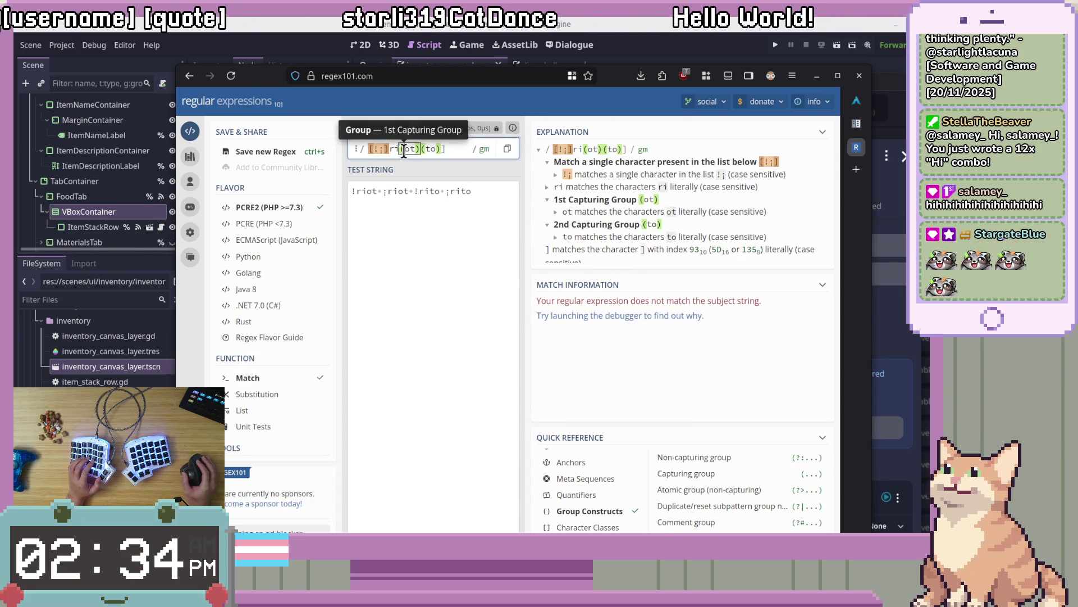
pyautogui.scroll(-5, 724, 502)
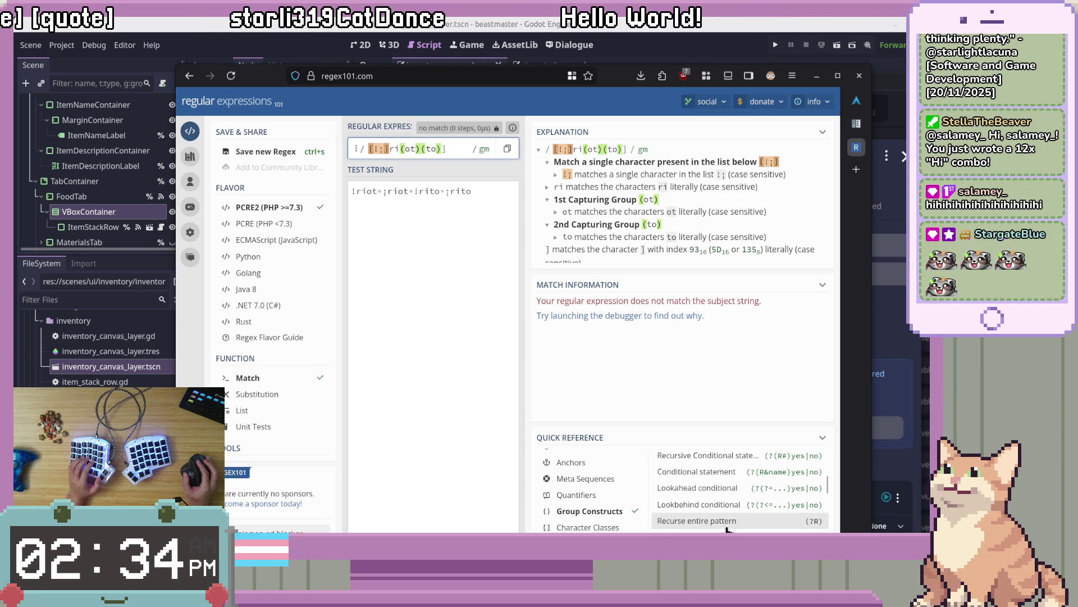
pyautogui.scroll(5, 728, 520)
pyautogui.click(399, 149)
pyautogui.write('[')
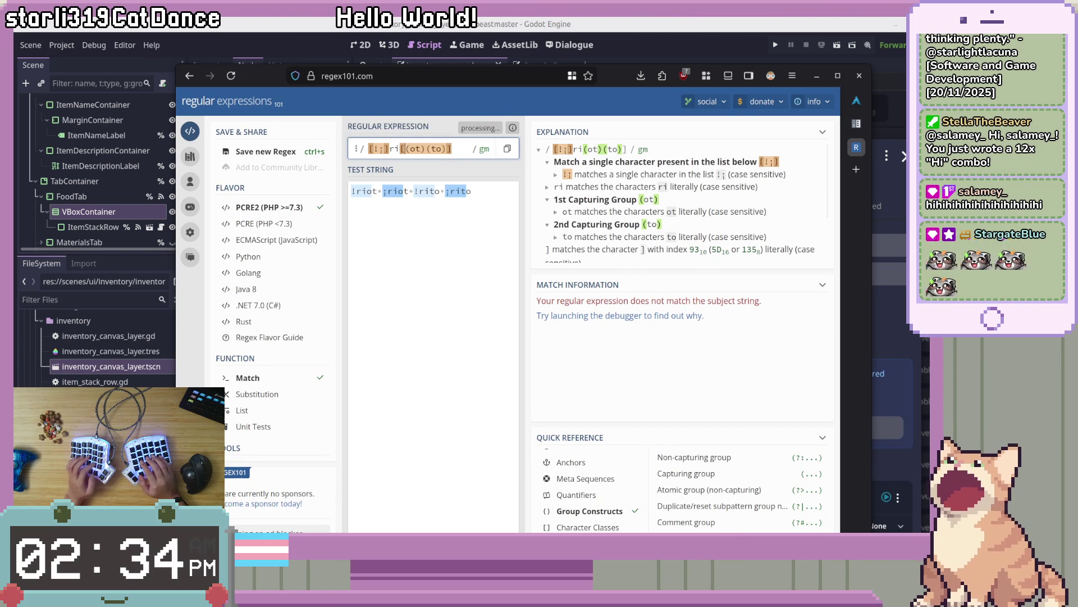
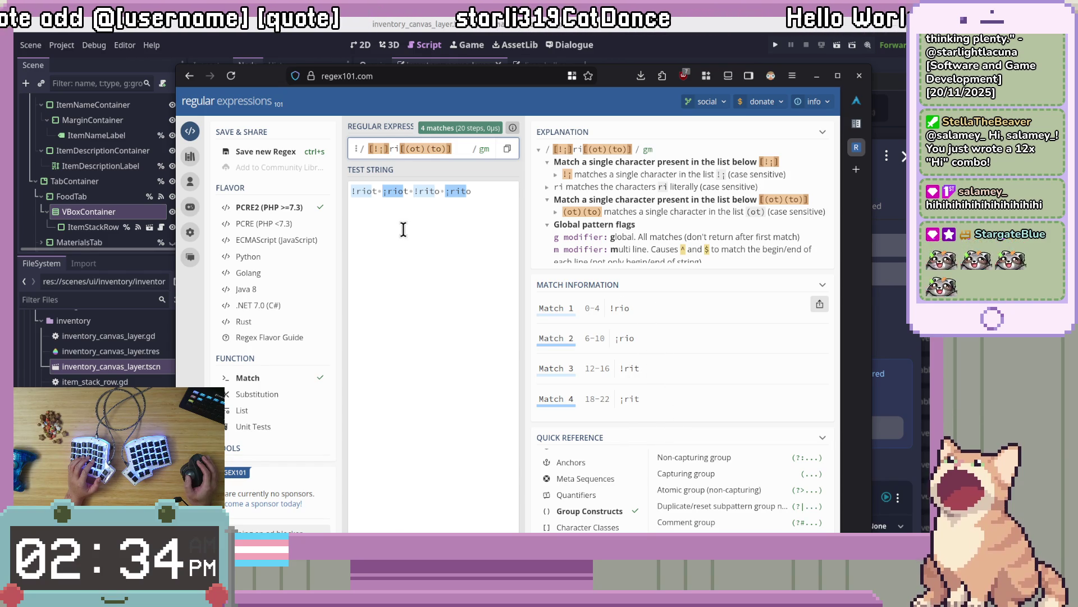
# Step: Turn on case-insensitive matching in the regex flags, then turn it back off
pyautogui.scroll(-1, 736, 212)
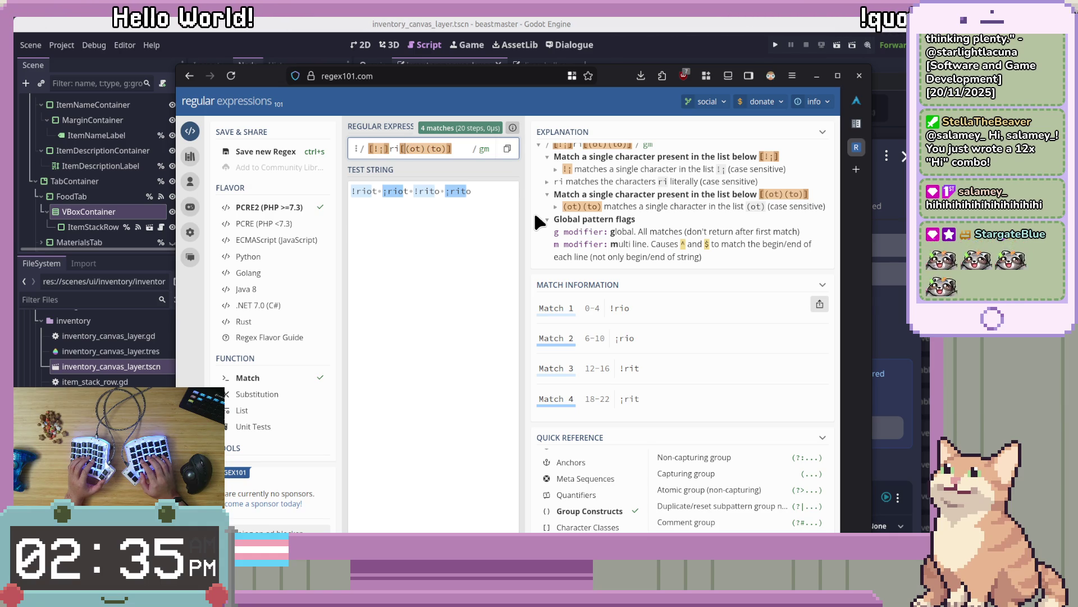
pyautogui.scroll(1, 635, 225)
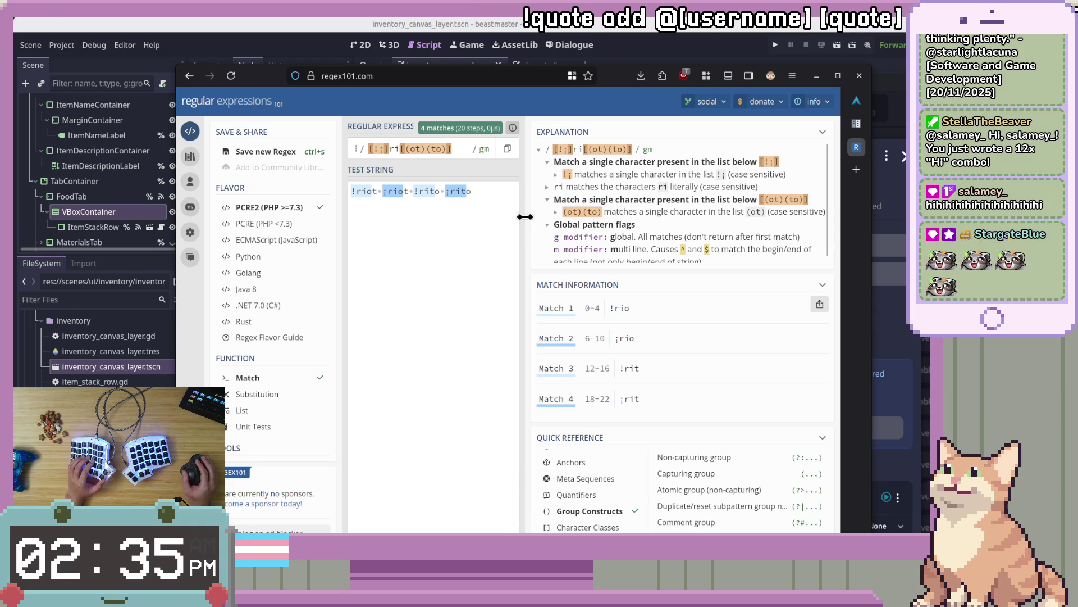
pyautogui.click(483, 149)
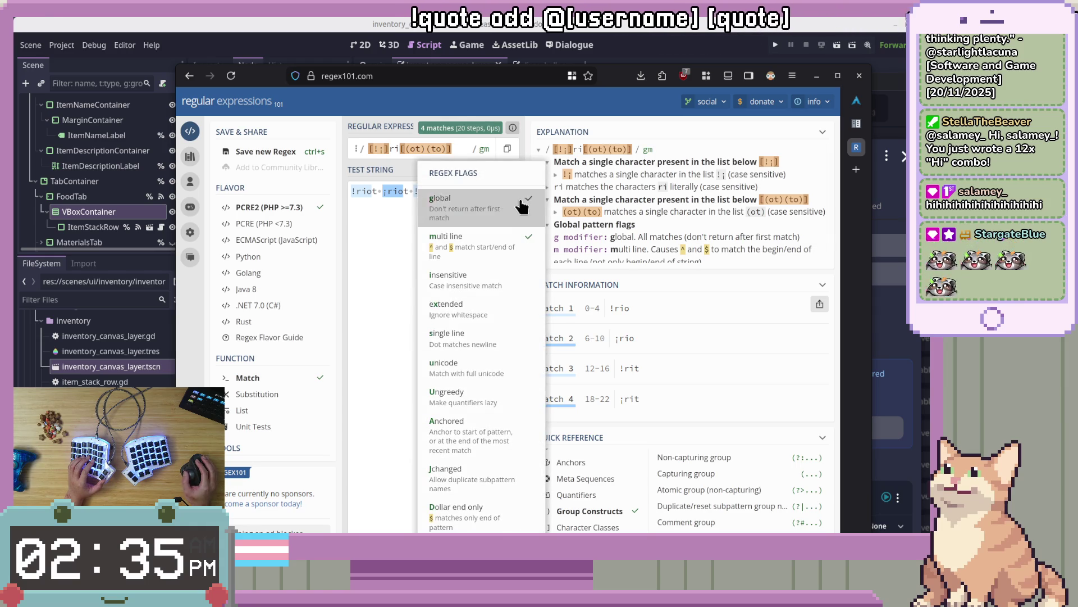
pyautogui.click(474, 280)
pyautogui.click(674, 215)
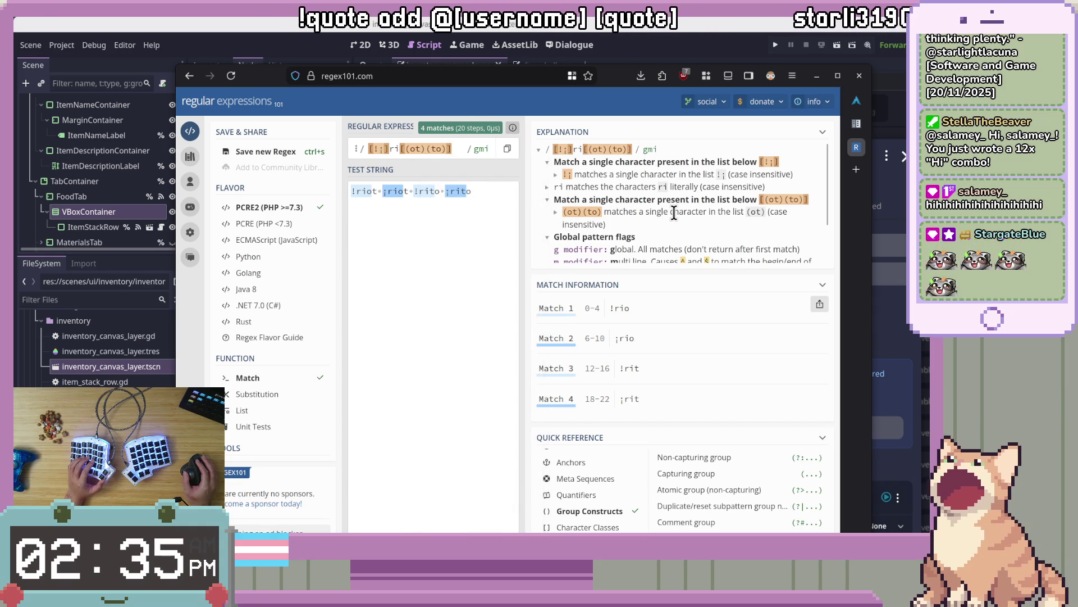
pyautogui.scroll(-2, 674, 215)
pyautogui.scroll(2, 674, 216)
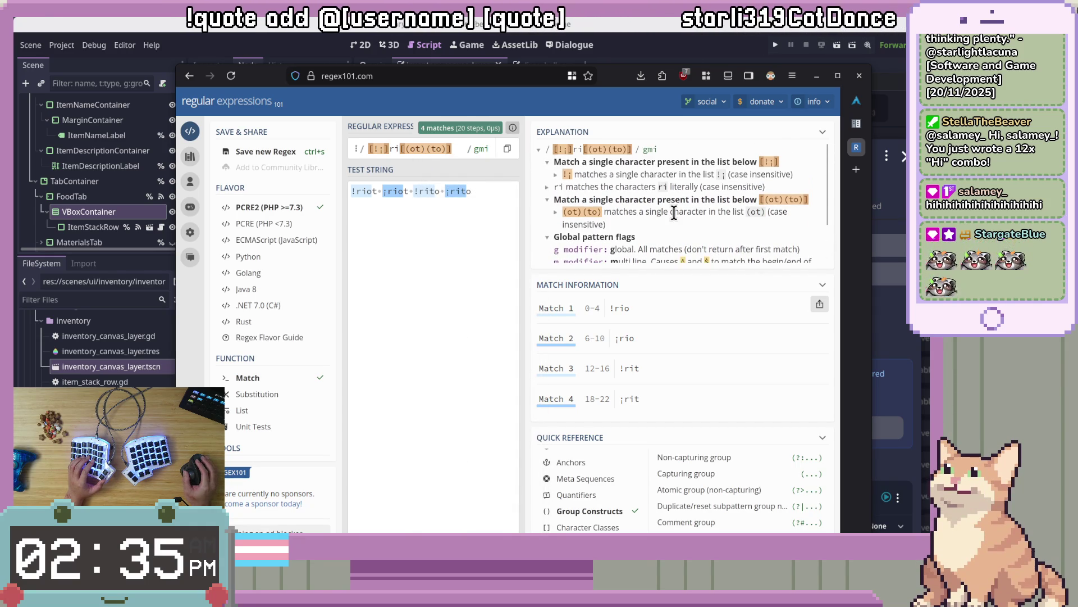
pyautogui.click(475, 150)
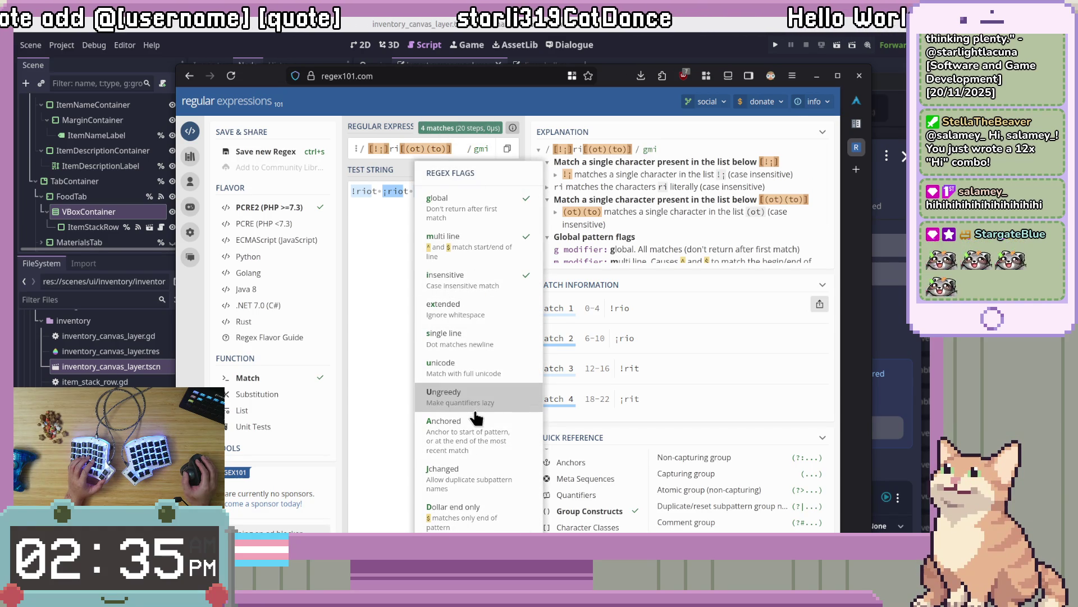
pyautogui.click(478, 279)
pyautogui.click(751, 216)
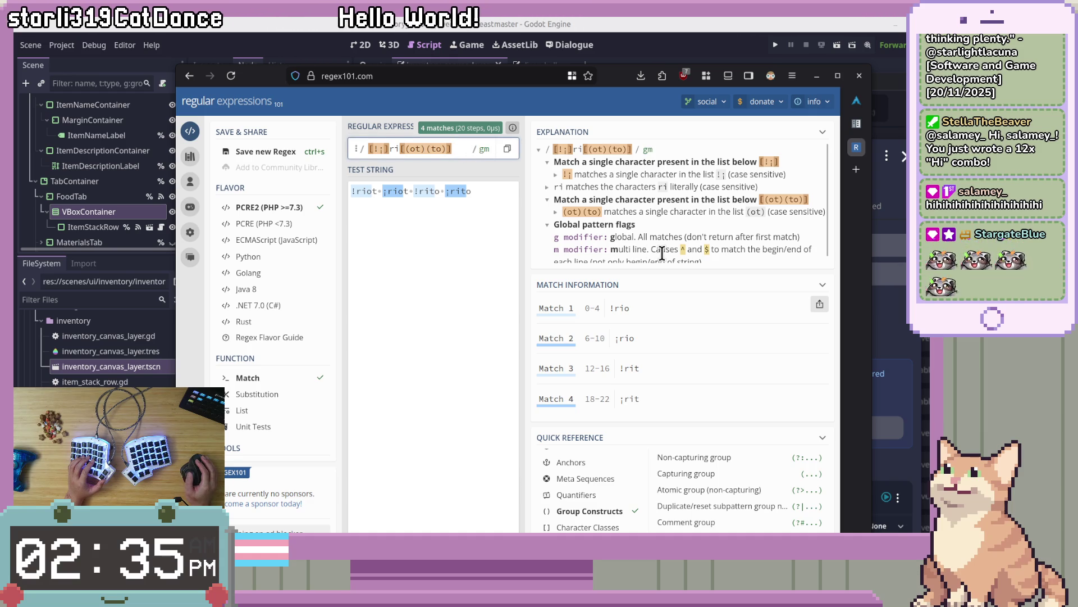
# Step: Append '!riat !rita' to the test string, raising the count to 5 matches
pyautogui.click(475, 213)
pyautogui.write('!')
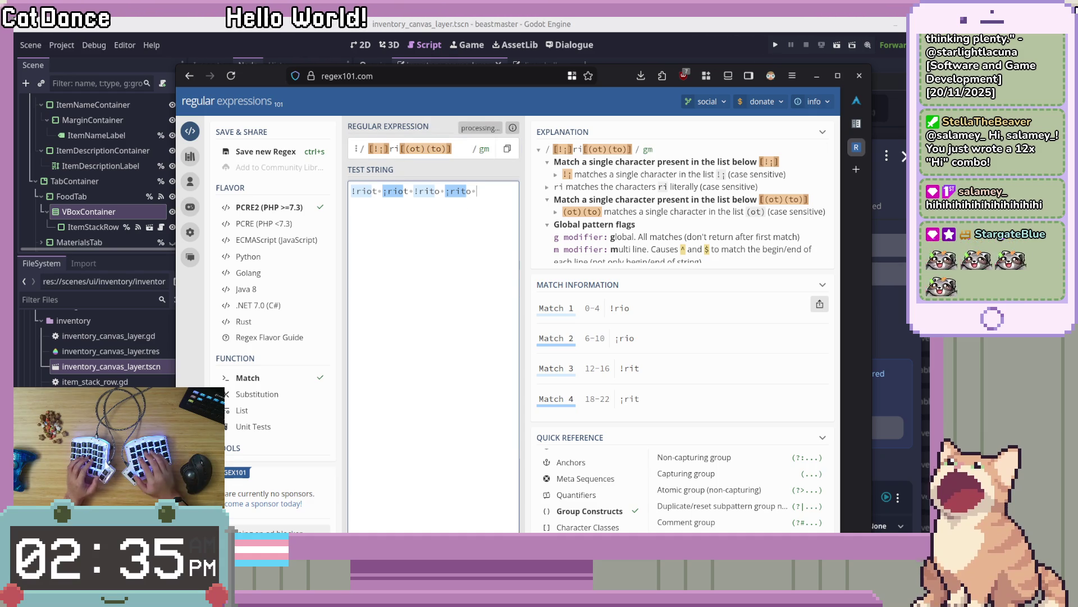
pyautogui.write('ri')
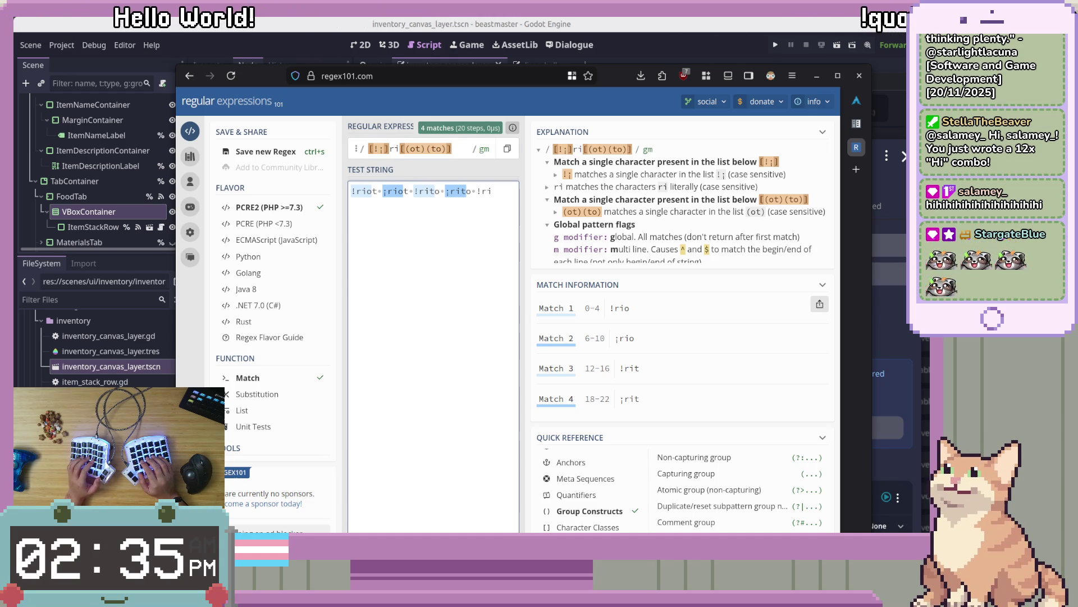
pyautogui.write('at')
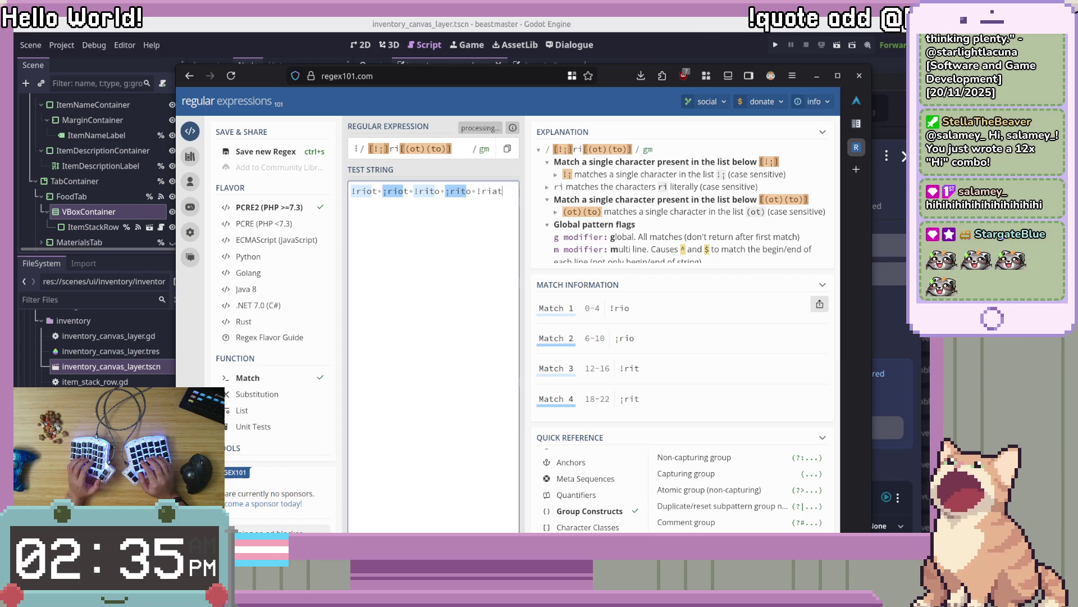
pyautogui.write(' !rita')
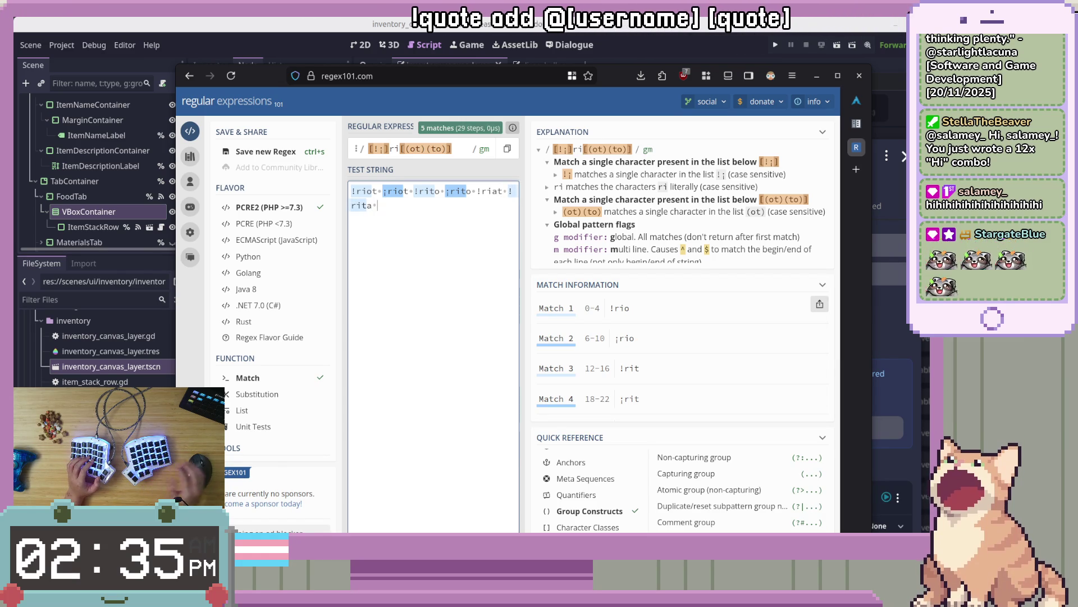
pyautogui.scroll(-1, 609, 383)
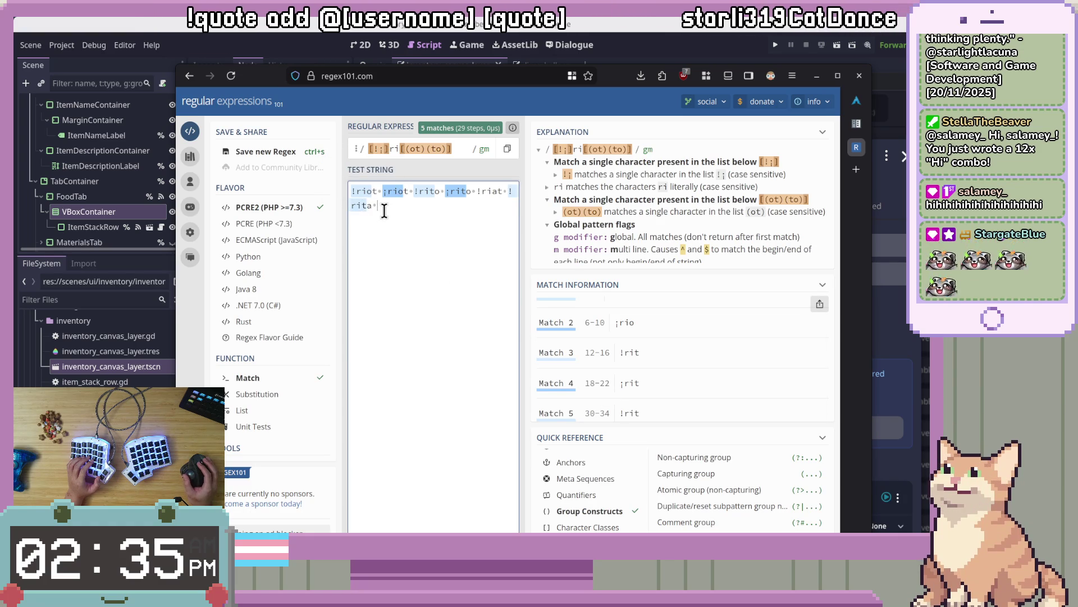
pyautogui.click(483, 151)
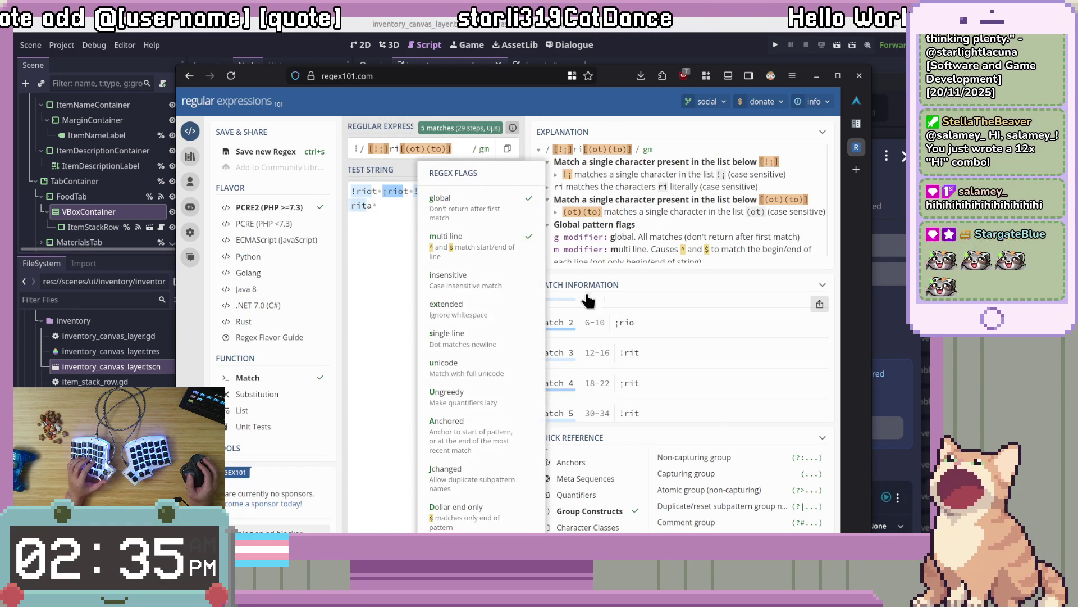
pyautogui.click(376, 230)
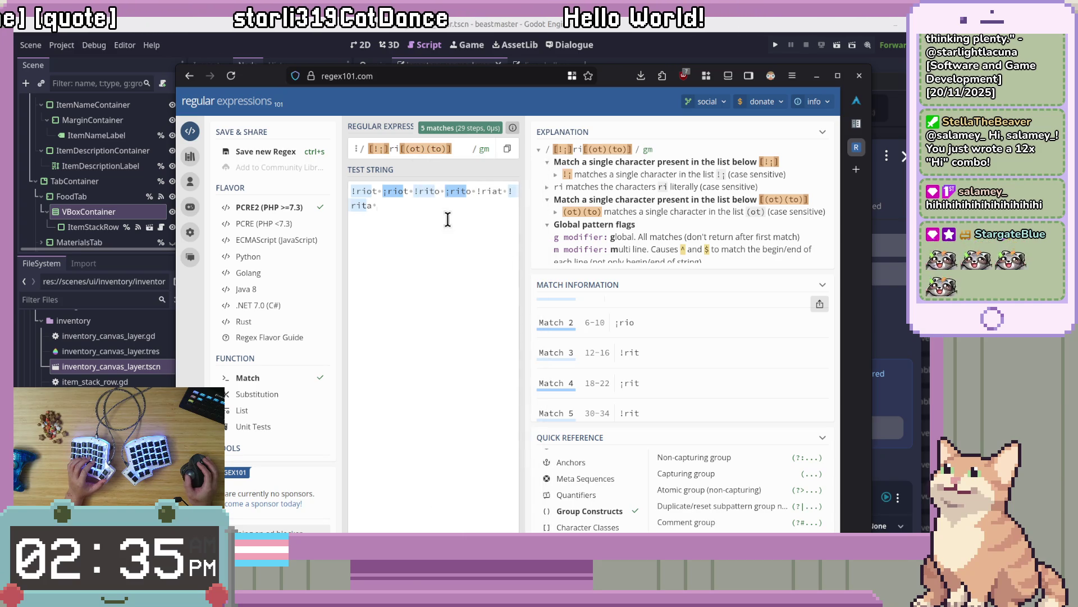
pyautogui.scroll(-5, 714, 494)
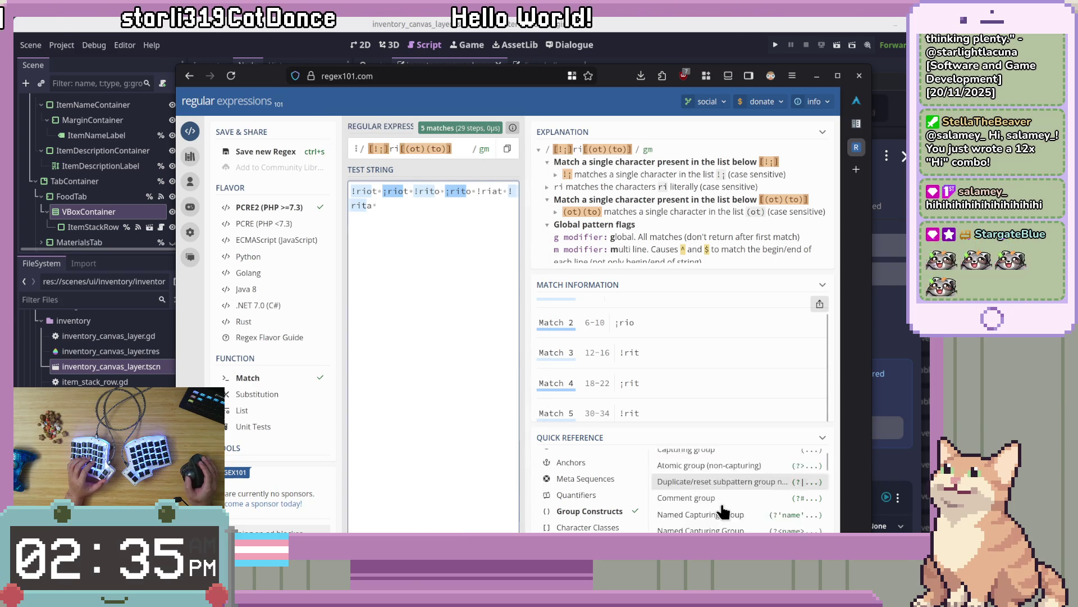
pyautogui.scroll(3, 611, 522)
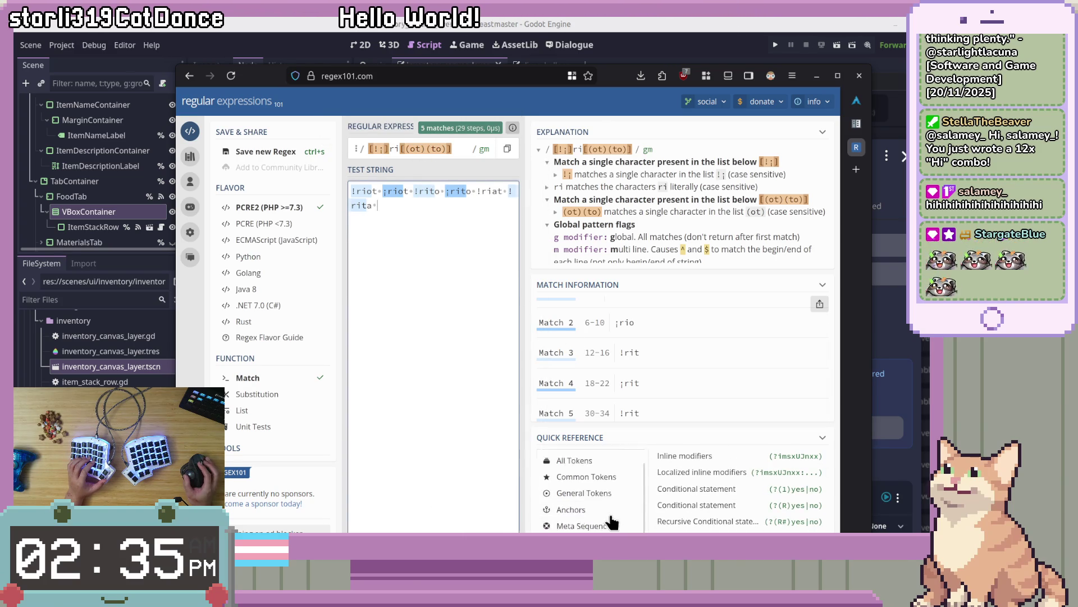
pyautogui.click(611, 497)
pyautogui.scroll(-3, 730, 506)
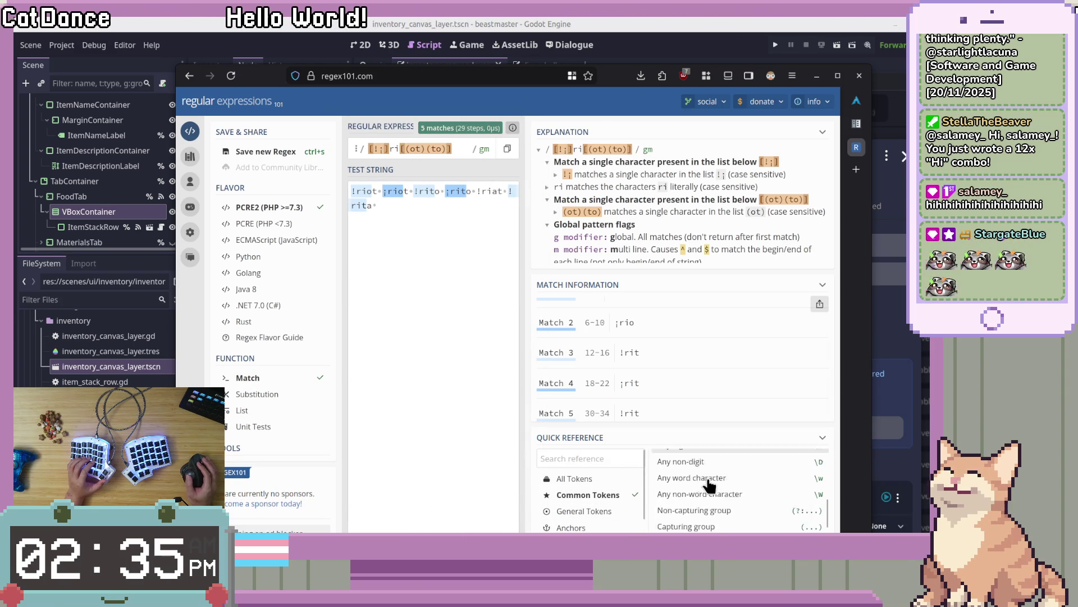
pyautogui.scroll(-2, 740, 527)
pyautogui.scroll(-3, 740, 527)
pyautogui.click(600, 512)
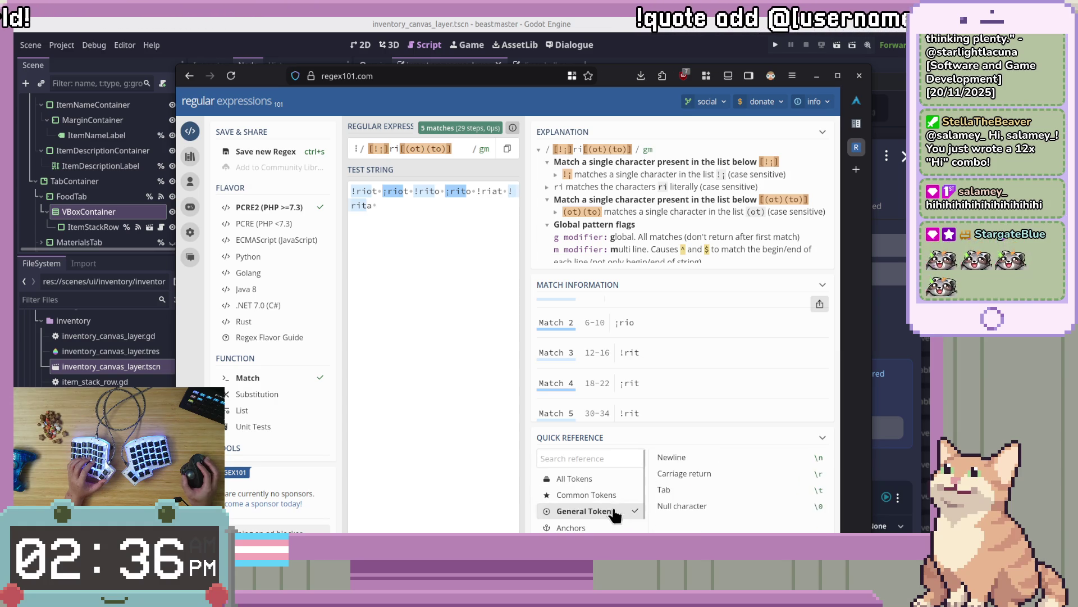
pyautogui.click(571, 527)
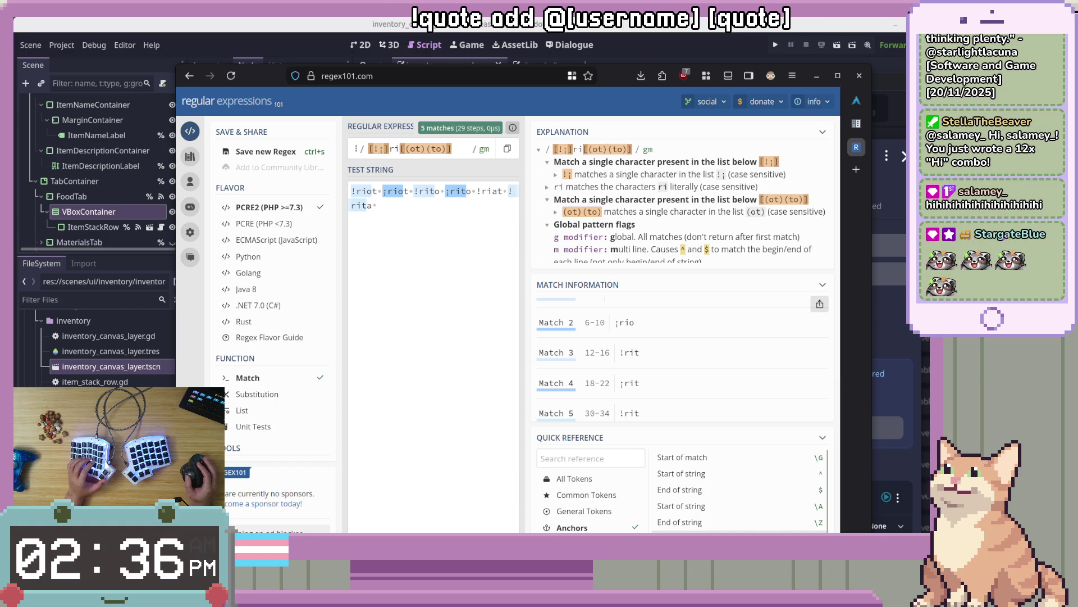
pyautogui.scroll(-1, 730, 526)
pyautogui.scroll(-2, 620, 523)
pyautogui.click(616, 482)
pyautogui.scroll(-5, 739, 489)
pyautogui.scroll(-5, 736, 494)
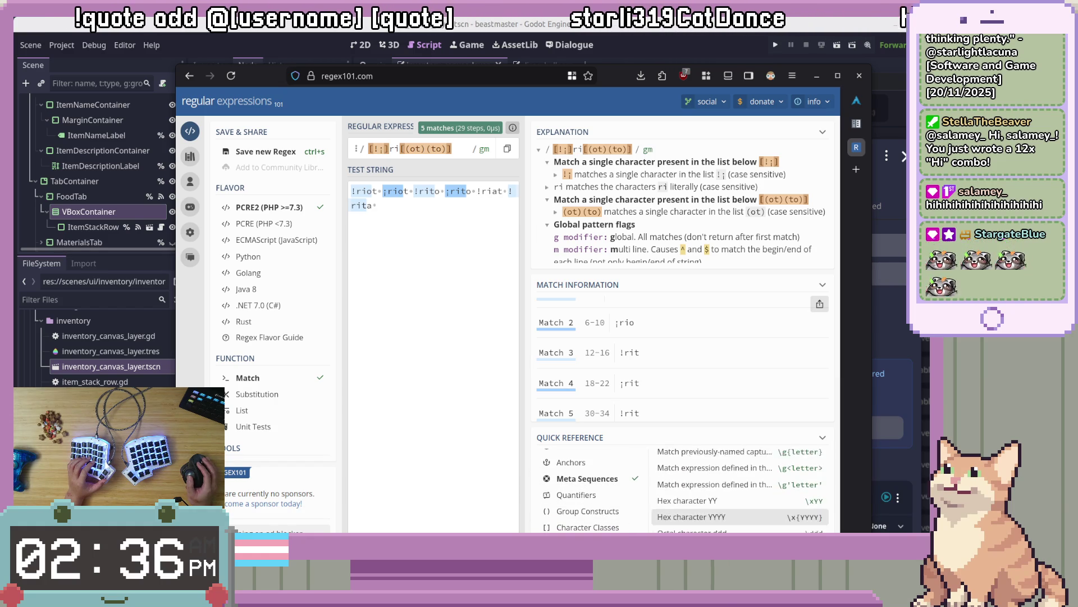
pyautogui.click(589, 500)
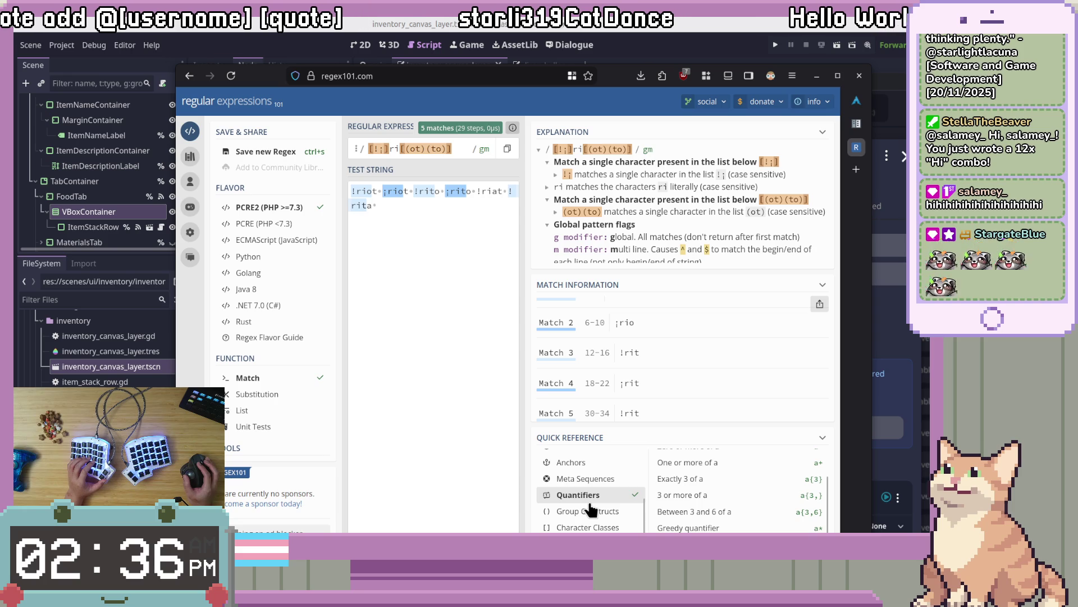
pyautogui.scroll(1, 730, 495)
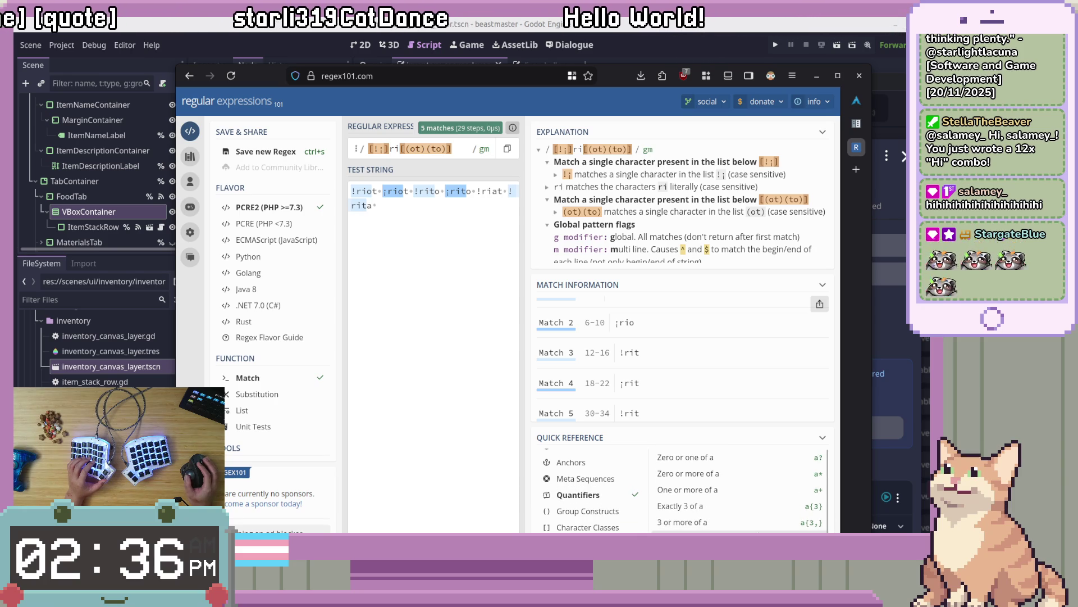
pyautogui.scroll(-1, 754, 522)
pyautogui.scroll(1, 756, 525)
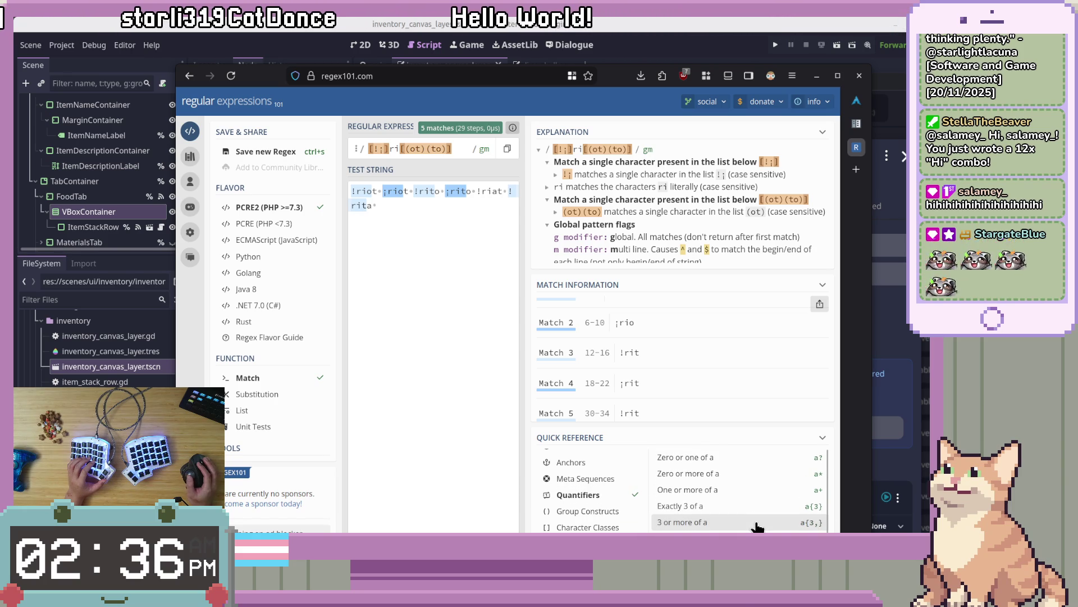
pyautogui.click(588, 517)
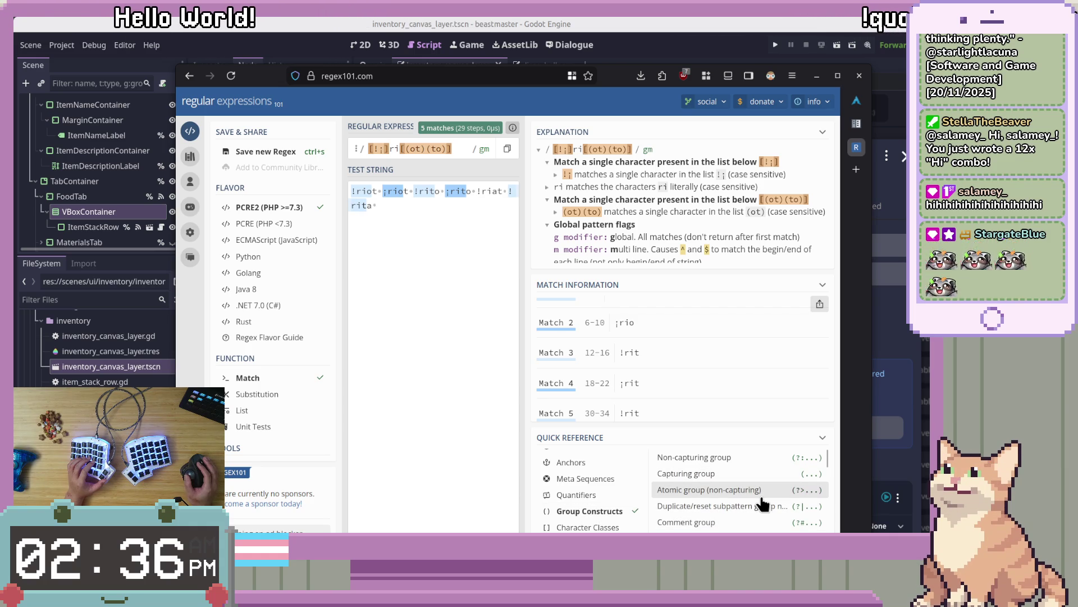
pyautogui.click(415, 149)
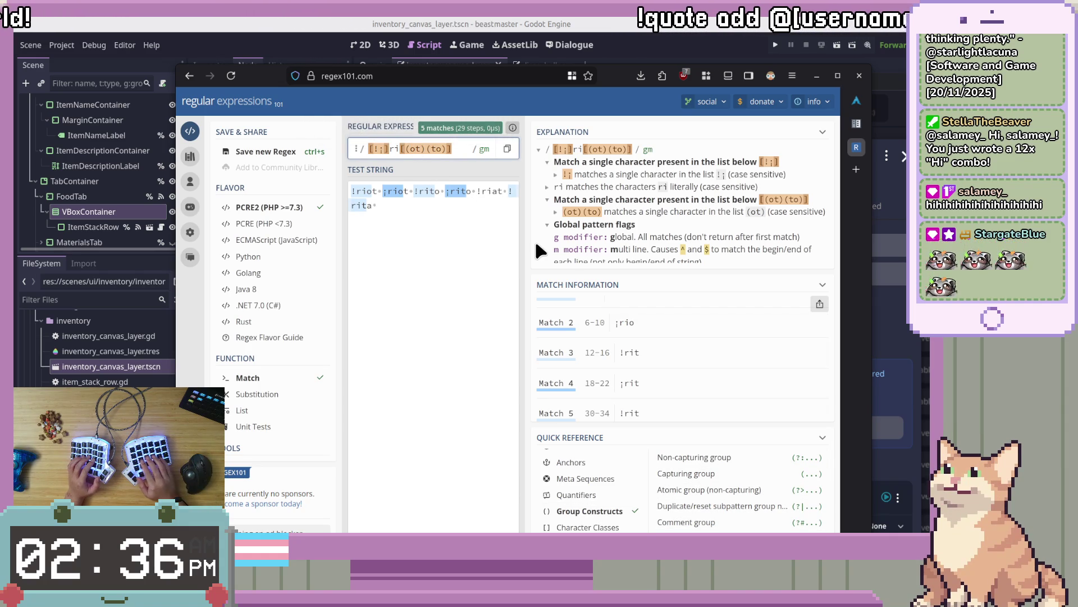
# Step: Add the atomic groups (?>ot)(?> to the pattern and scroll down the Quick Reference list
pyautogui.write('?>ot)(')
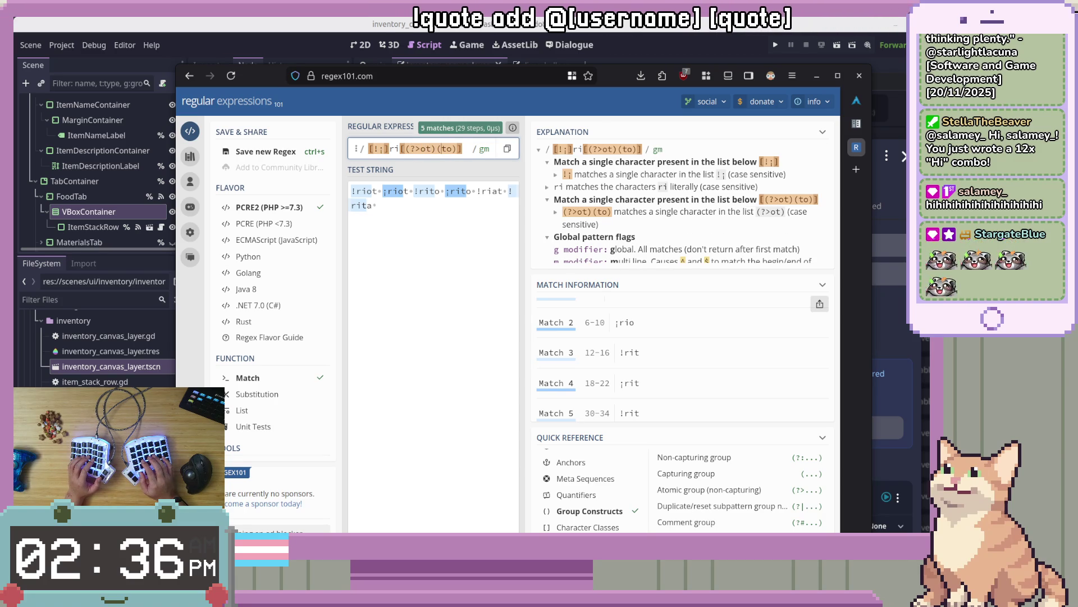
pyautogui.write('?>')
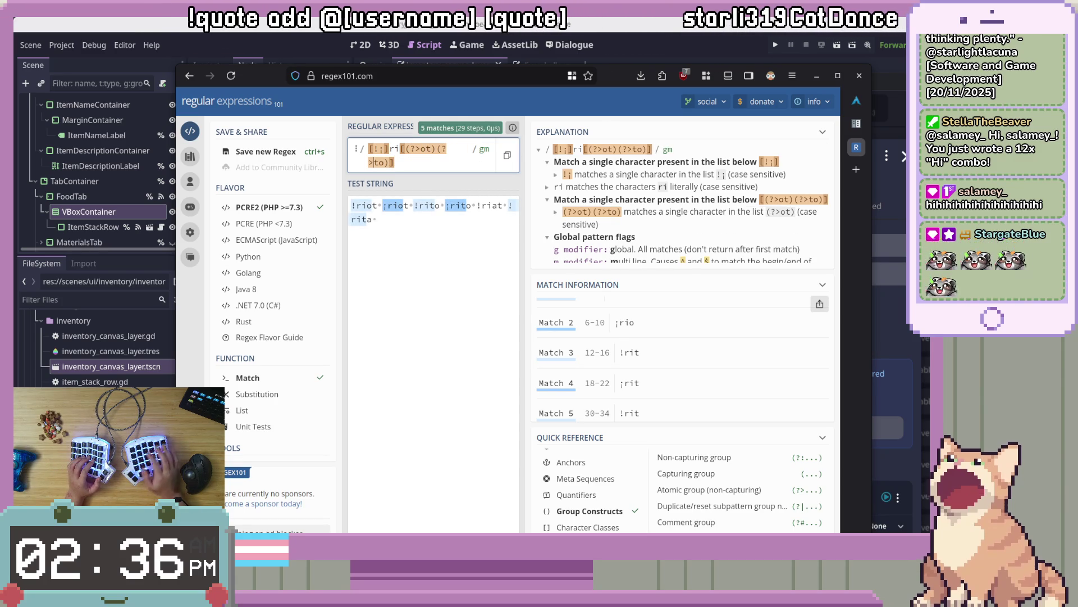
pyautogui.scroll(-5, 712, 514)
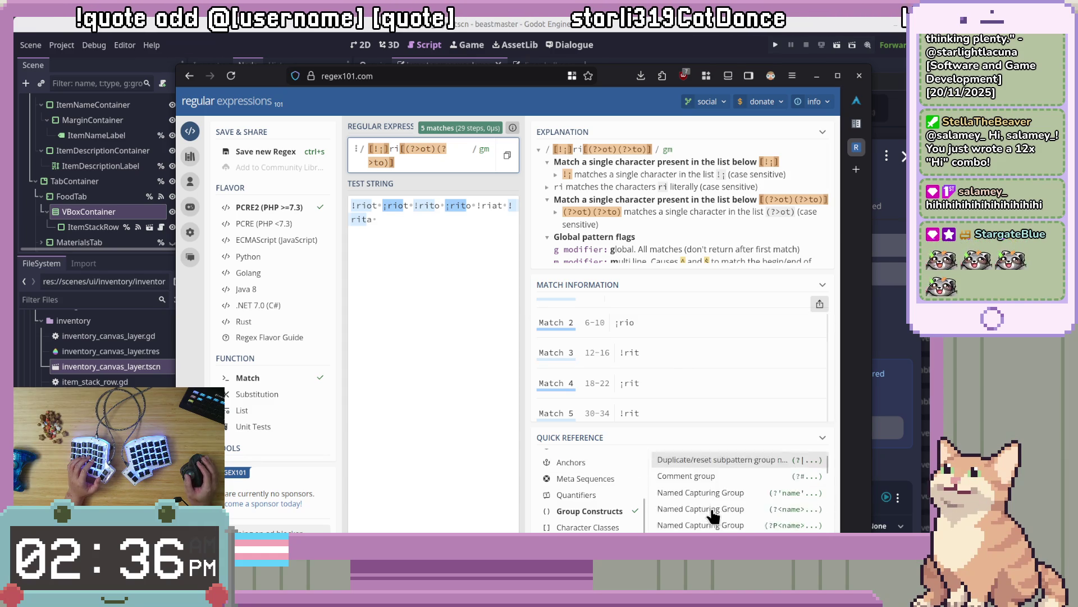
pyautogui.scroll(-2, 745, 514)
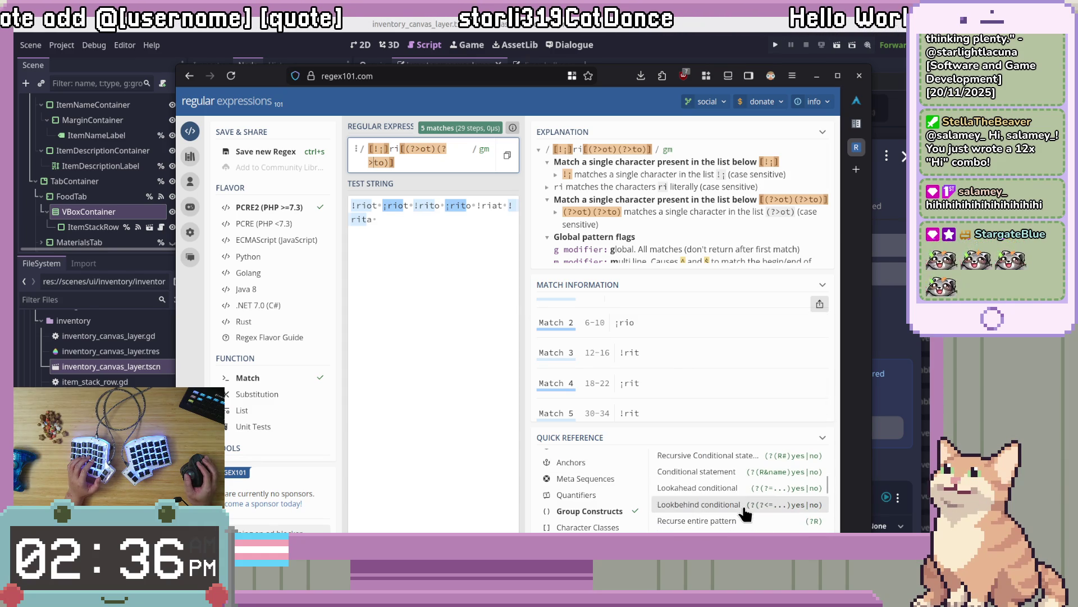
pyautogui.scroll(-4, 745, 514)
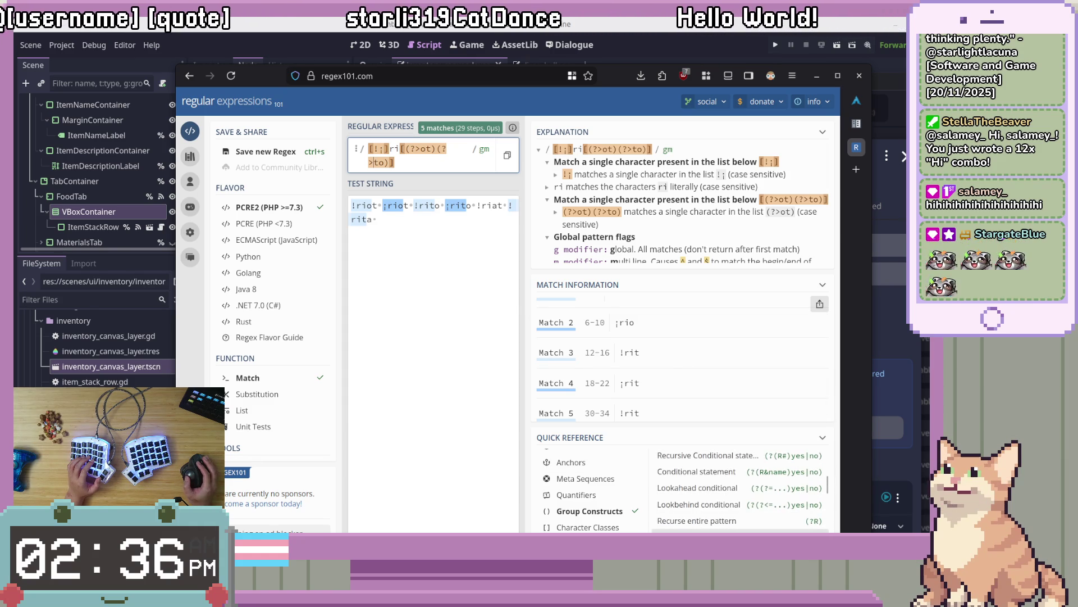
pyautogui.scroll(-4, 740, 491)
pyautogui.scroll(-4, 740, 492)
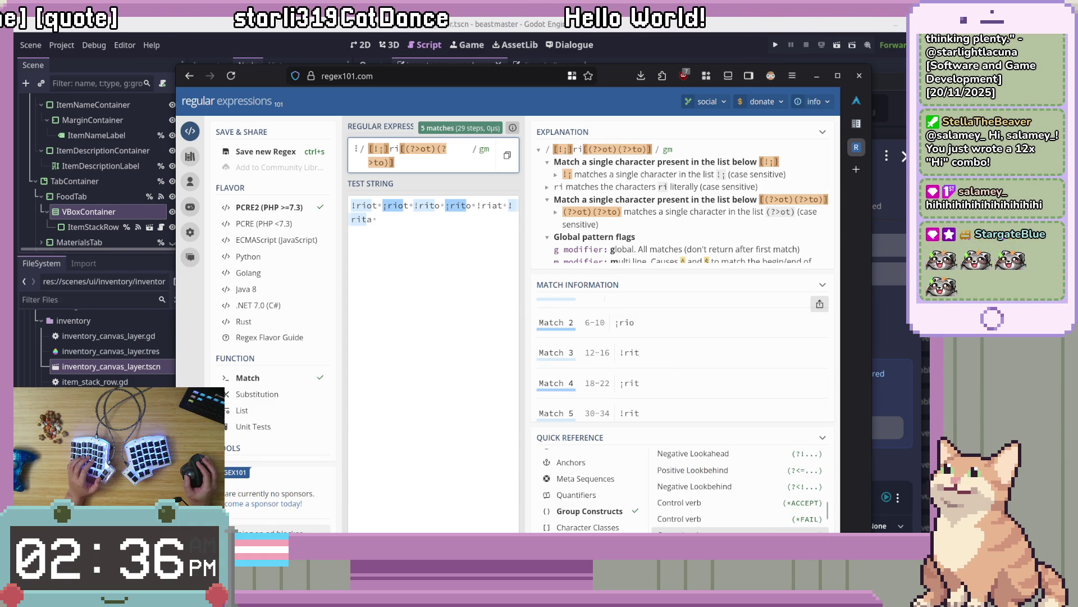
pyautogui.scroll(-8, 740, 491)
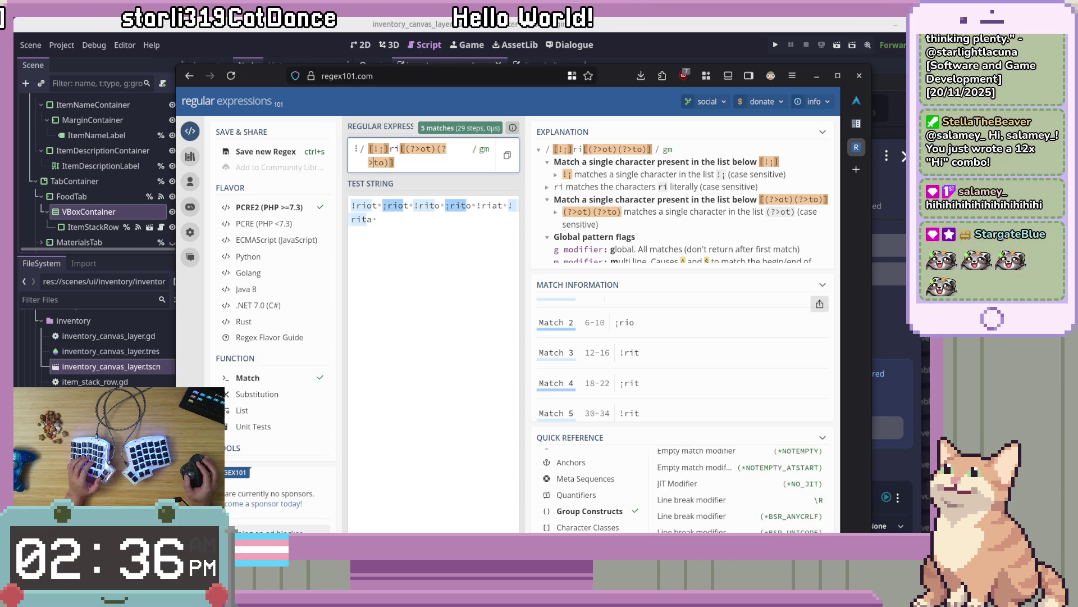
pyautogui.scroll(-10, 741, 522)
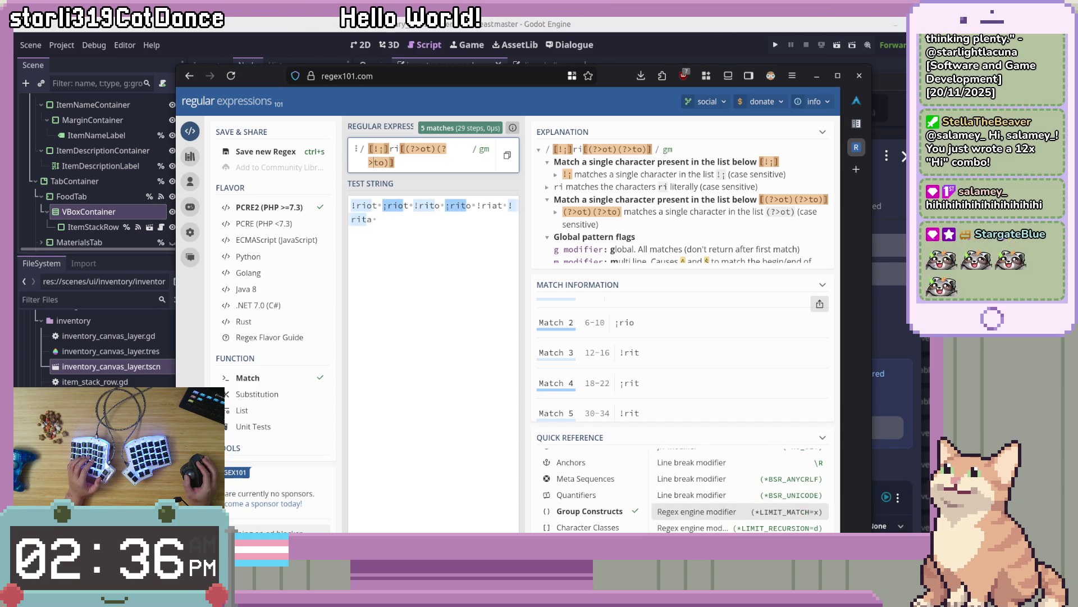
# Step: Show the Character Classes tokens in the Quick Reference
pyautogui.click(597, 528)
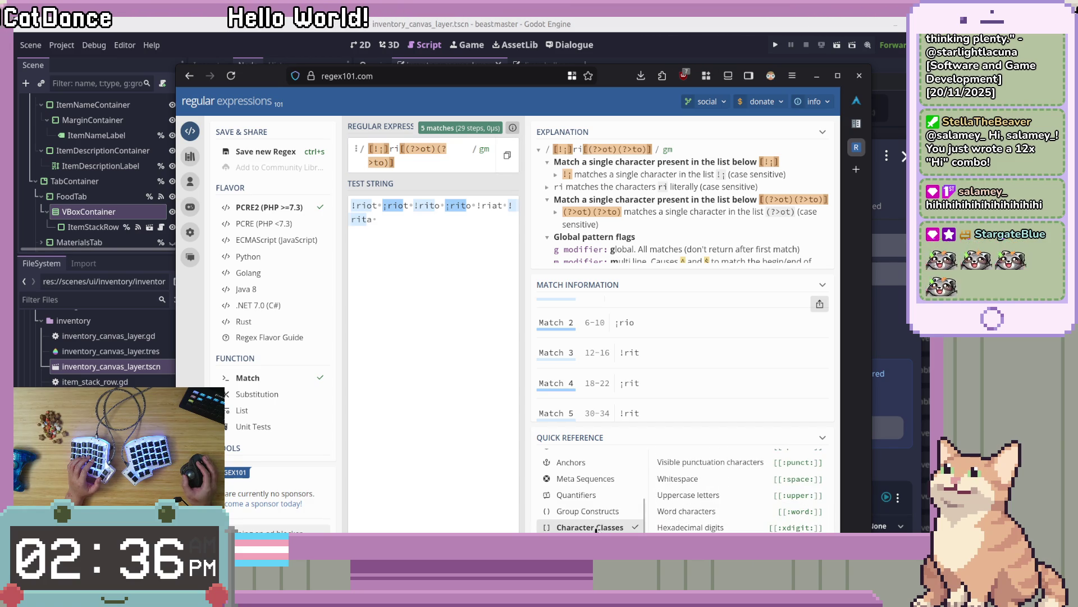
pyautogui.scroll(5, 735, 500)
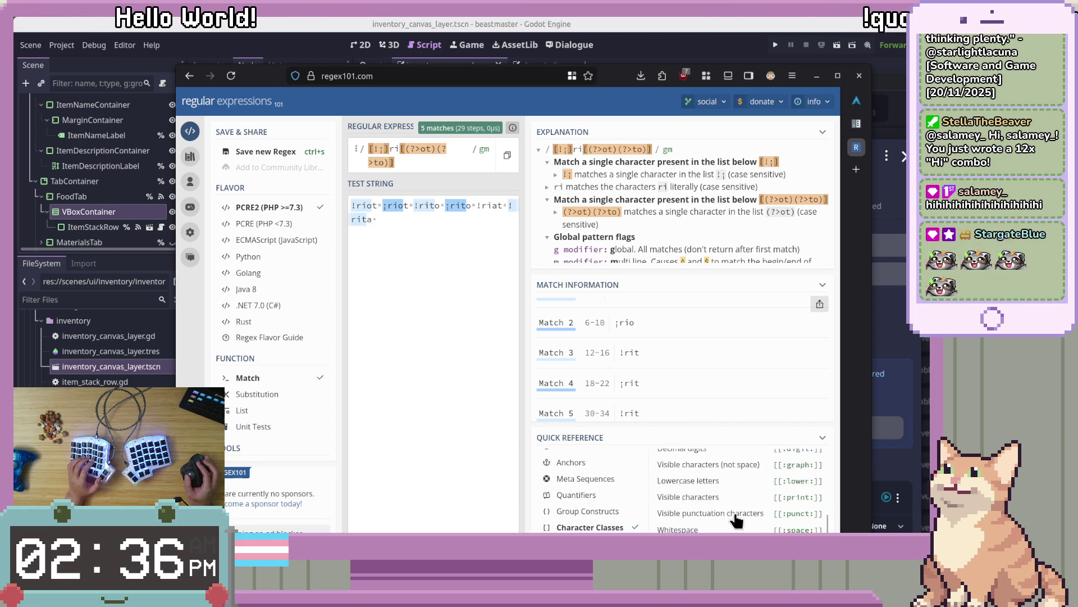
pyautogui.scroll(5, 736, 521)
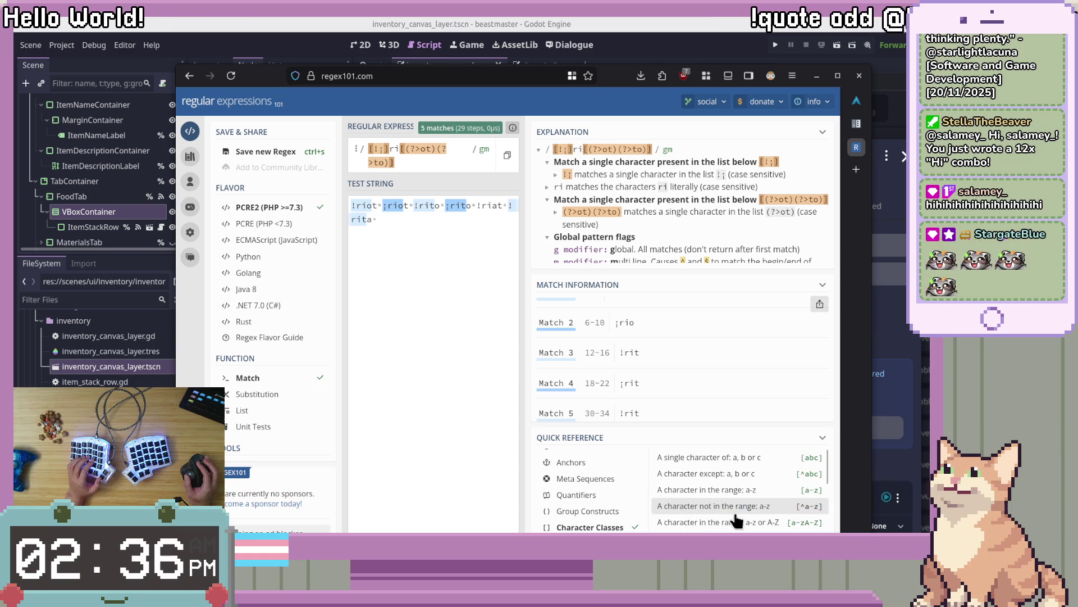
pyautogui.rightClick(856, 170)
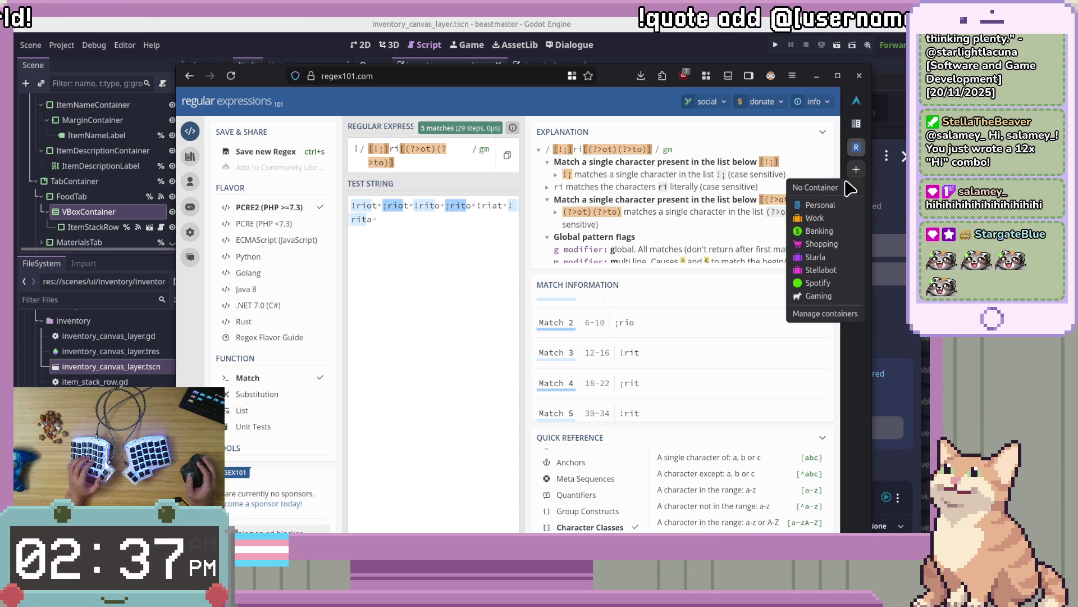
# Step: Open a new no-container tab and search DuckDuckGo for 'regex substring'
pyautogui.click(850, 191)
pyautogui.write('regex')
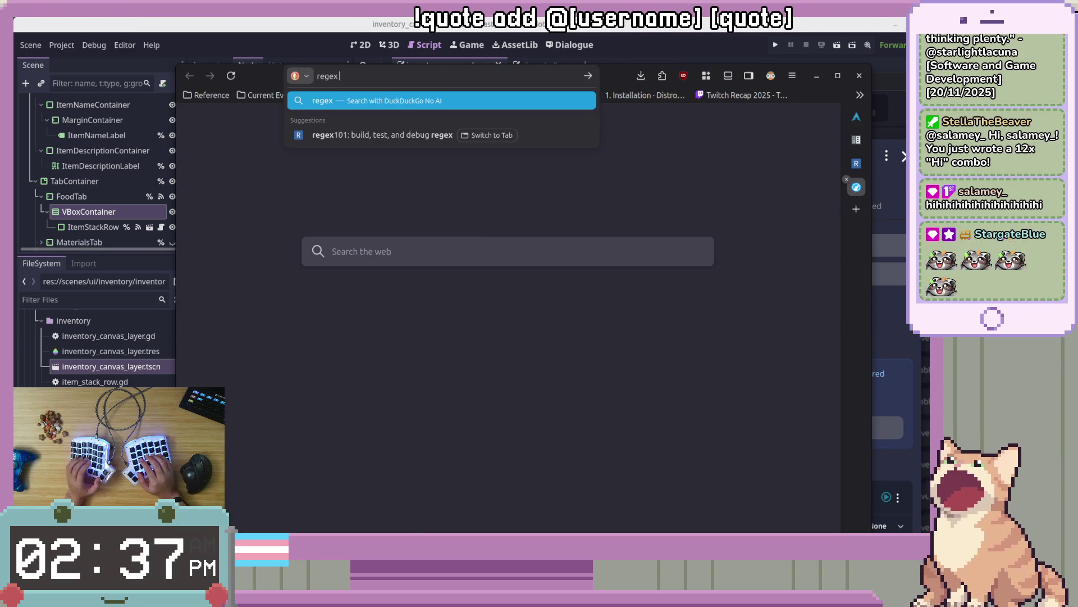
pyautogui.write(' substring')
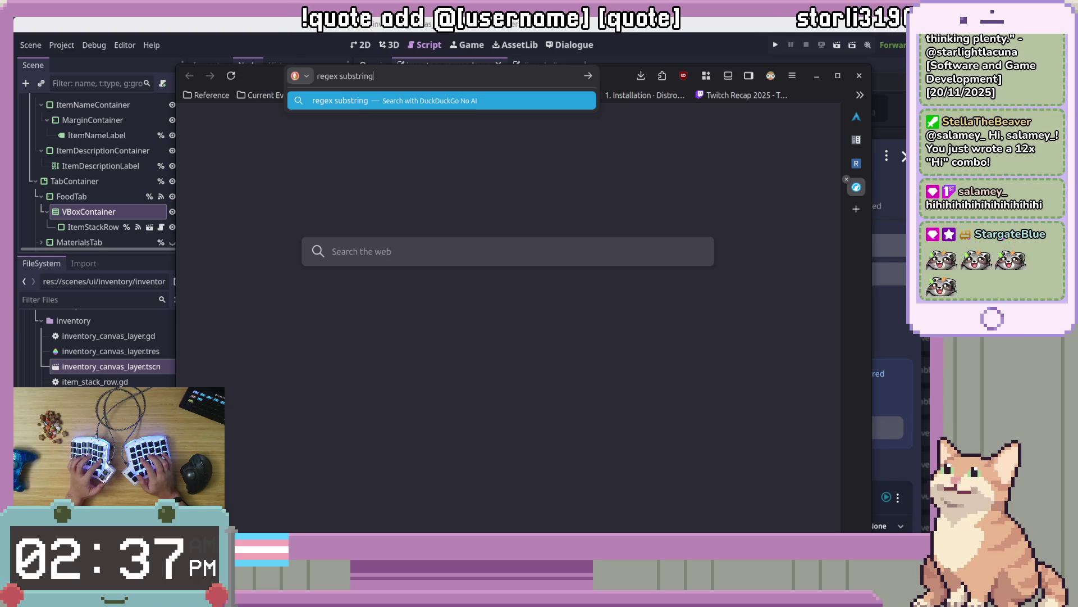
pyautogui.press('Return')
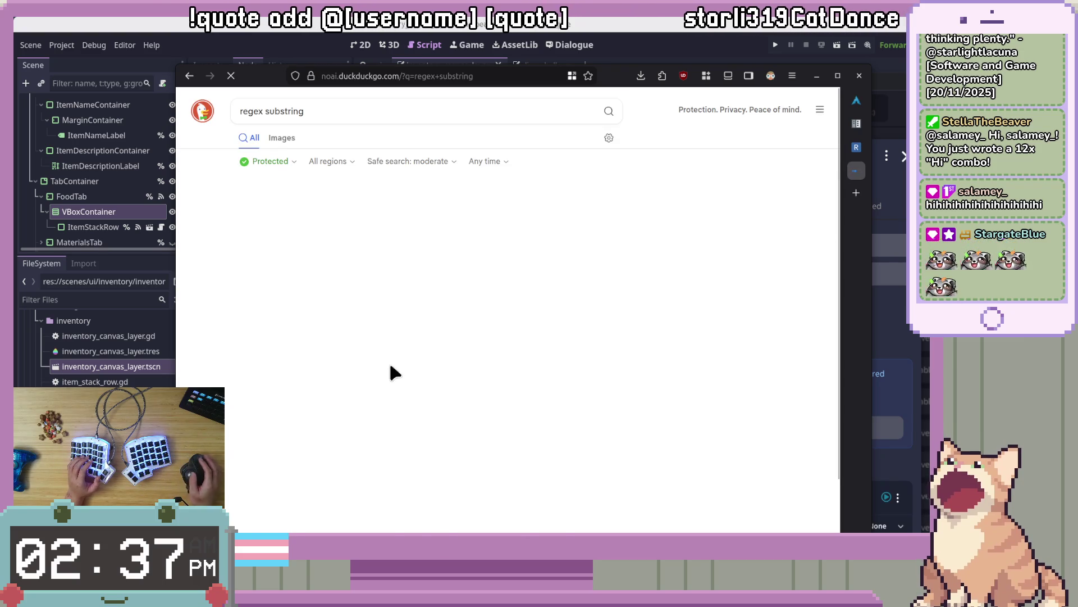
# Step: Open MDN's Regular expression syntax cheat sheet and scroll down to the Assertions lookahead entries
pyautogui.click(417, 295)
pyautogui.scroll(-5, 615, 339)
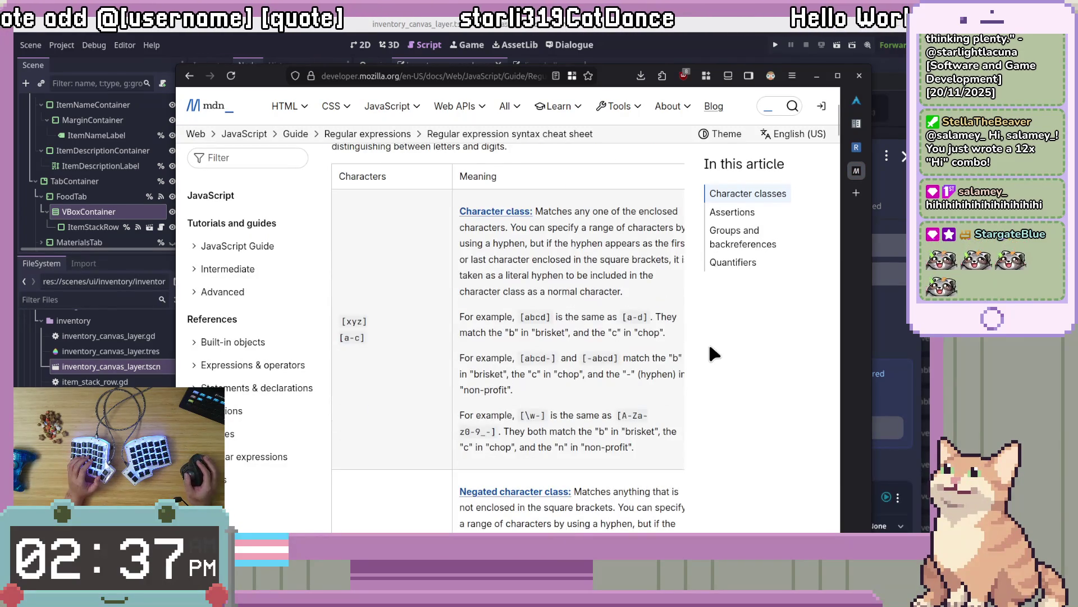
pyautogui.scroll(-5, 685, 354)
pyautogui.scroll(-4, 441, 331)
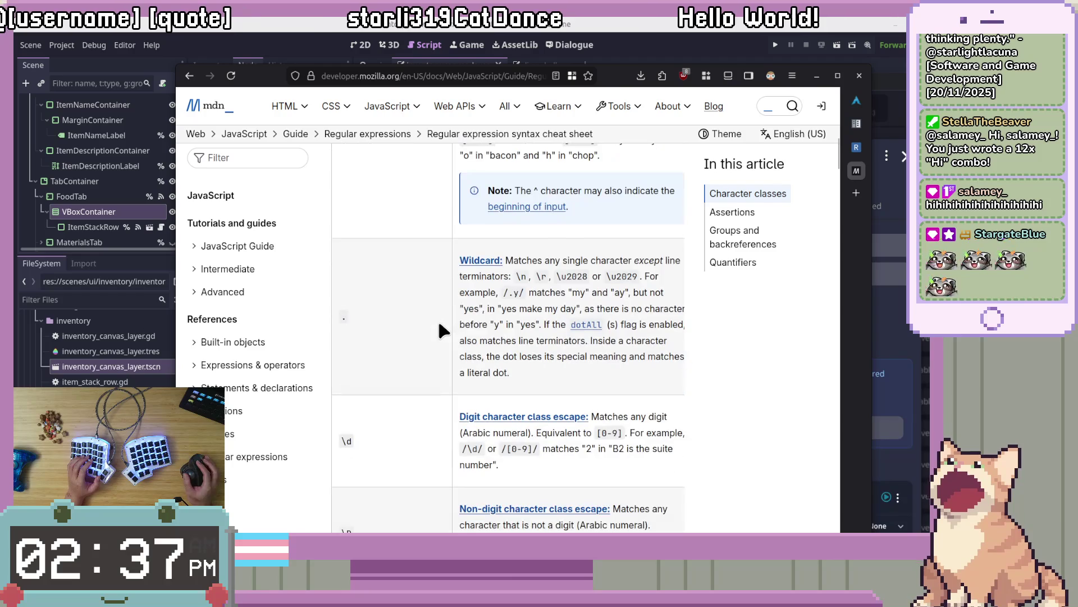
pyautogui.scroll(-8, 380, 436)
pyautogui.scroll(-10, 382, 442)
pyautogui.scroll(-3, 381, 442)
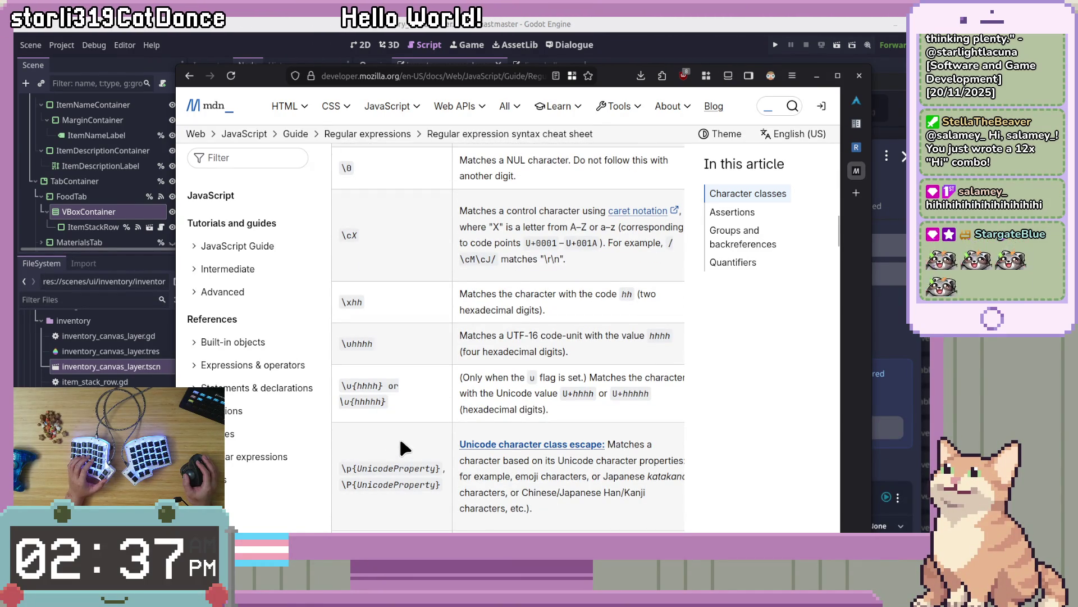
pyautogui.scroll(-4, 438, 353)
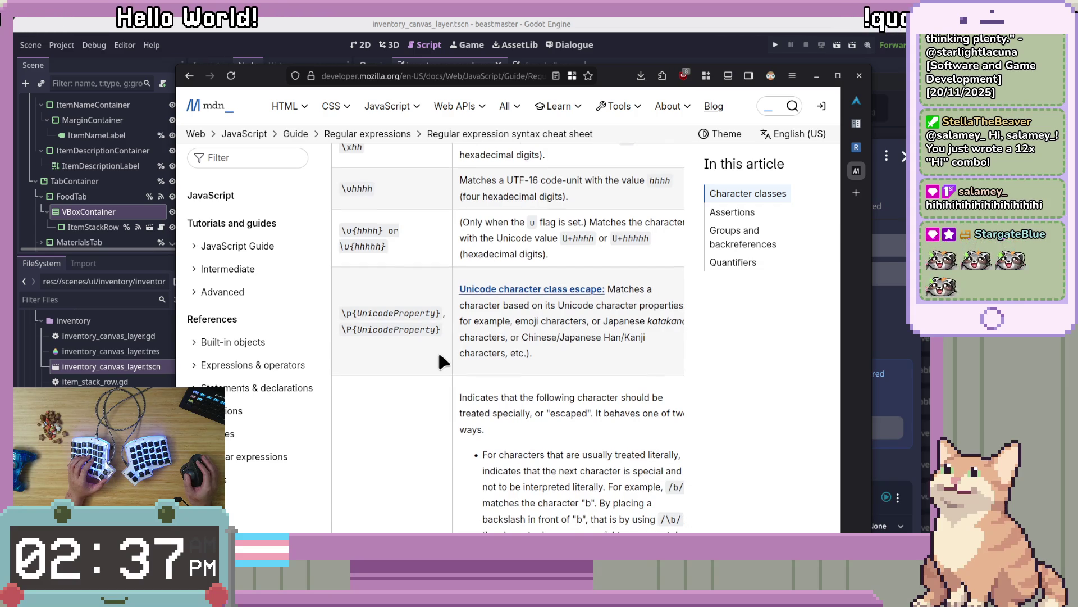
pyautogui.scroll(-6, 439, 355)
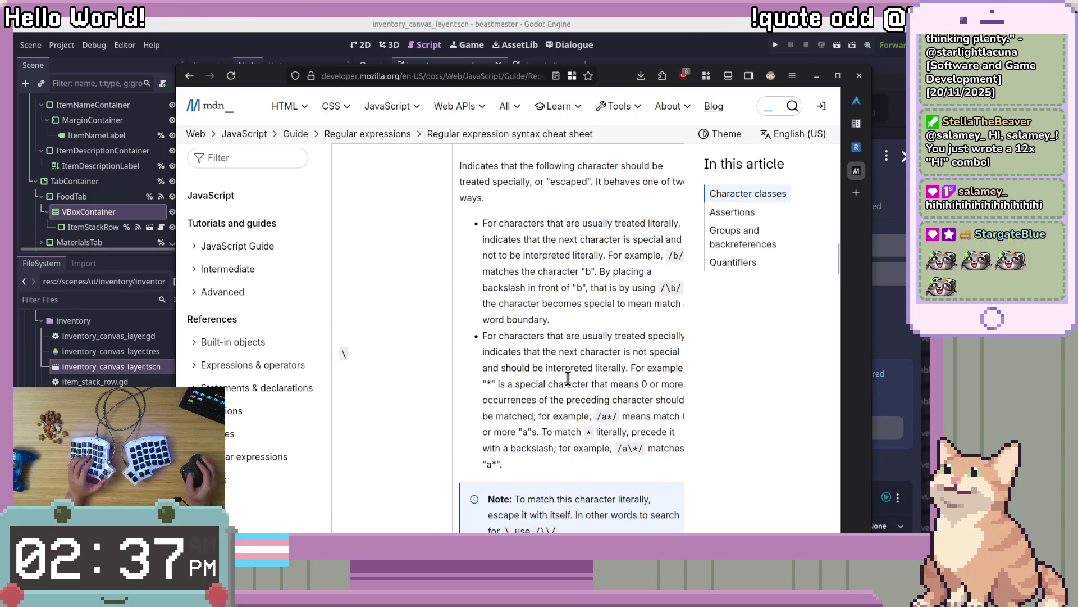
pyautogui.scroll(-10, 439, 356)
pyautogui.scroll(-4, 425, 388)
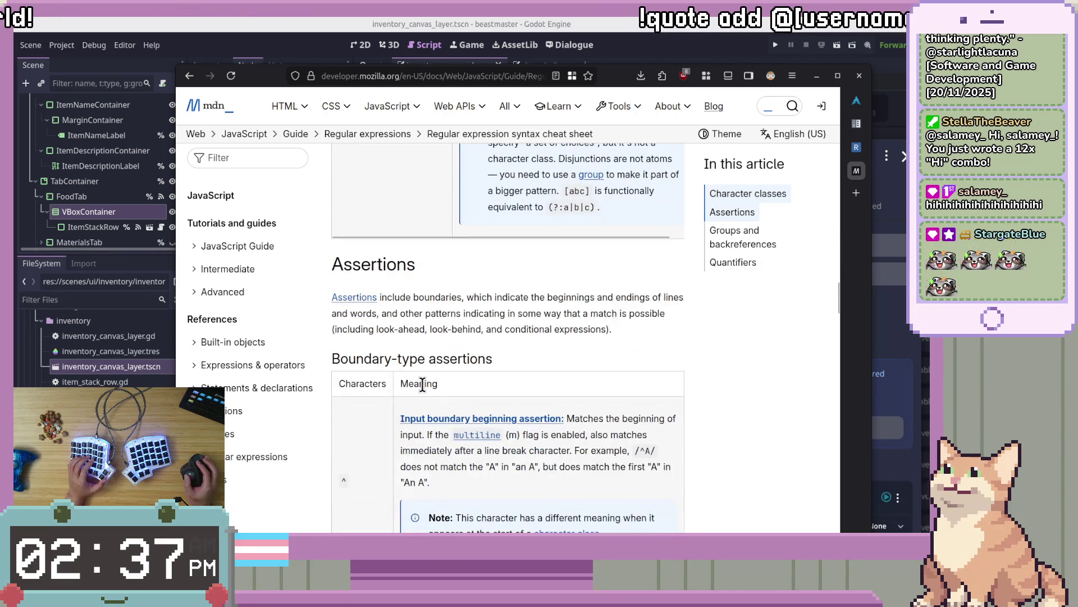
pyautogui.scroll(-2, 427, 385)
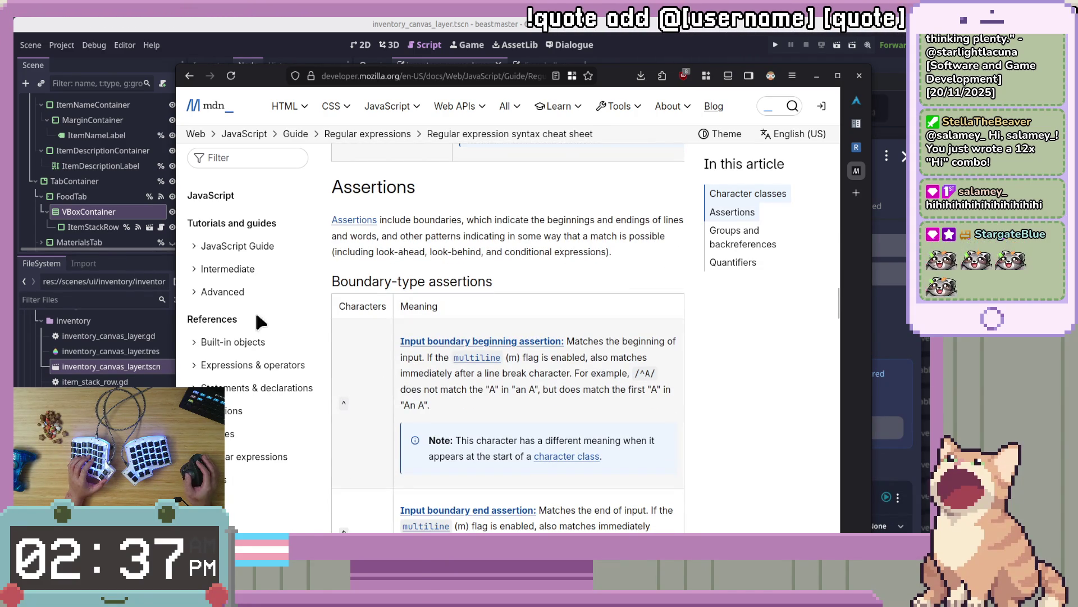
pyautogui.scroll(-15, 456, 329)
pyautogui.scroll(-10, 456, 326)
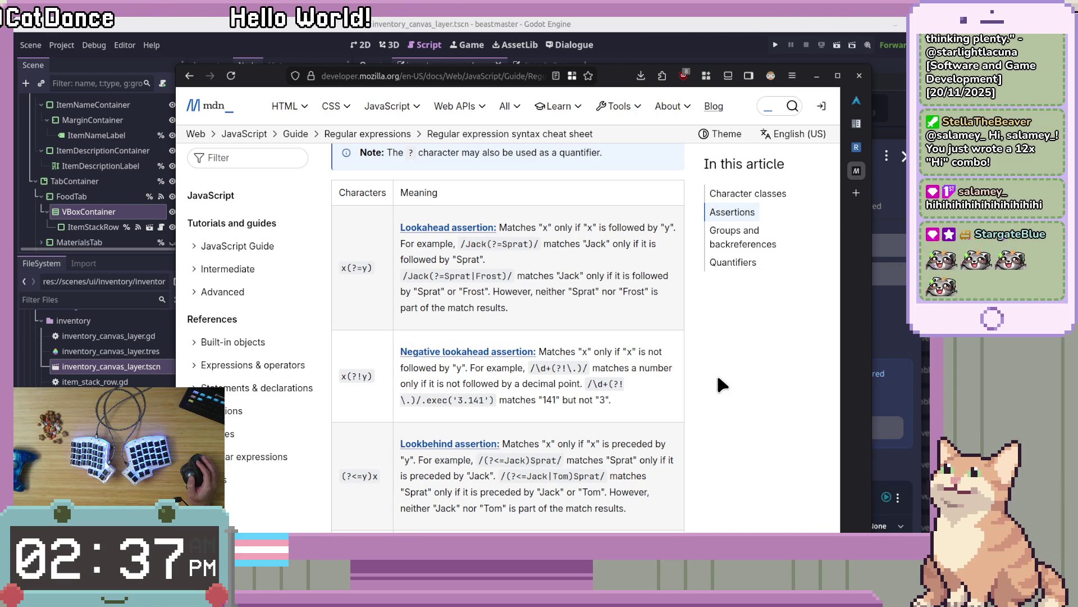
# Step: Return to regex101 and scroll the Quick Reference to the Flags list
pyautogui.click(856, 147)
pyautogui.click(414, 219)
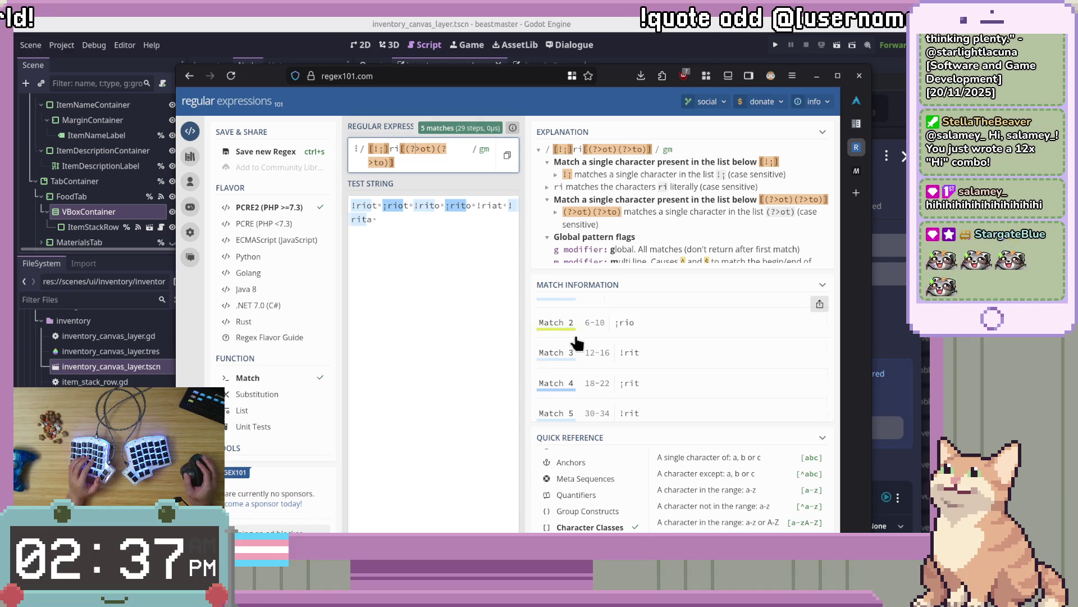
pyautogui.scroll(2, 615, 502)
pyautogui.scroll(-2, 615, 502)
pyautogui.scroll(-2, 613, 501)
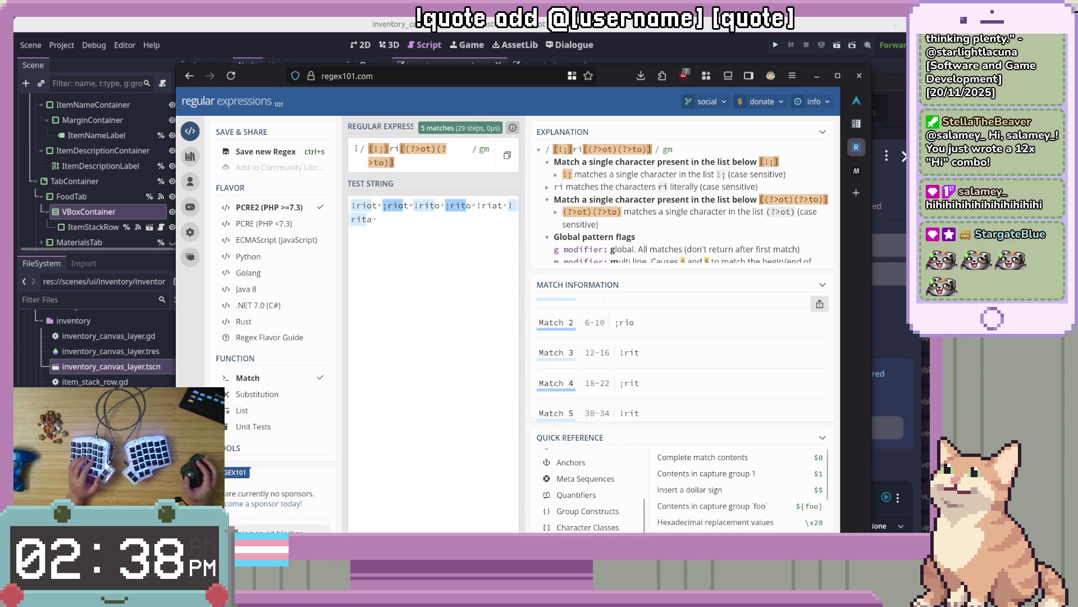
pyautogui.scroll(2, 613, 501)
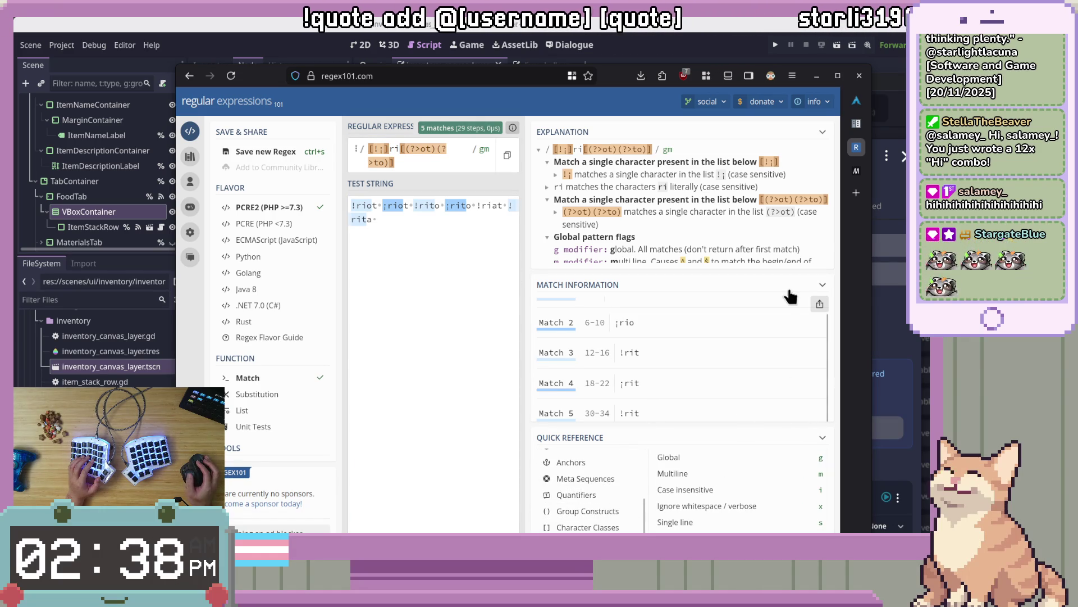
# Step: Glance at the StringName docs, MDN cheat sheet and ArchWiki Discord tabs, then return to regex101
pyautogui.click(857, 124)
pyautogui.click(857, 170)
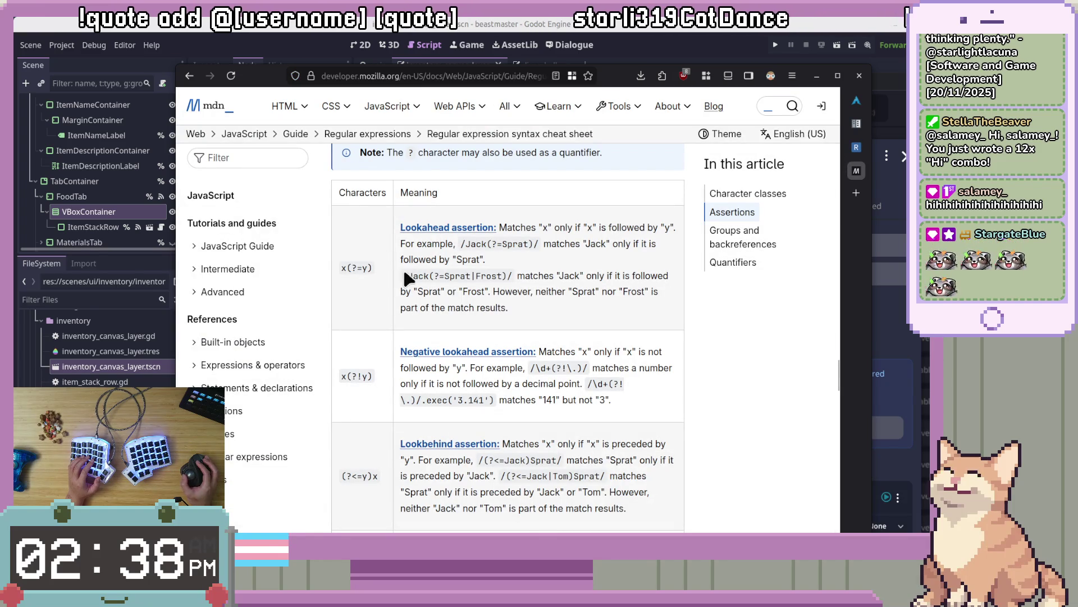
pyautogui.moveTo(861, 103)
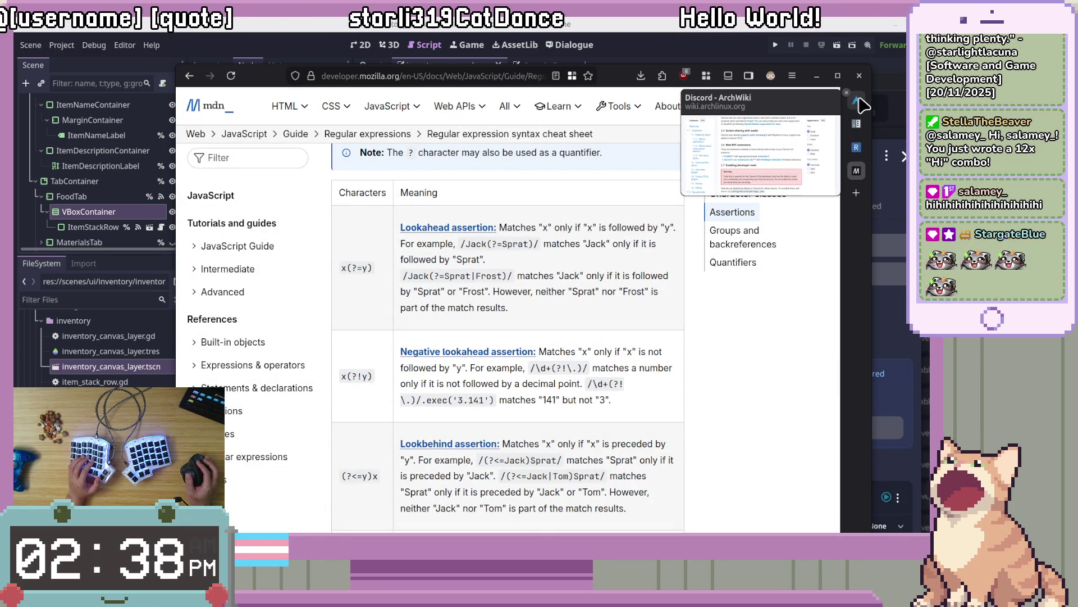
pyautogui.click(861, 103)
pyautogui.click(858, 149)
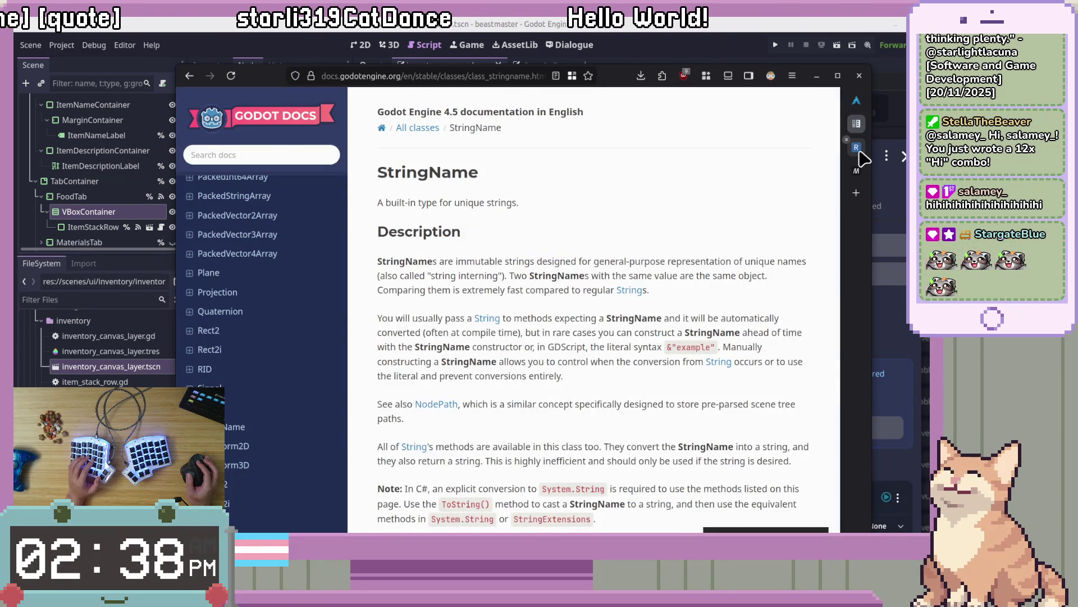
pyautogui.click(858, 149)
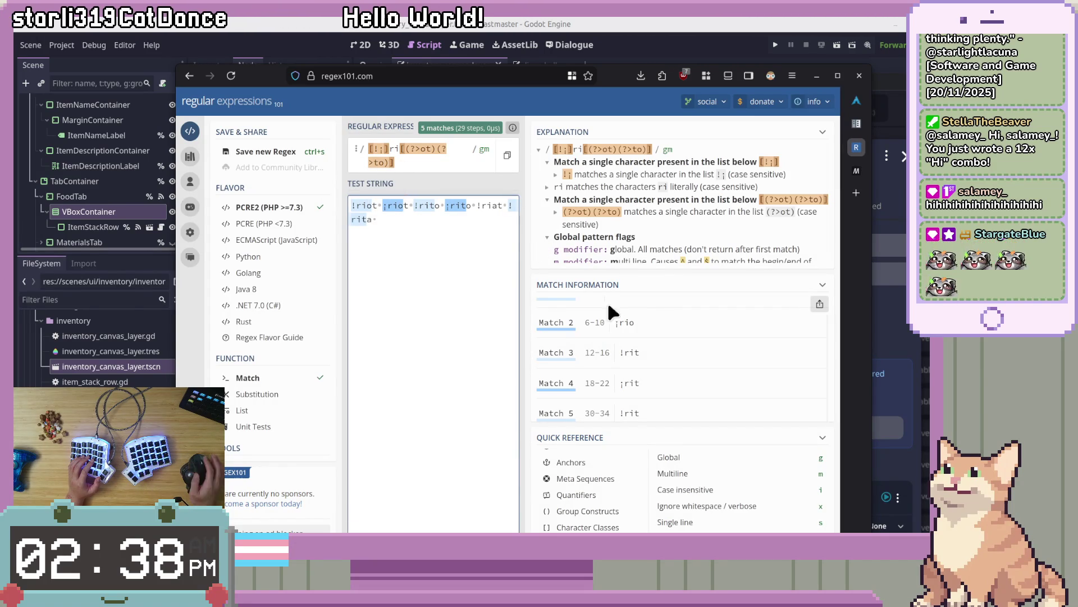
pyautogui.click(425, 152)
# Step: Strip the square brackets around the ot/to groups, checking the MDN cheat sheet along the way
pyautogui.write('o')
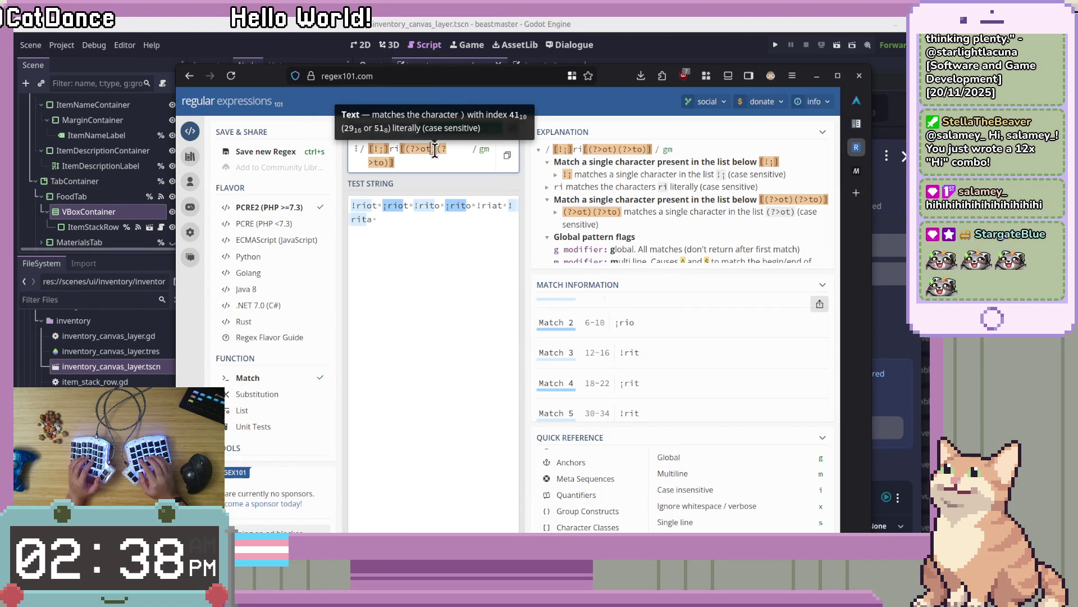
pyautogui.press('Left')
pyautogui.press('Left')
pyautogui.press('BackSpace')
pyautogui.press('BackSpace')
pyautogui.write('!ot)(?')
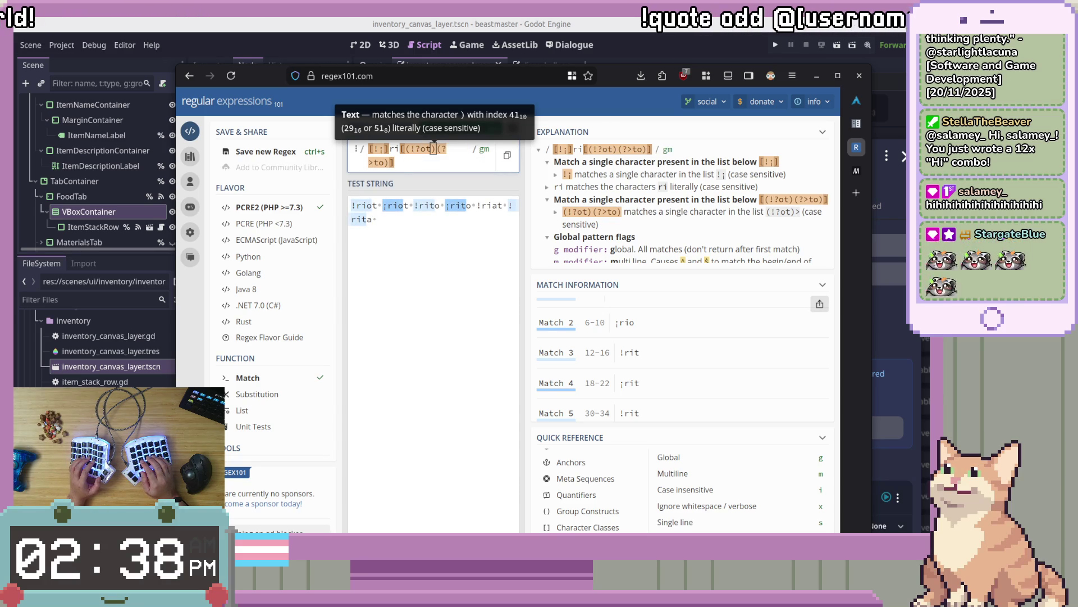
pyautogui.press('Left')
pyautogui.press('Left')
pyautogui.press('Left')
pyautogui.press('BackSpace')
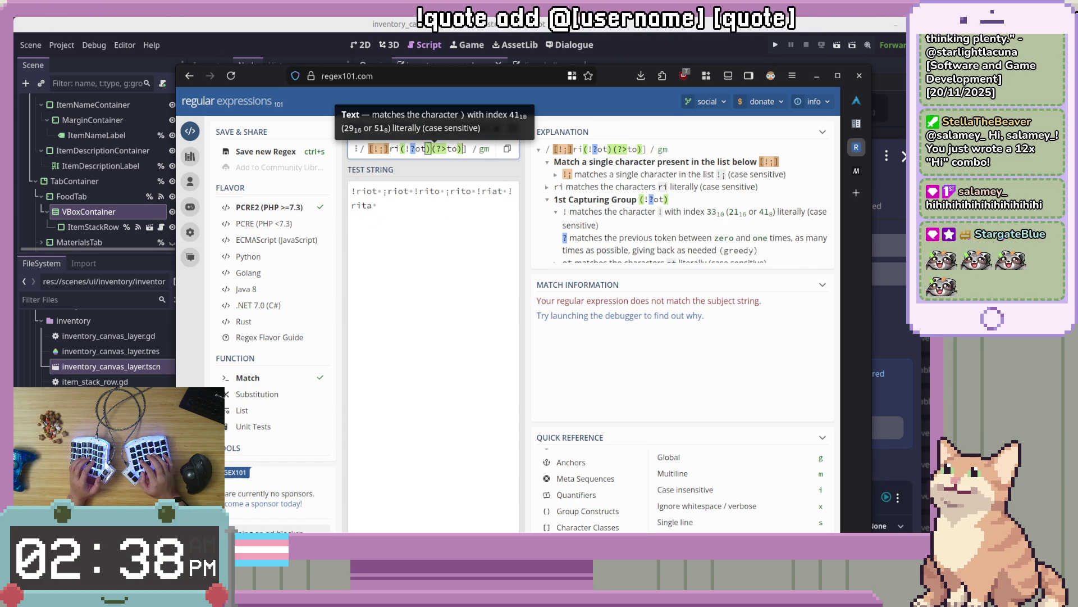
pyautogui.press('BackSpace')
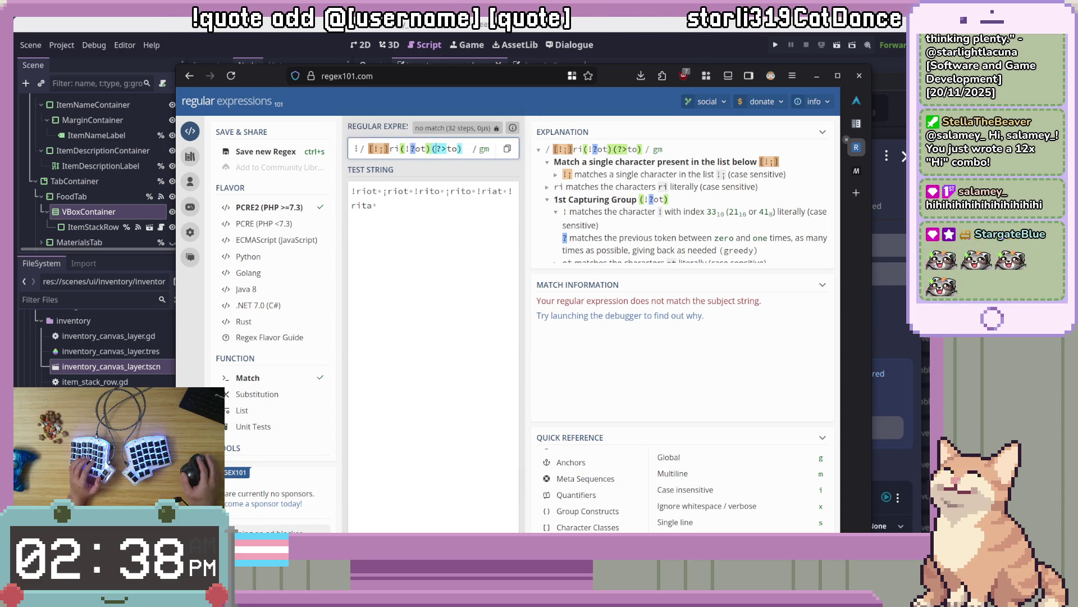
pyautogui.click(857, 170)
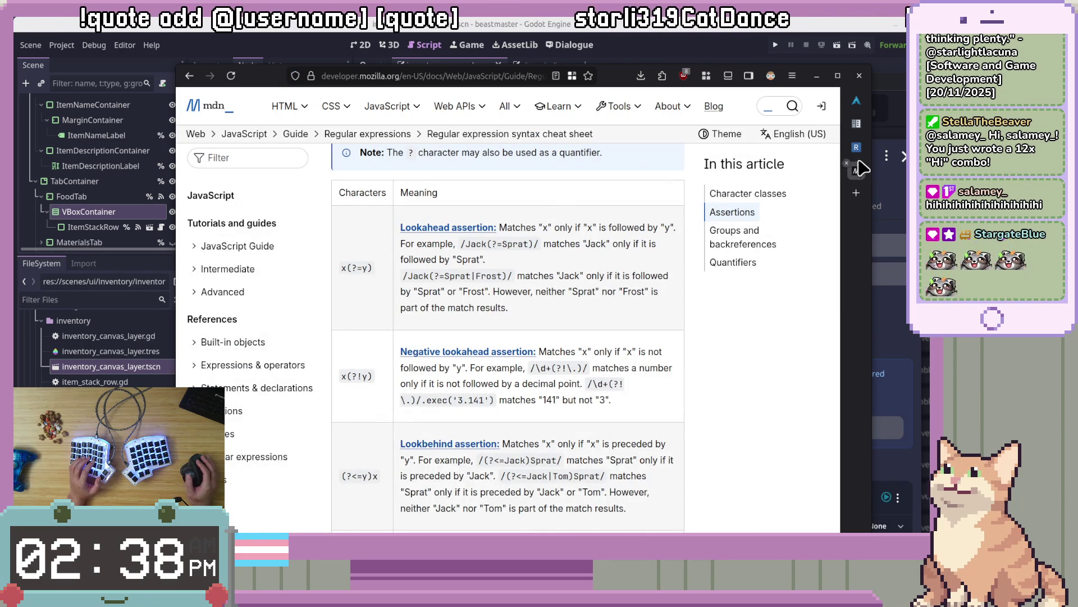
pyautogui.hotkey('ctrl', 'Tab')
# Step: Change (!?ot) to the lookahead (?=ot) and delete the (?>to) group, giving 2 matches
pyautogui.click(408, 148)
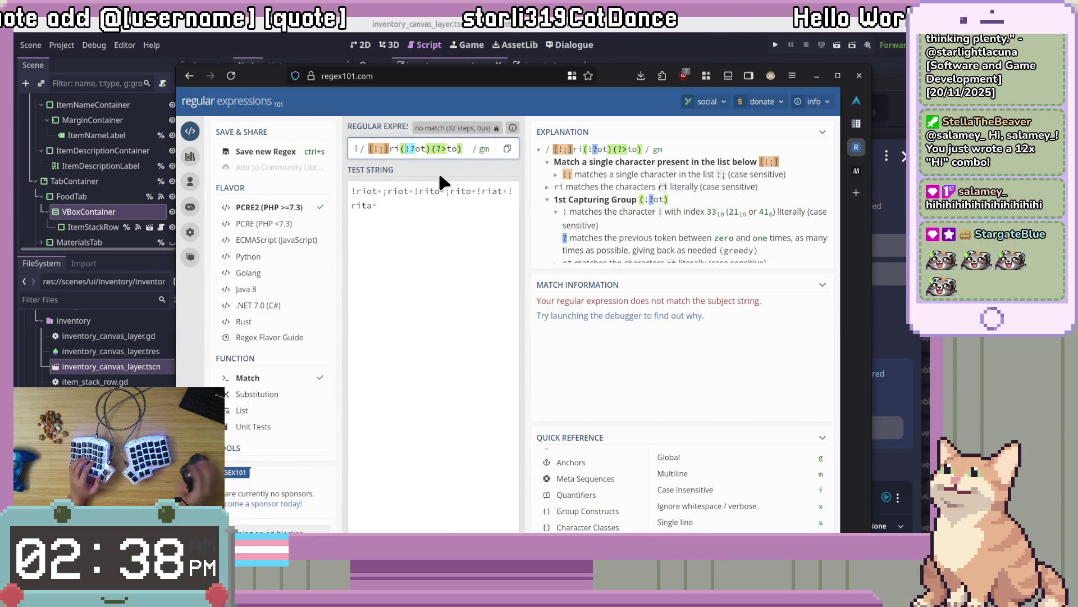
pyautogui.write(')')
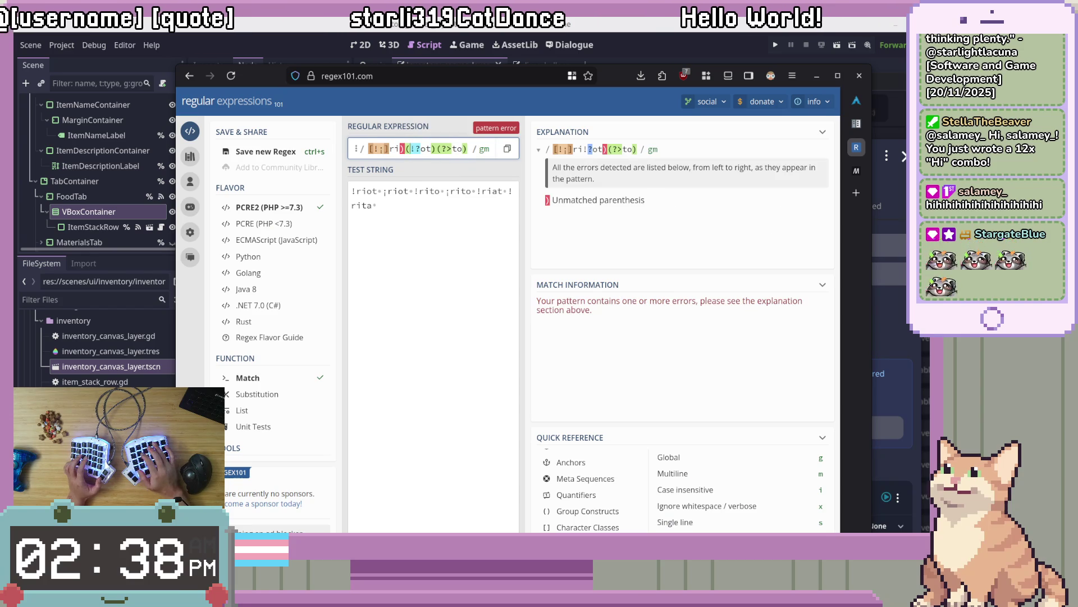
pyautogui.press('BackSpace')
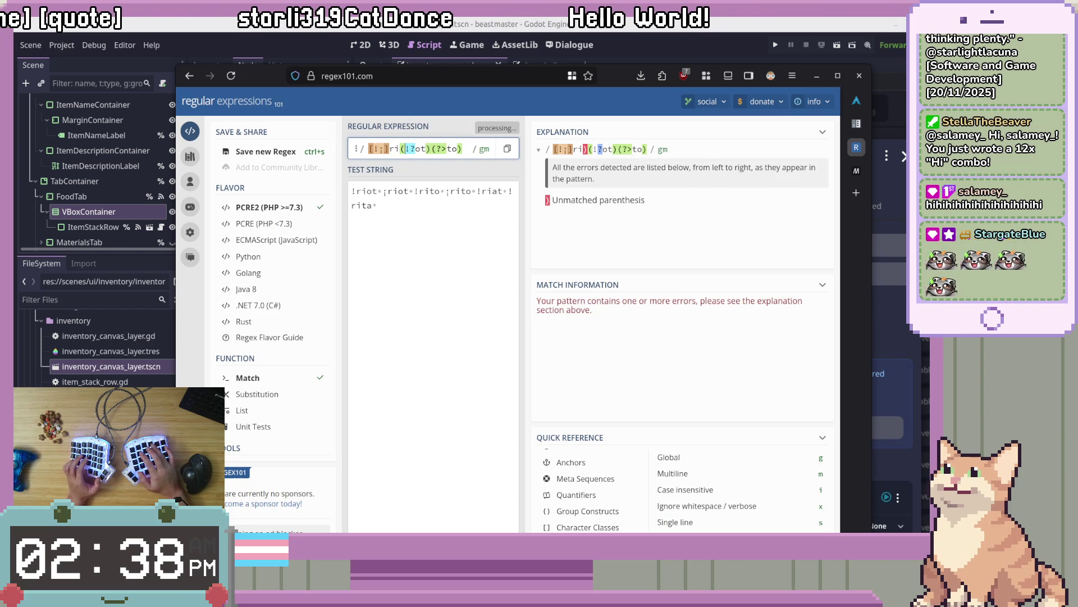
pyautogui.press('Right')
pyautogui.press('Delete')
pyautogui.write('=')
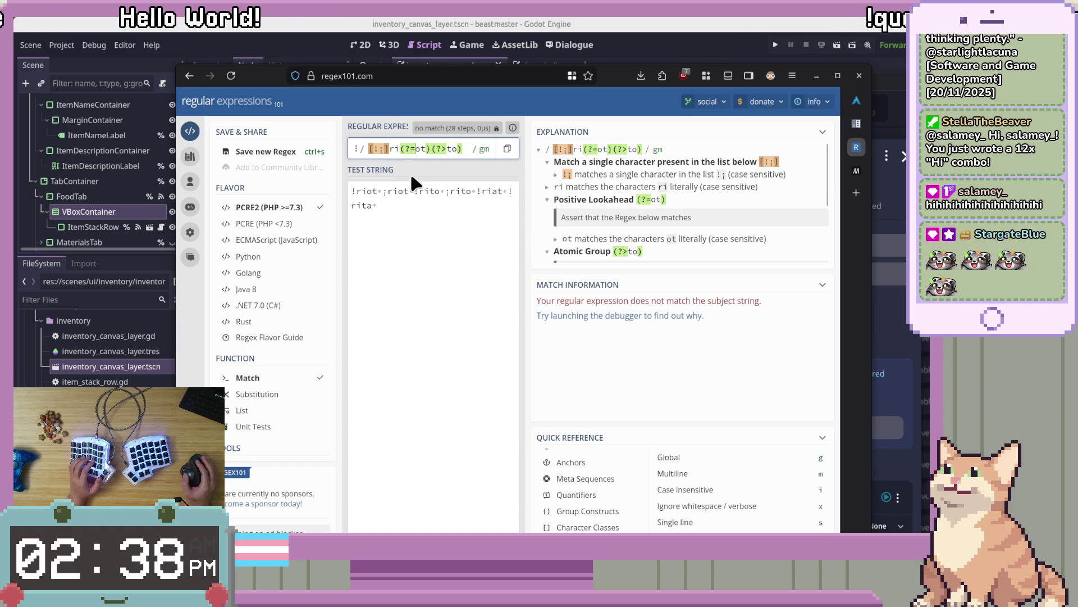
pyautogui.moveTo(392, 149)
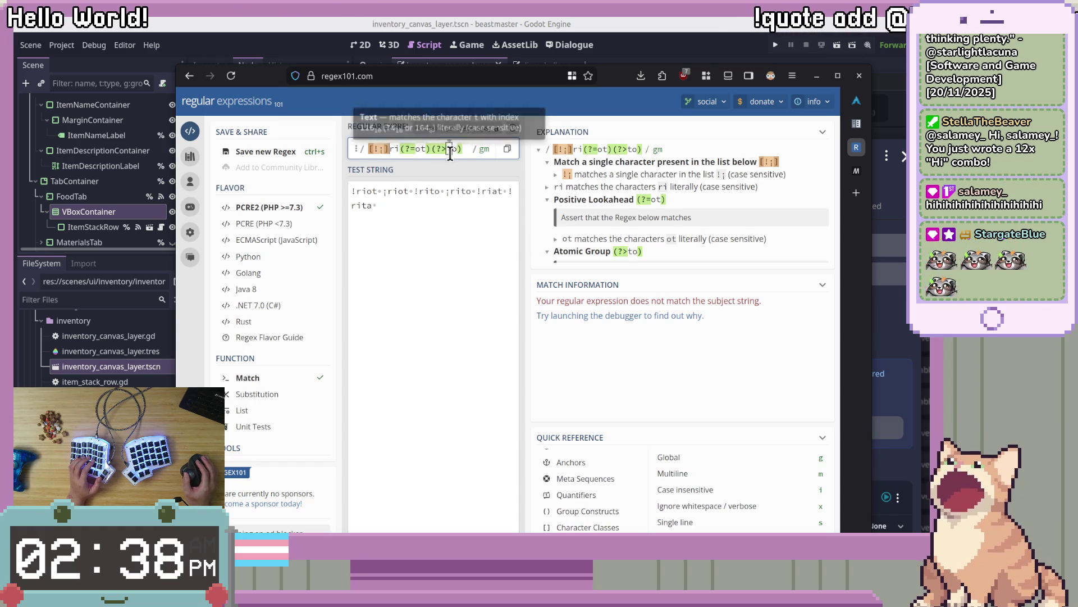
pyautogui.press('BackSpace')
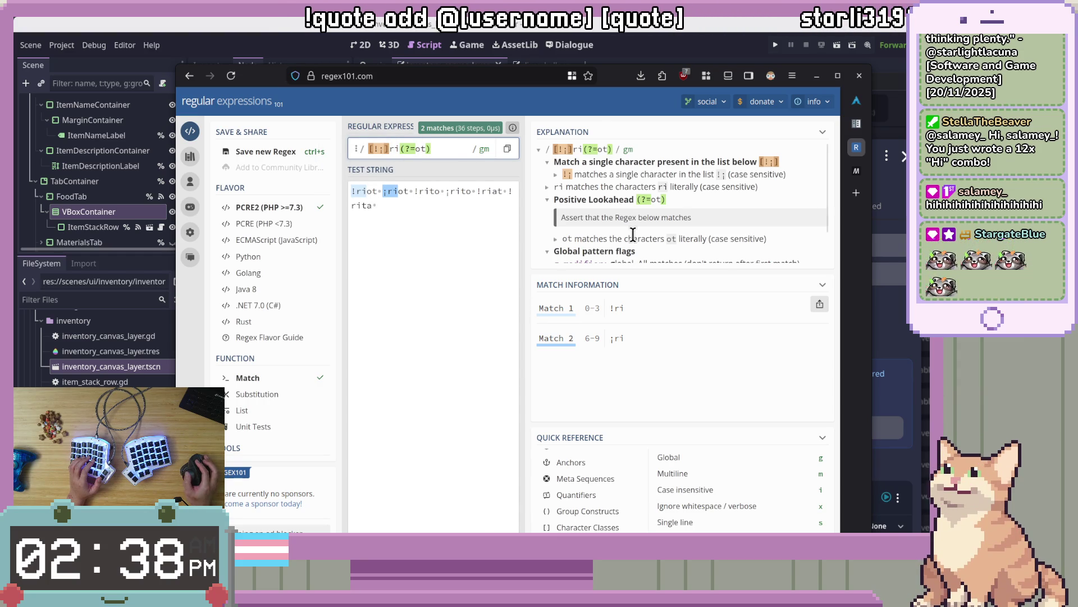
# Step: Experiment inside the lookahead, then remove ?= so the pattern reads [:;](riot)
pyautogui.scroll(-2, 633, 236)
pyautogui.scroll(2, 633, 234)
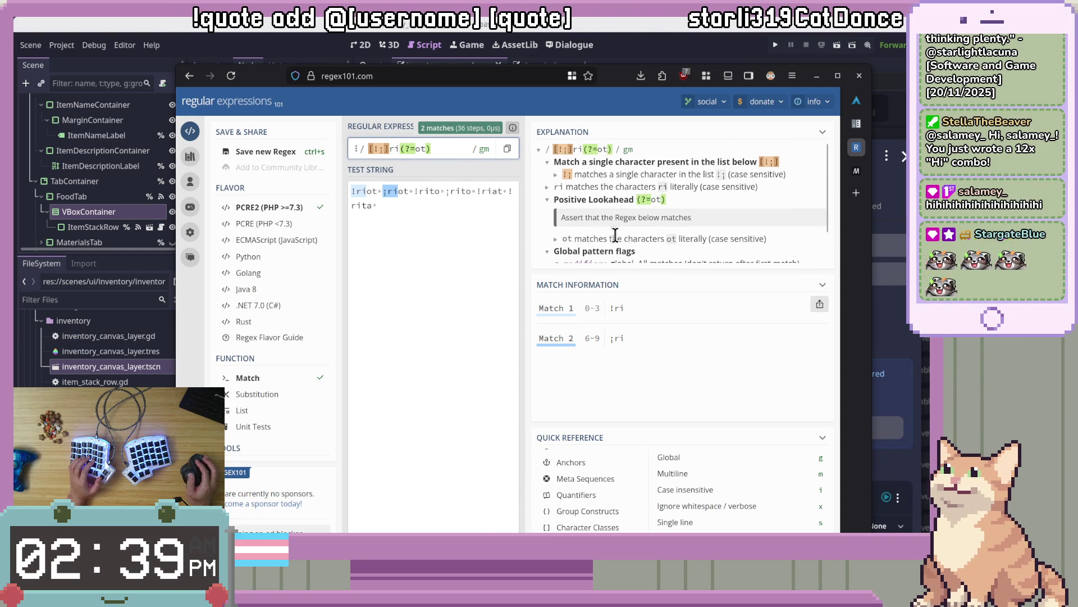
pyautogui.click(405, 149)
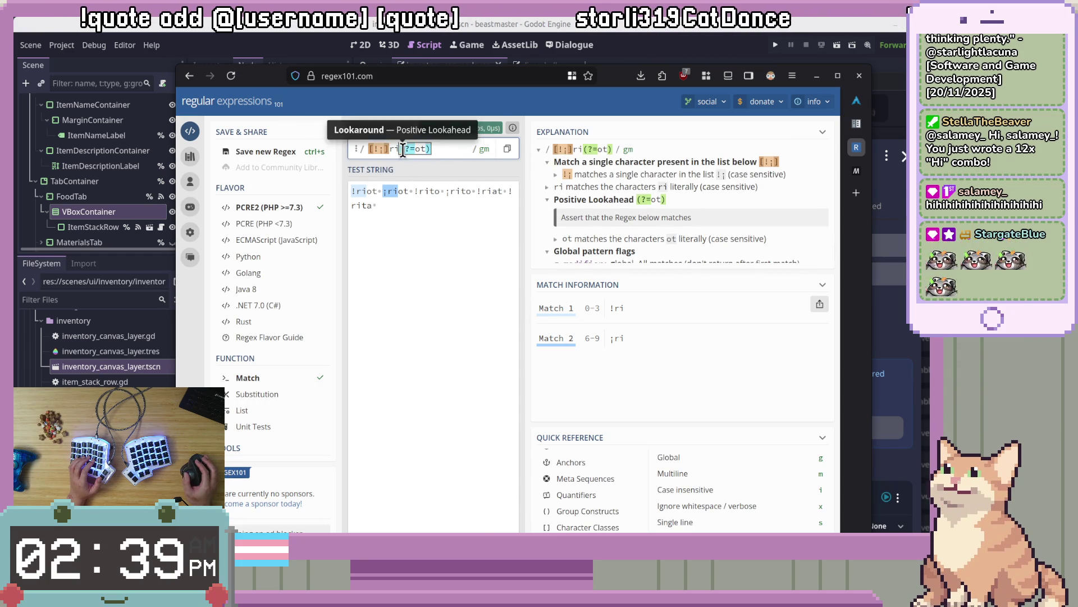
pyautogui.write('ri')
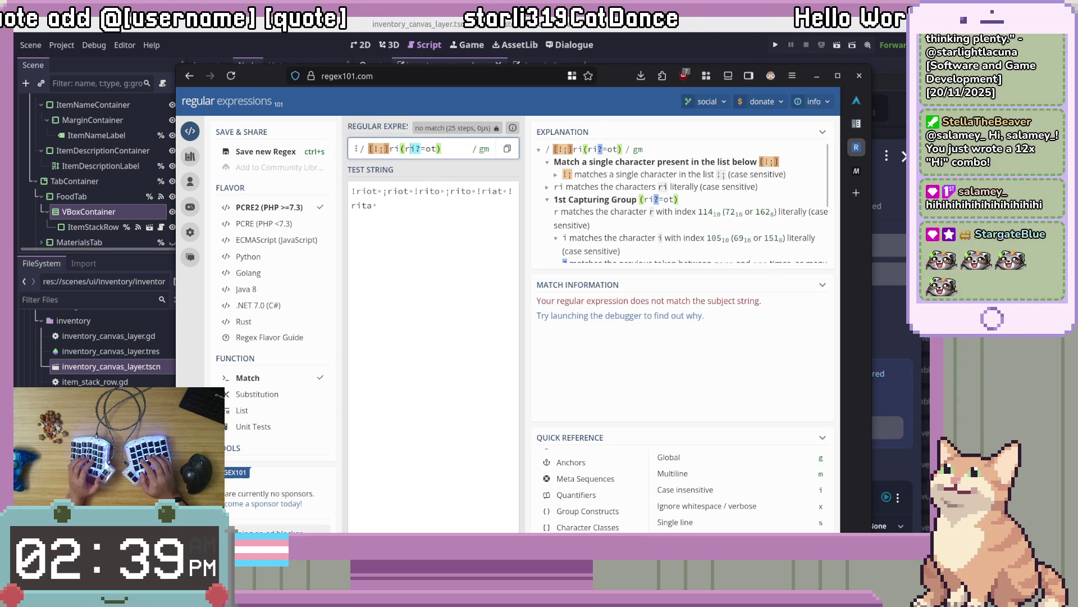
pyautogui.press('Left')
pyautogui.press('Left')
pyautogui.press('Left')
pyautogui.press('BackSpace')
pyautogui.press('BackSpace')
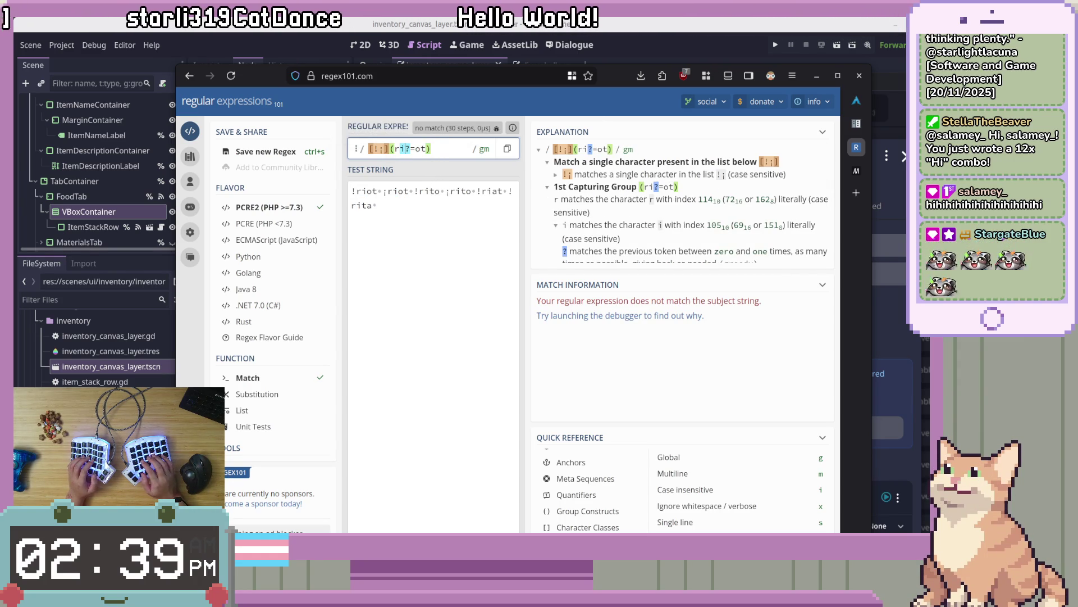
pyautogui.write('|')
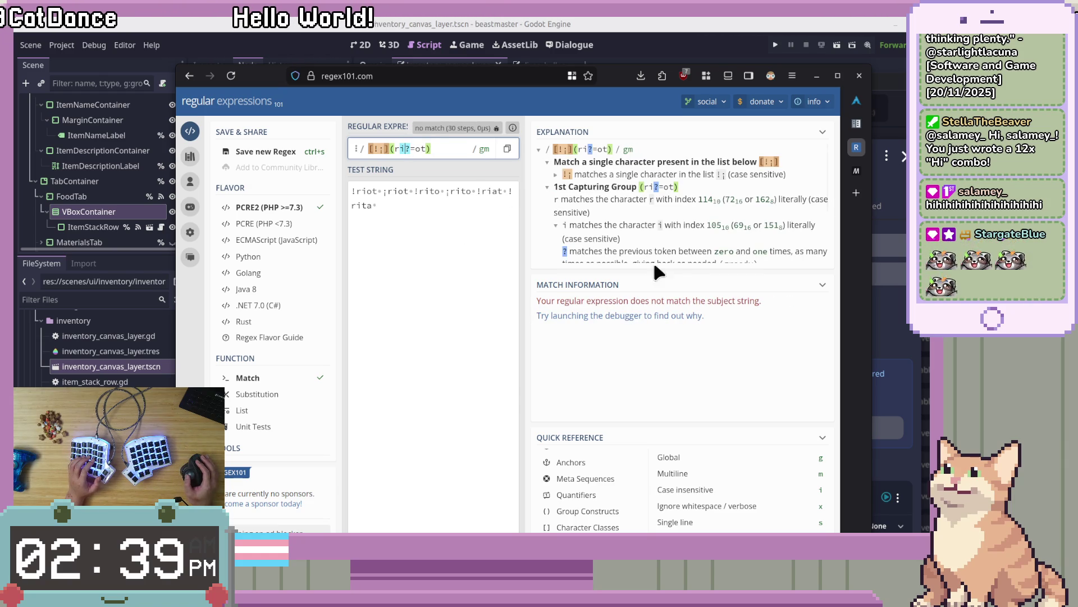
pyautogui.scroll(-2, 645, 241)
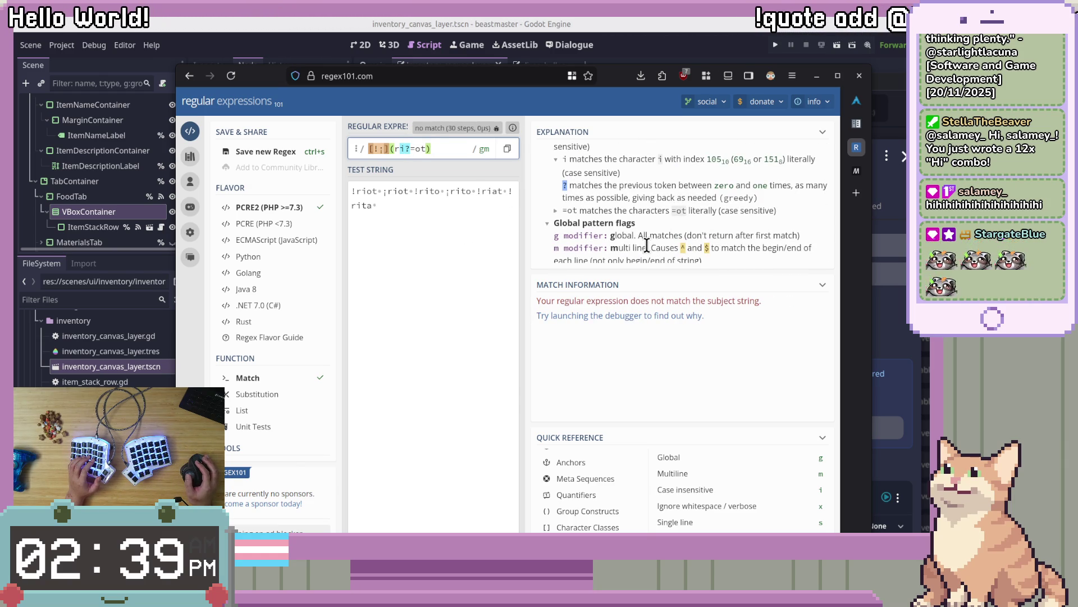
pyautogui.press('Left')
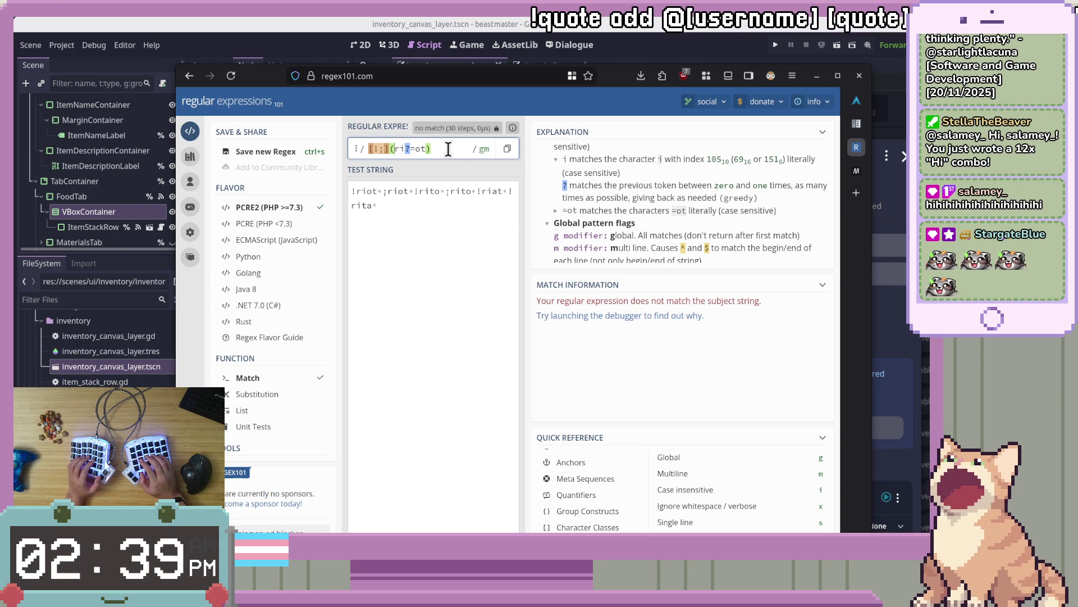
pyautogui.press('Right')
pyautogui.press('Delete')
pyautogui.press('Delete')
pyautogui.press('End')
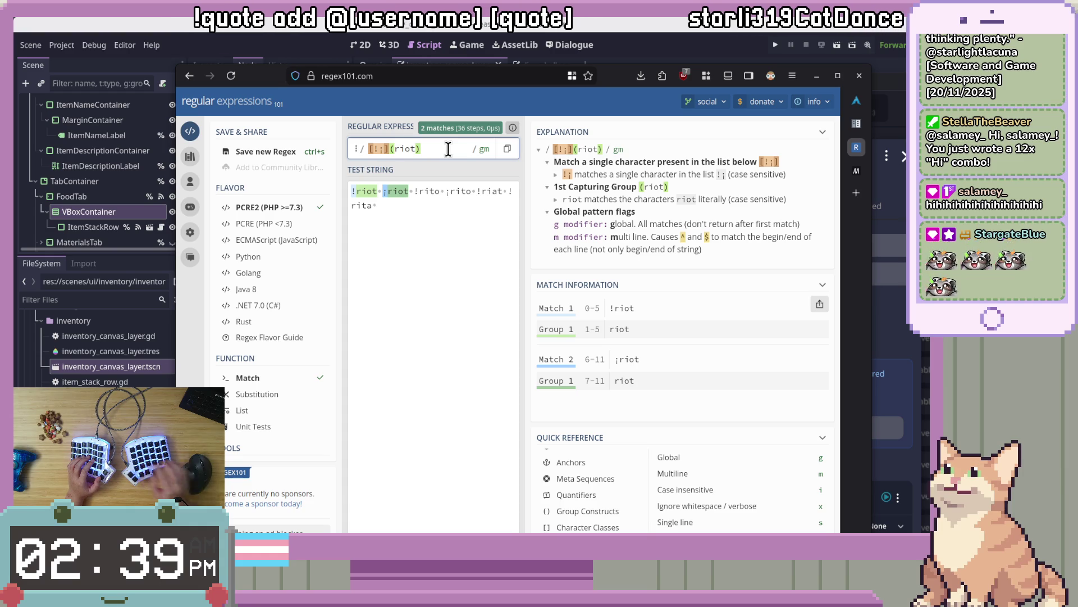
# Step: Browse General Tokens, Anchors, Meta Sequences and Quantifiers on the way to Group Constructs
pyautogui.scroll(2, 589, 487)
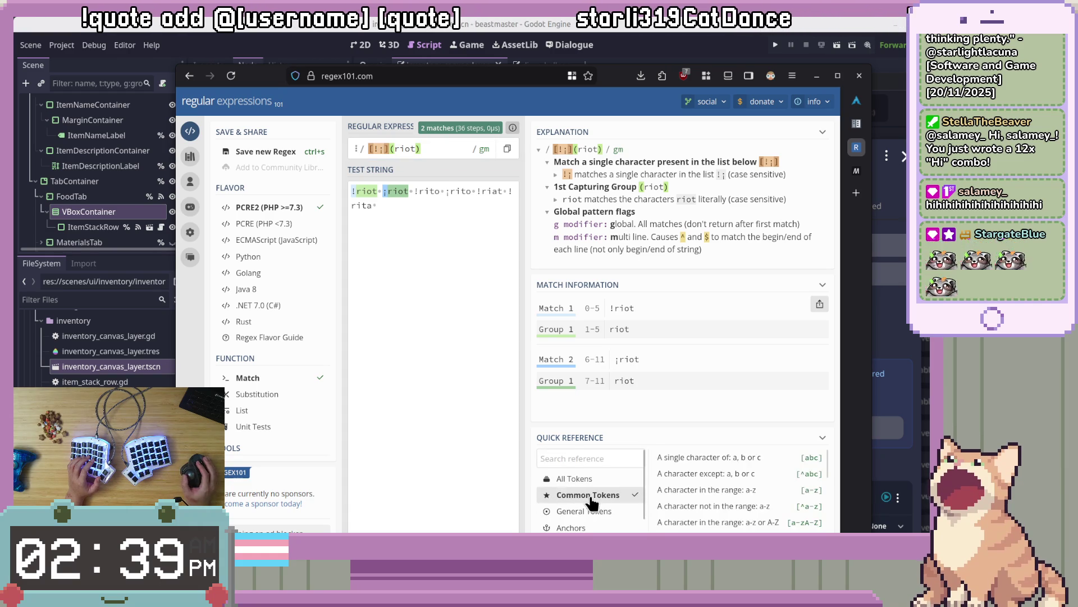
pyautogui.click(587, 512)
pyautogui.click(597, 525)
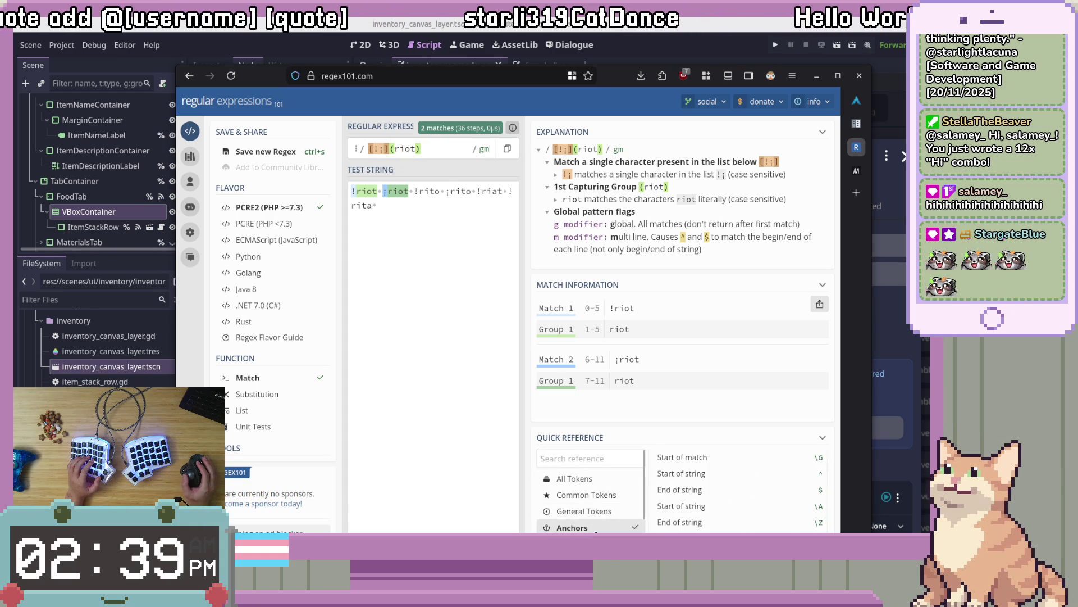
pyautogui.click(596, 514)
pyautogui.click(597, 525)
pyautogui.press('Down')
pyautogui.scroll(-1, 595, 506)
pyautogui.scroll(-2, 690, 522)
pyautogui.scroll(-1, 617, 508)
pyautogui.click(613, 497)
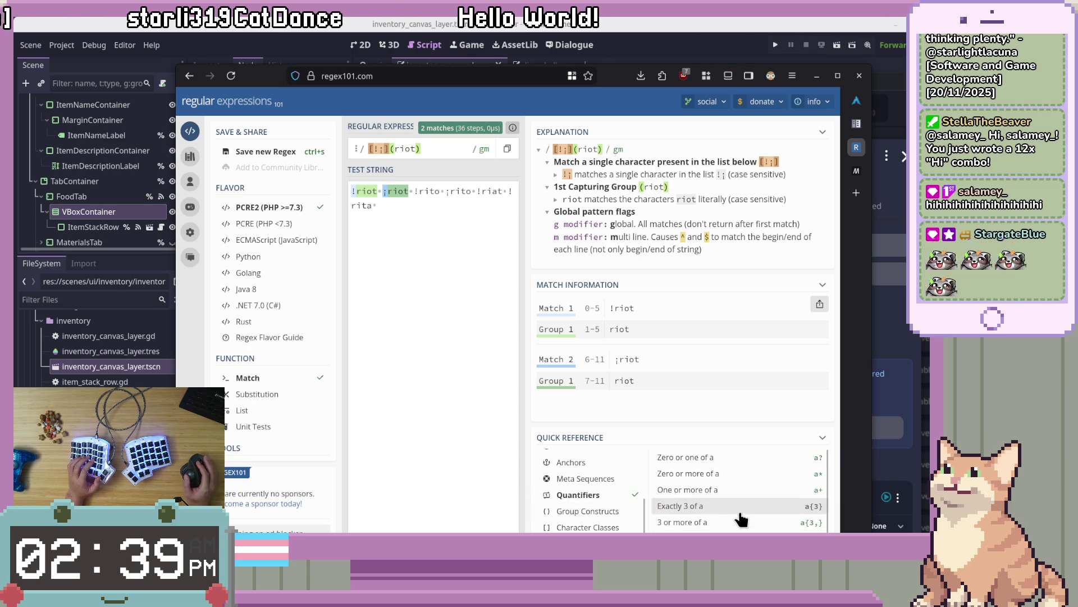
pyautogui.click(612, 511)
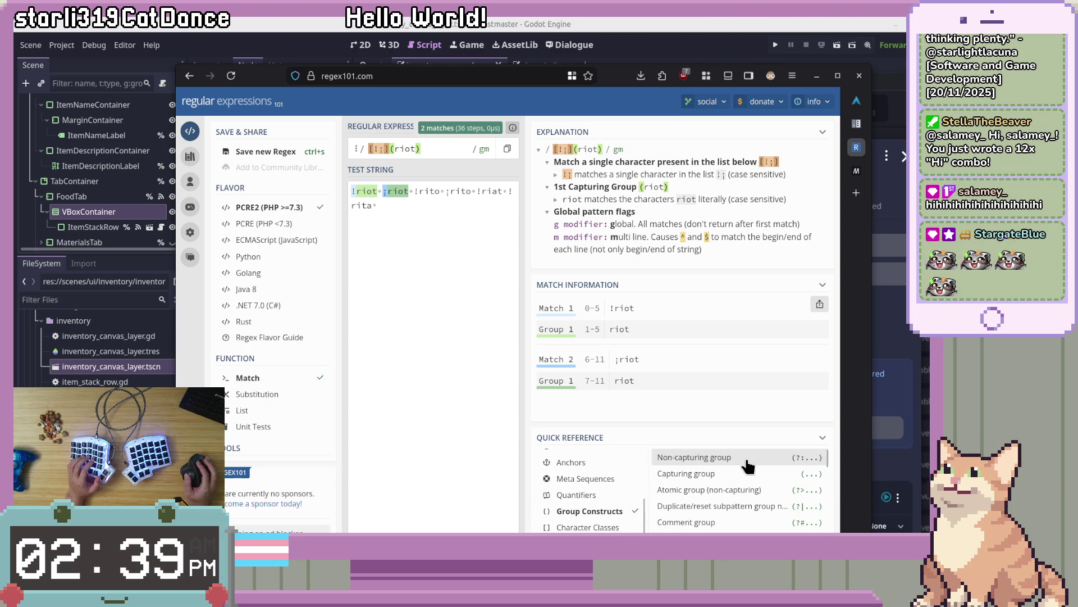
# Step: Delete the r from the riot group, leaving [:;](iot) with no matches
pyautogui.click(396, 149)
pyautogui.press('Delete')
pyautogui.write('u')
pyautogui.press('BackSpace')
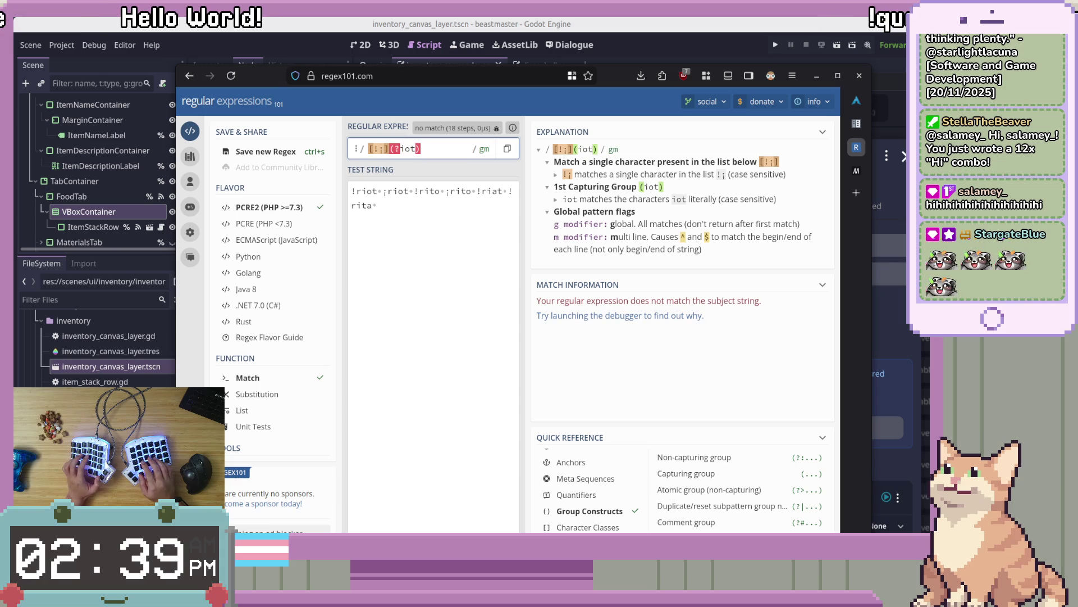
# Step: Type (?:r(:rito)][ and ()() into the pattern to test riot/rito matching, then close the tester tab
pyautogui.write('?:r')
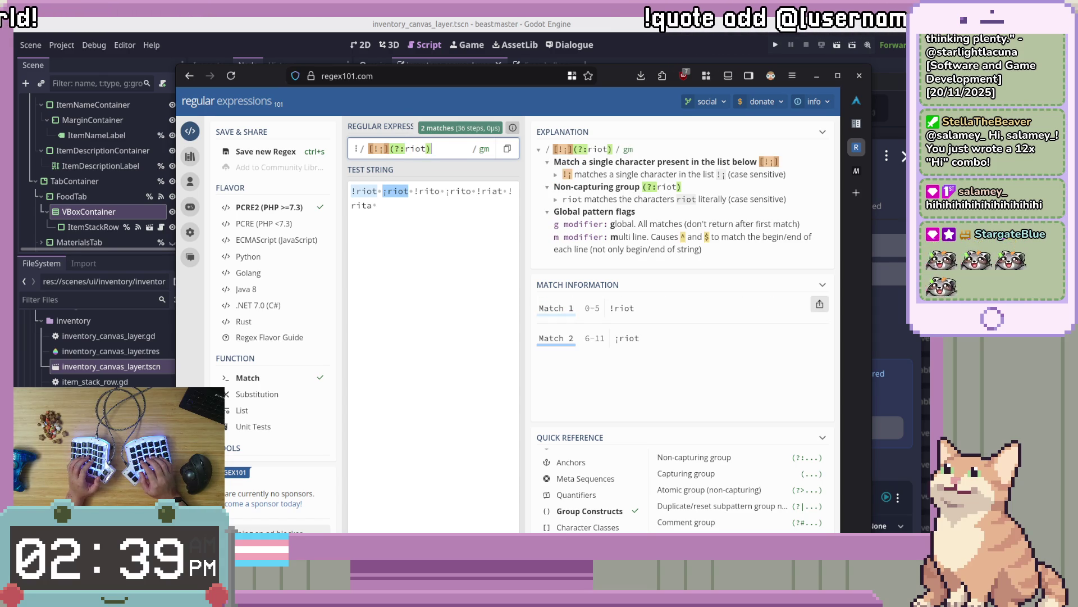
pyautogui.write('(')
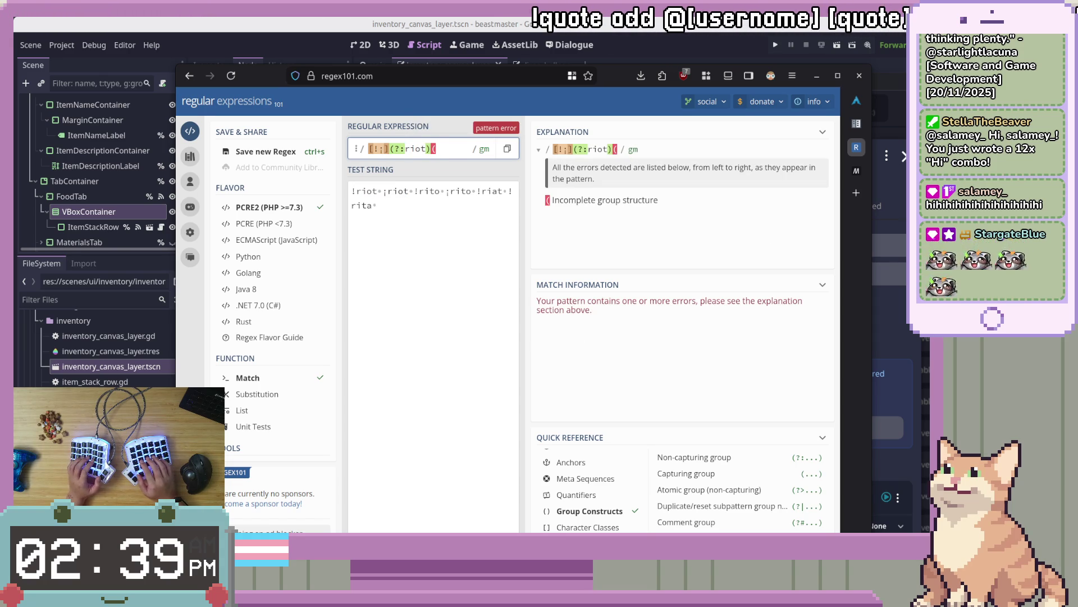
pyautogui.write(':rito')
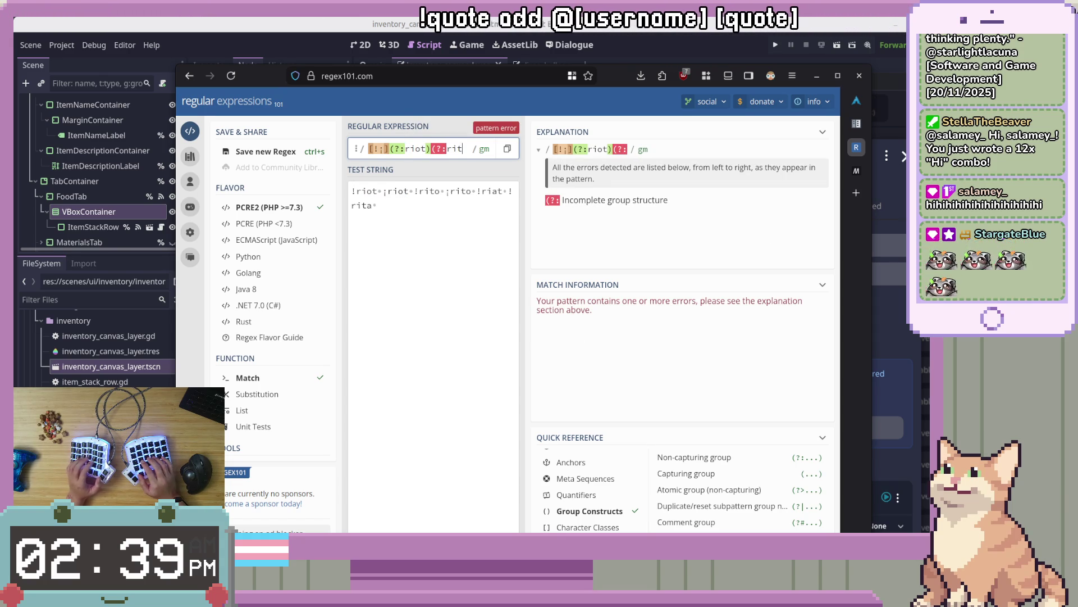
pyautogui.write(')')
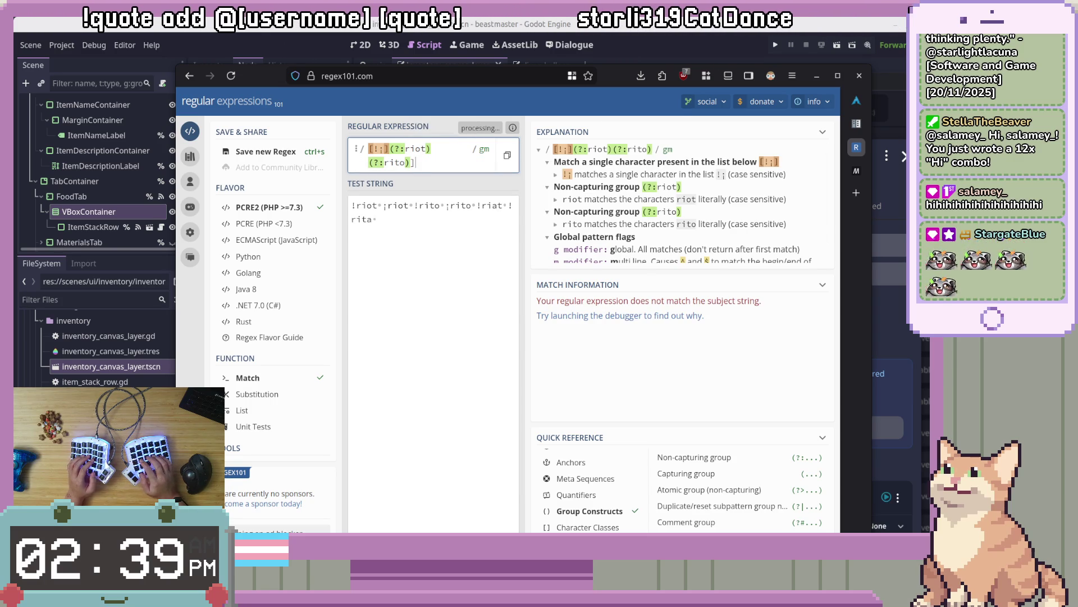
pyautogui.write('][')
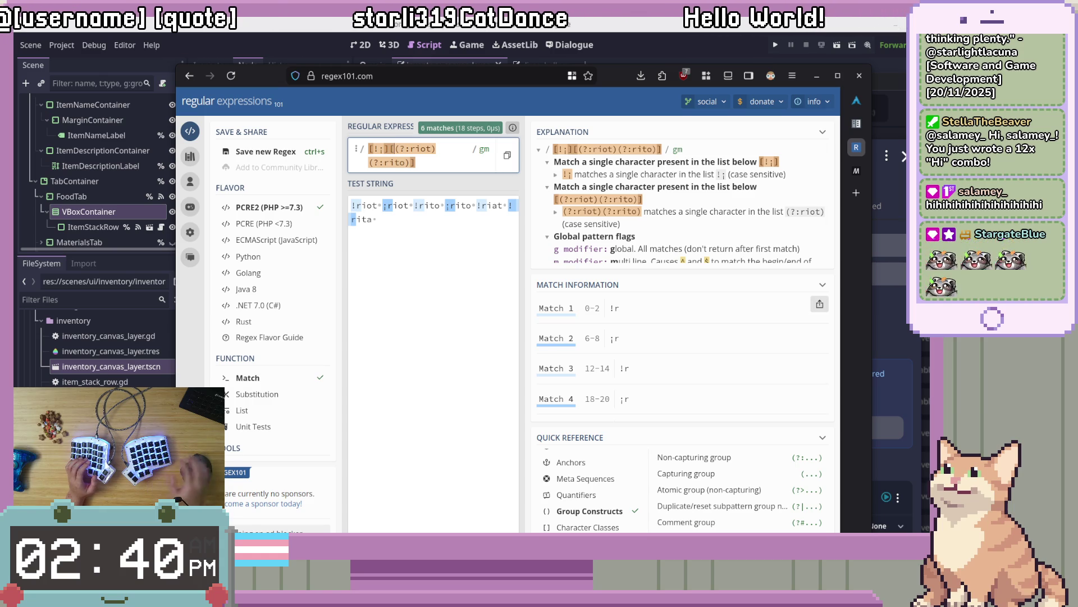
pyautogui.scroll(-2, 664, 315)
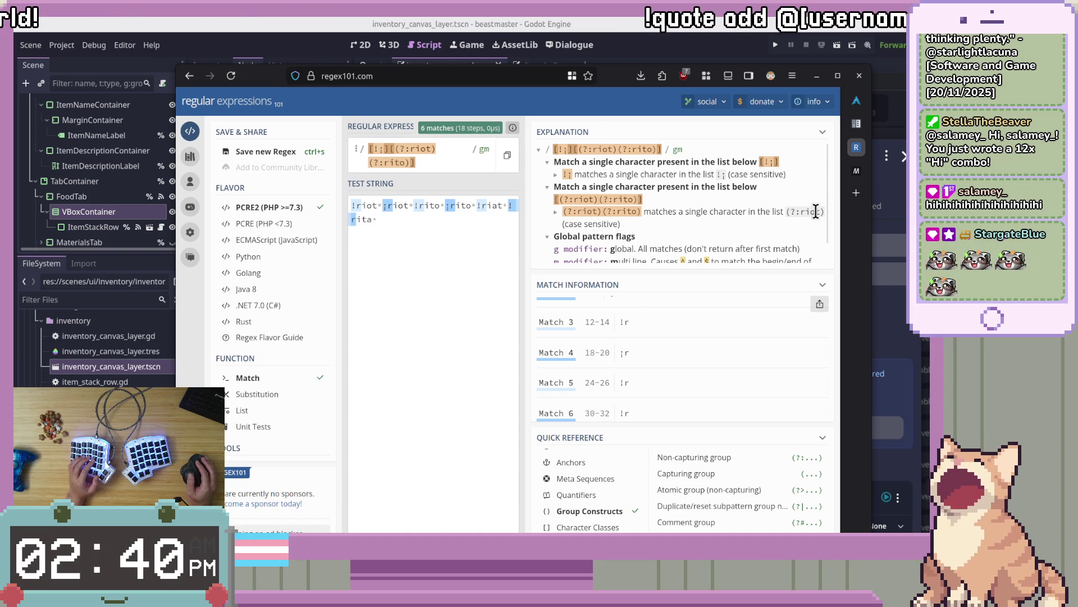
pyautogui.click(406, 150)
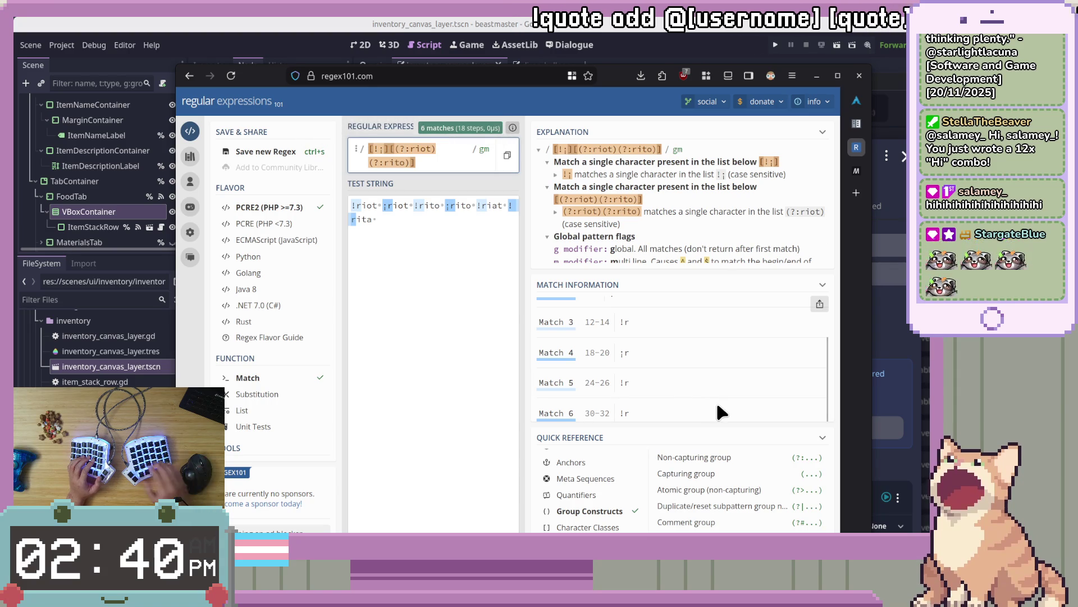
pyautogui.write('(')
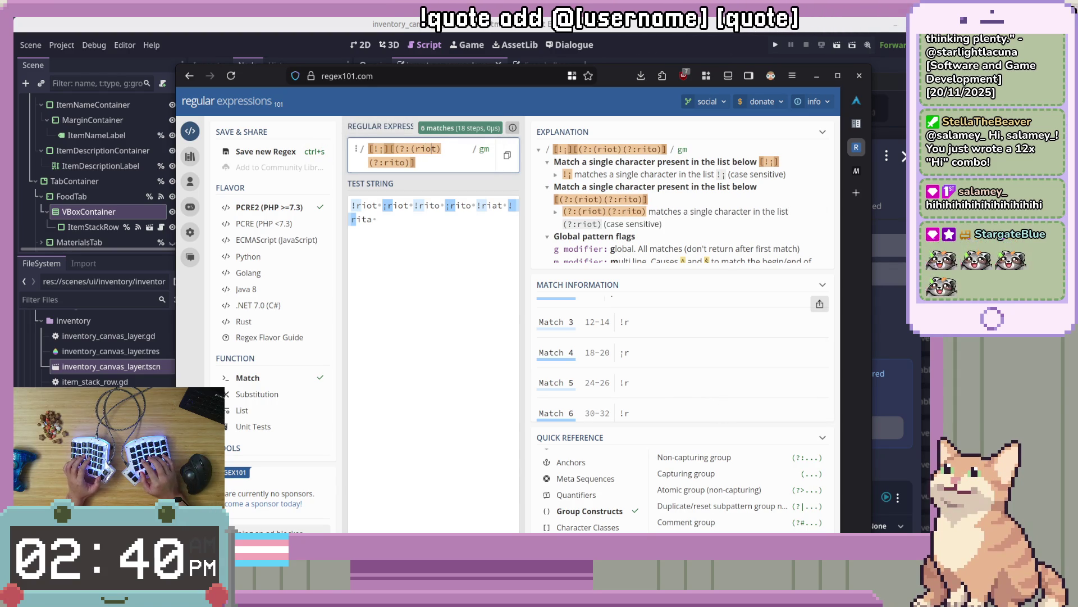
pyautogui.write(')')
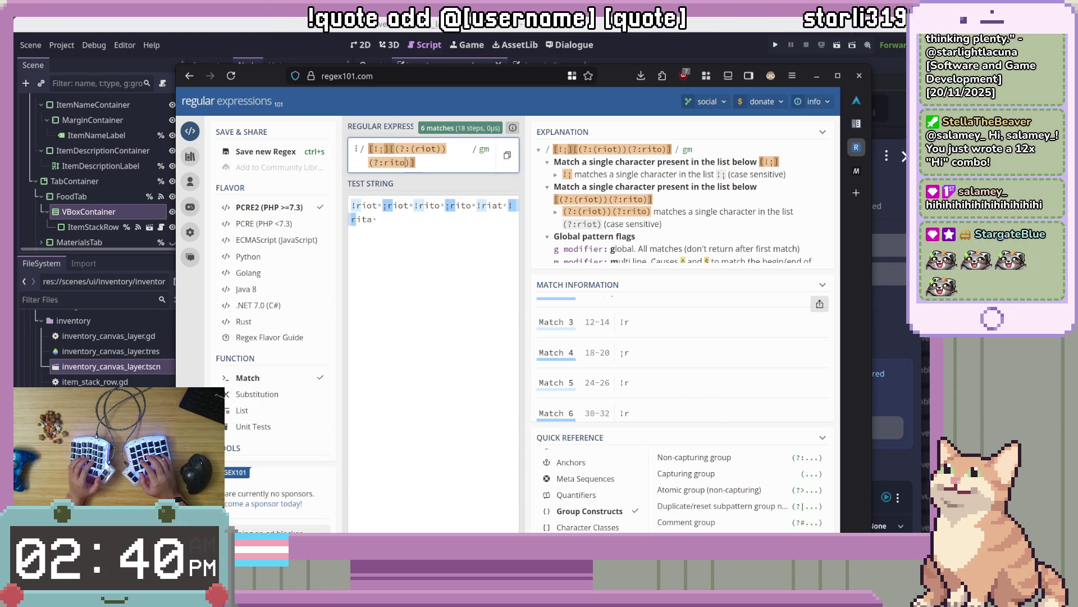
pyautogui.write('(')
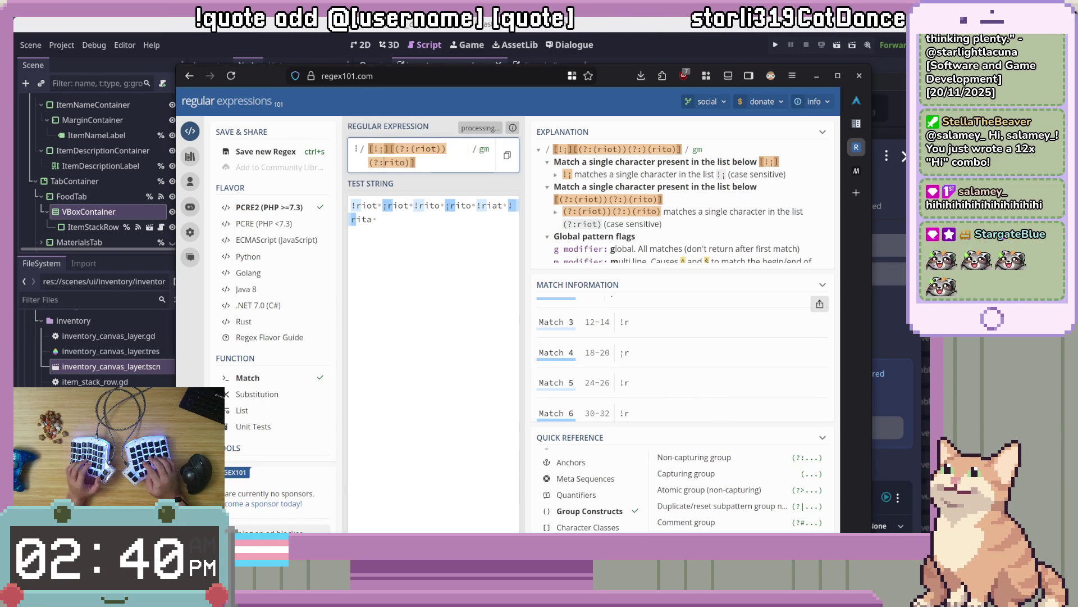
pyautogui.write(')')
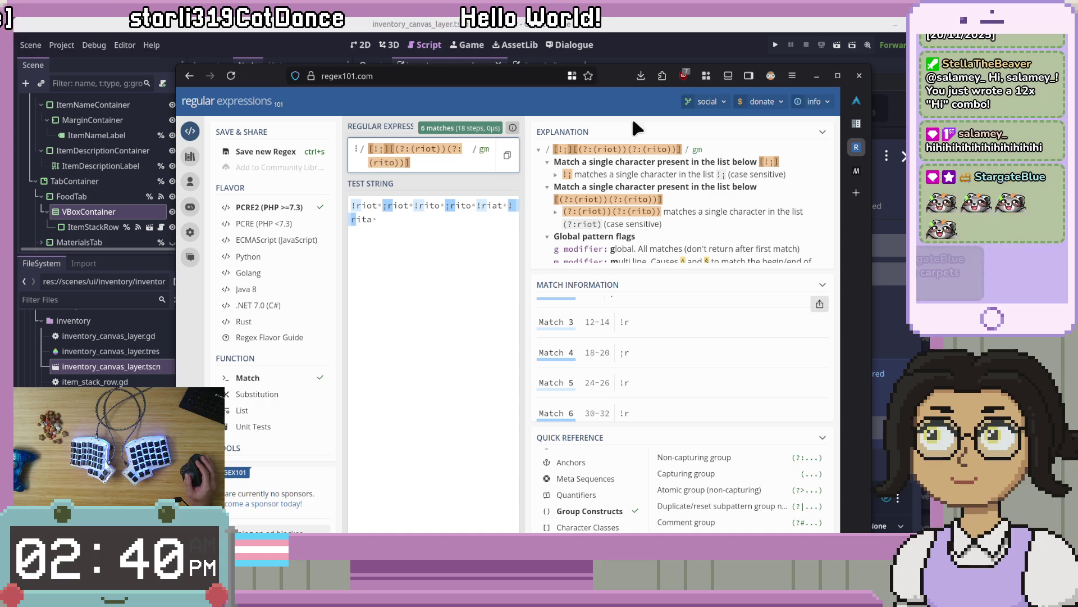
pyautogui.scroll(-1, 690, 246)
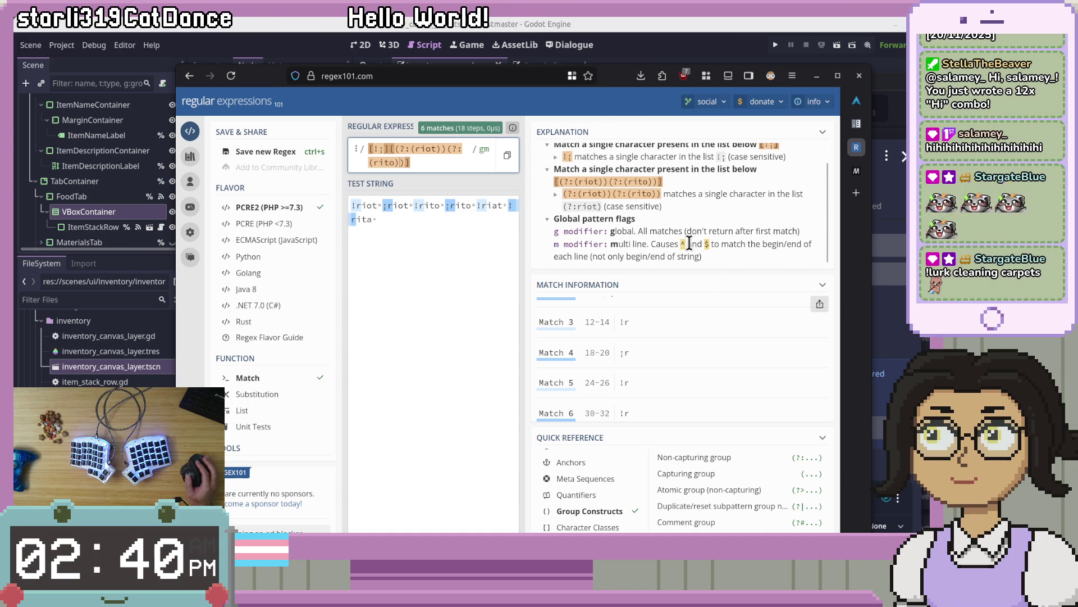
pyautogui.scroll(1, 744, 252)
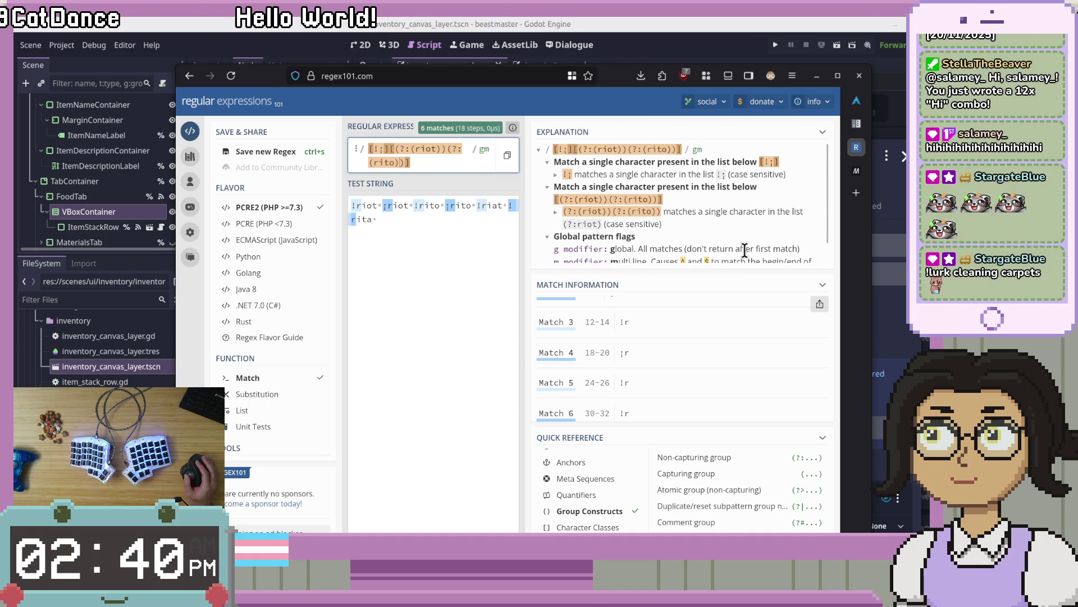
pyautogui.hotkey('ctrl', 'w')
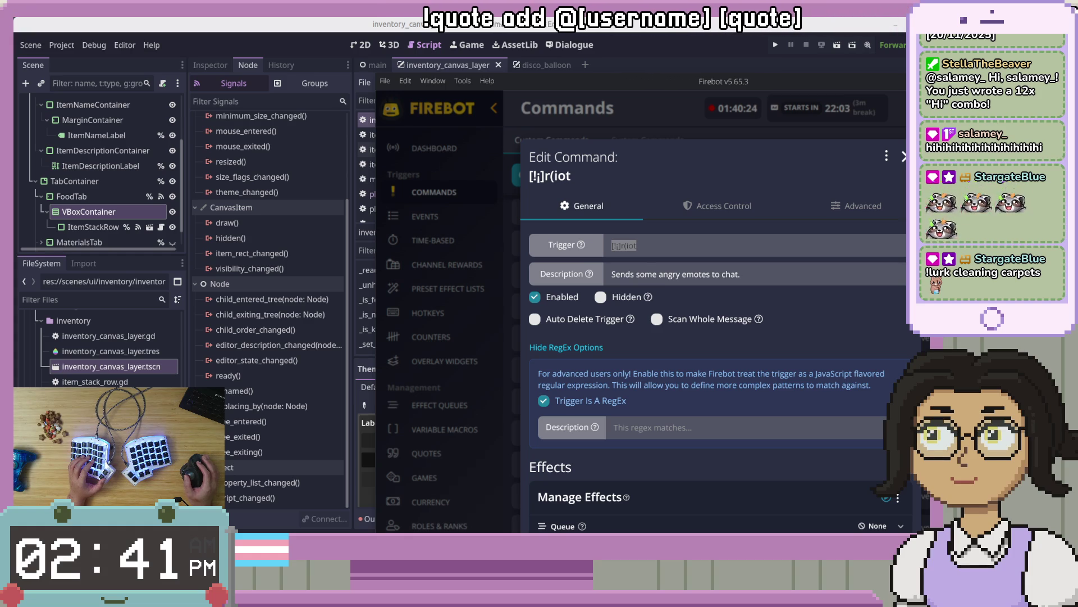
# Step: Delete the stray '(' so the trigger reads [!¡]riot, then close the editor
pyautogui.click(673, 245)
pyautogui.press('BackSpace')
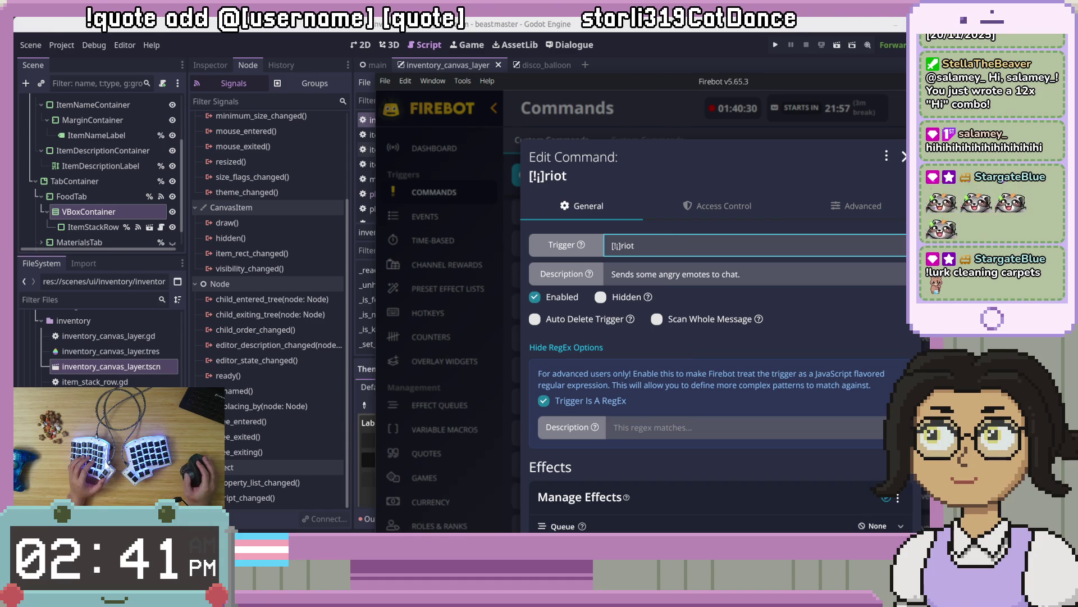
pyautogui.scroll(-3, 768, 489)
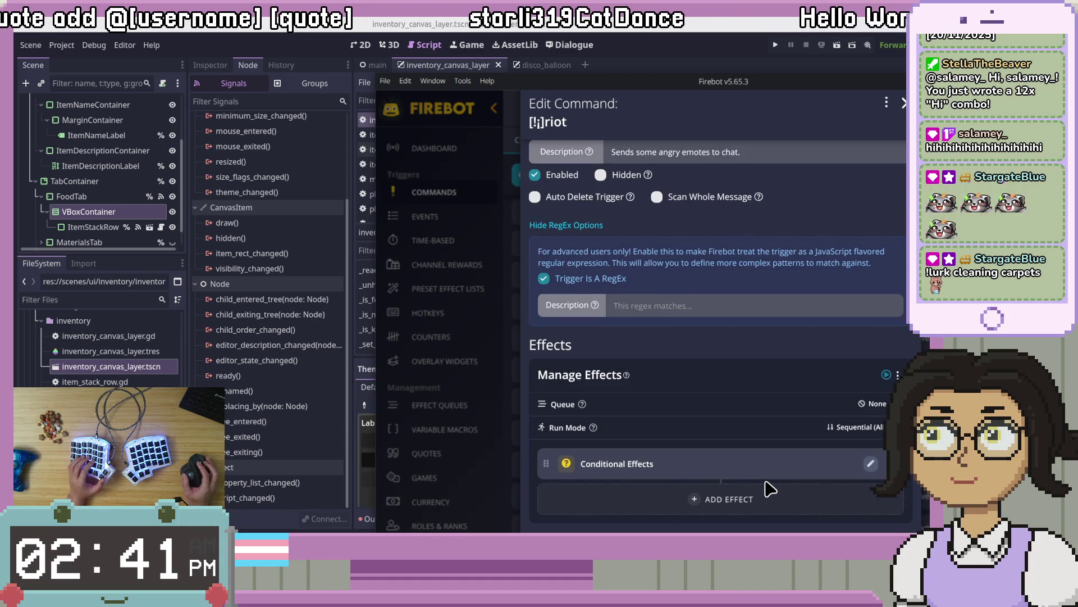
pyautogui.scroll(3, 768, 489)
pyautogui.press('Escape')
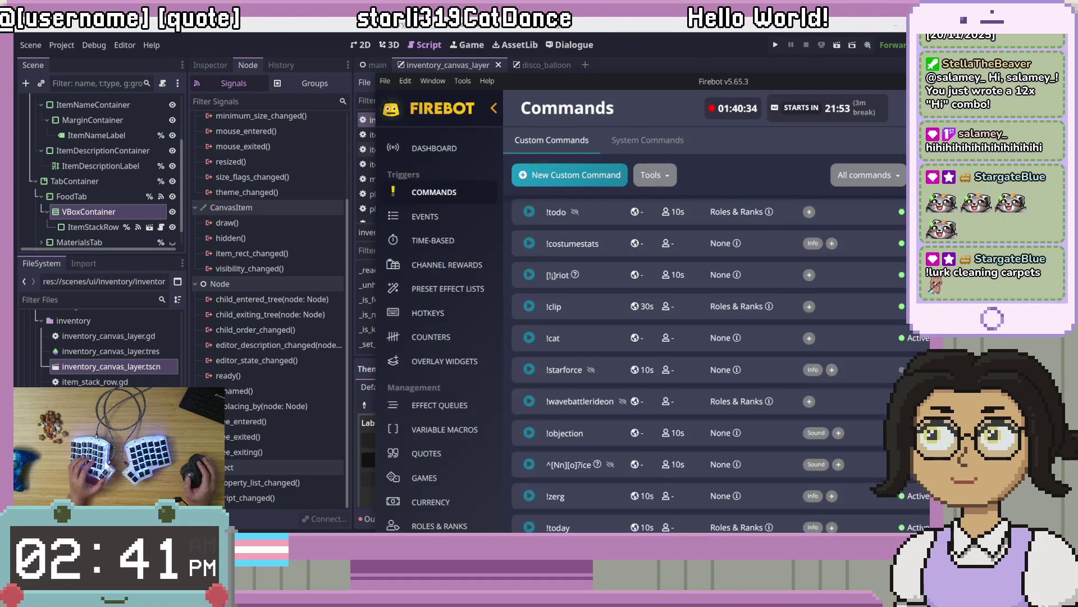
# Step: Filter the command list by 'rio', then reopen the [!¡]riot command, check its regex options and close it
pyautogui.scroll(-3, 605, 401)
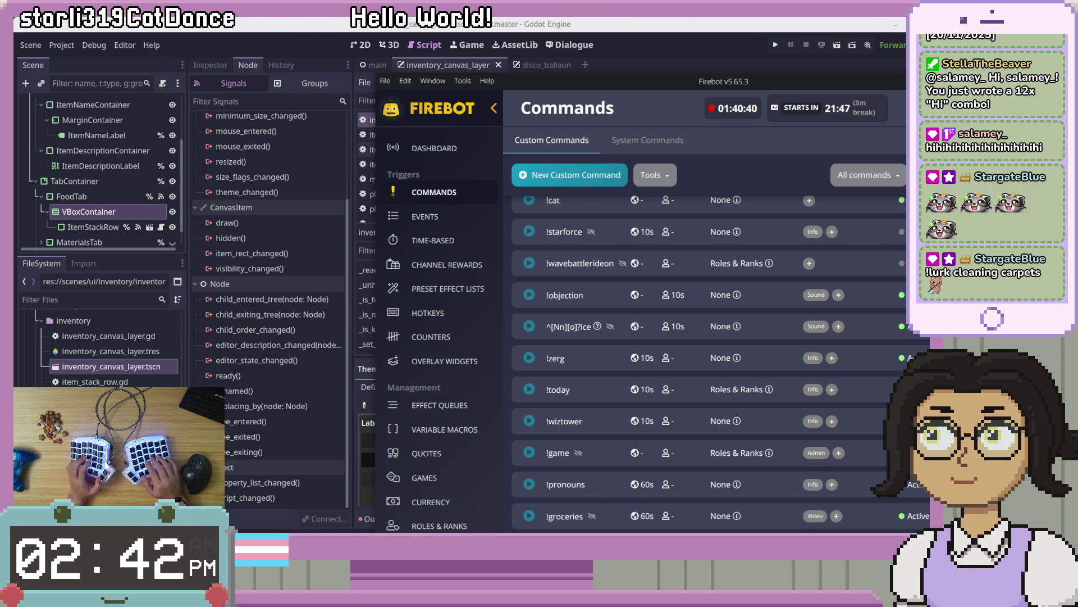
pyautogui.write('rio')
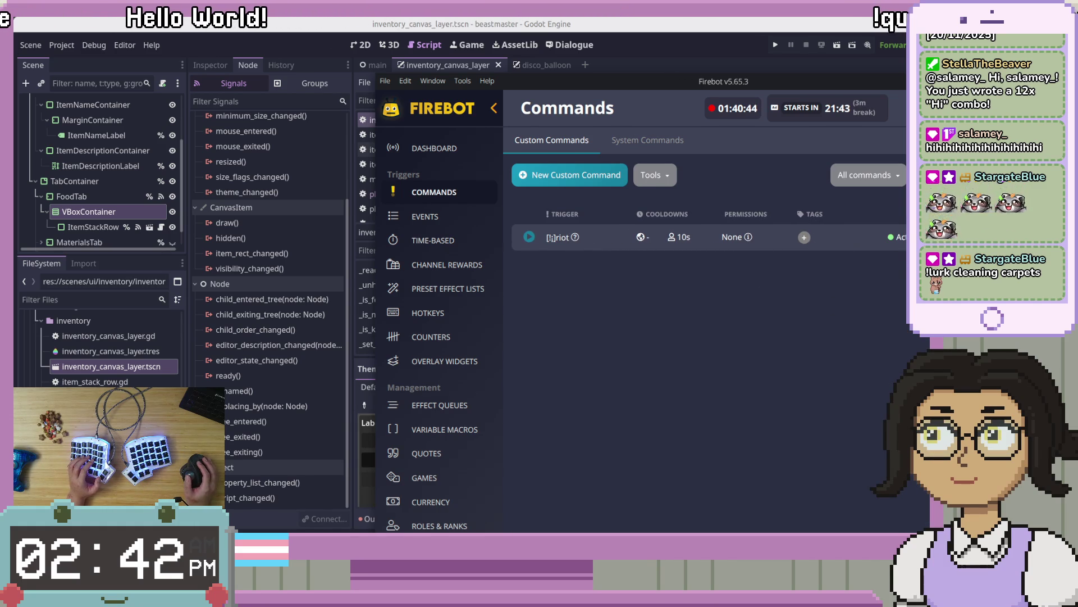
pyautogui.click(562, 237)
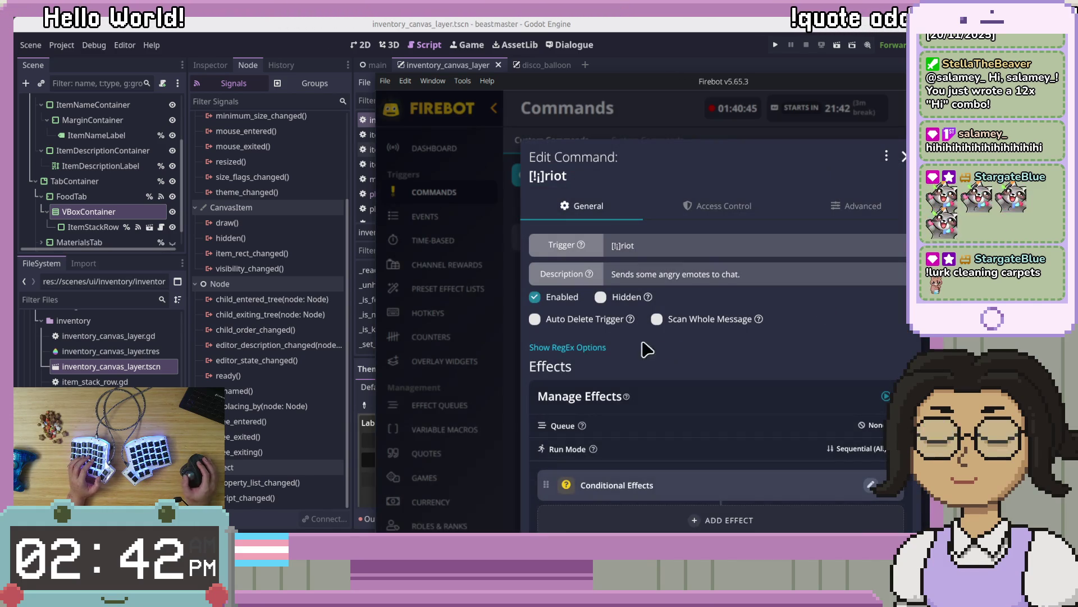
pyautogui.click(601, 354)
pyautogui.click(609, 427)
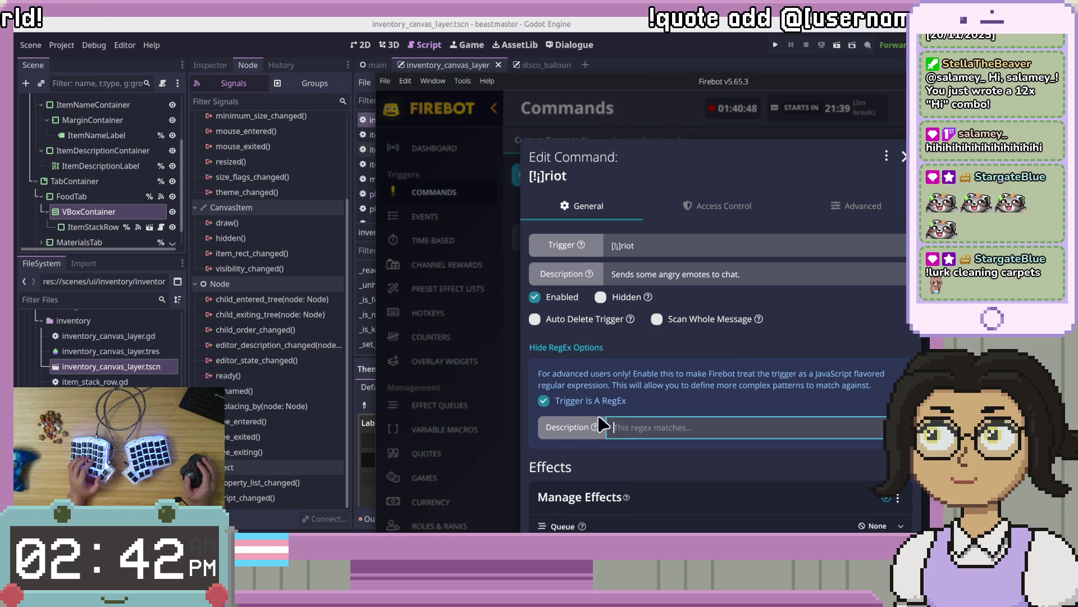
pyautogui.click(601, 349)
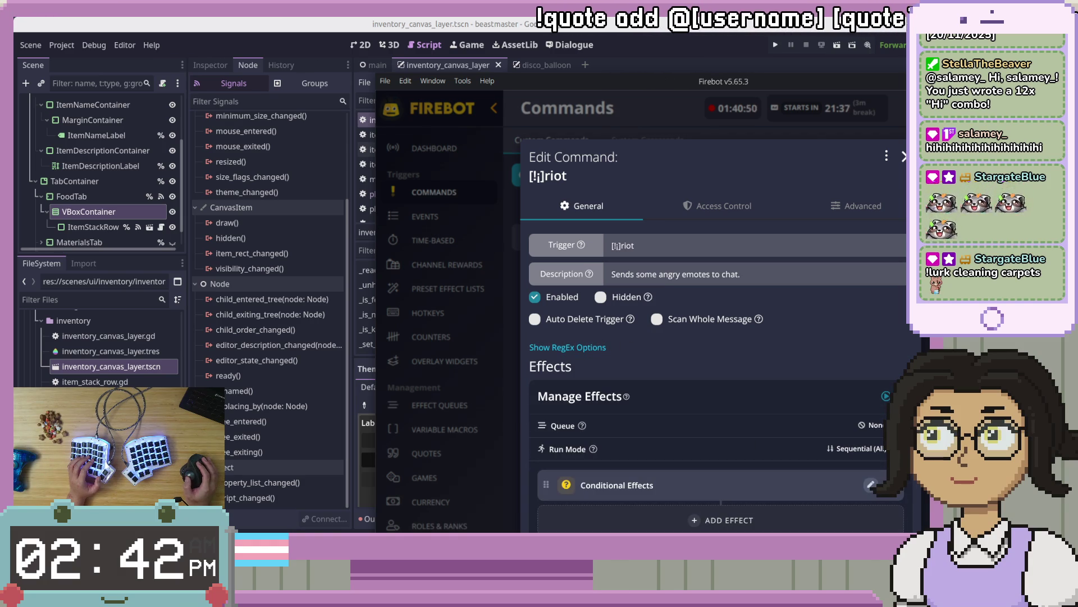
pyautogui.press('Escape')
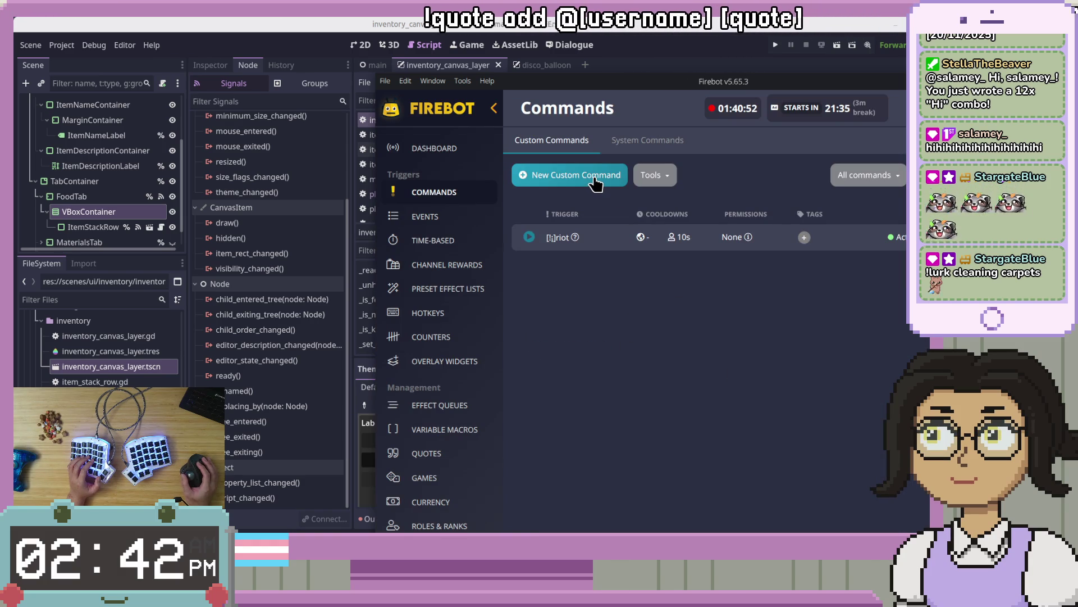
# Step: Start a new custom command with the trigger [!¡]rito
pyautogui.click(595, 181)
pyautogui.click(713, 228)
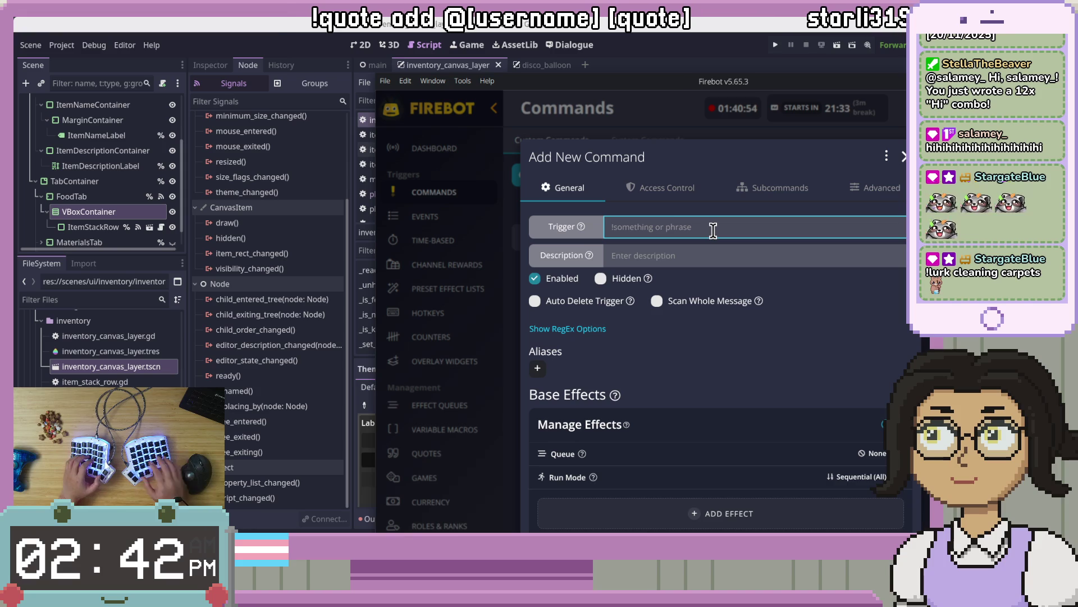
pyautogui.write('¡')
pyautogui.press('BackSpace')
pyautogui.write('¡')
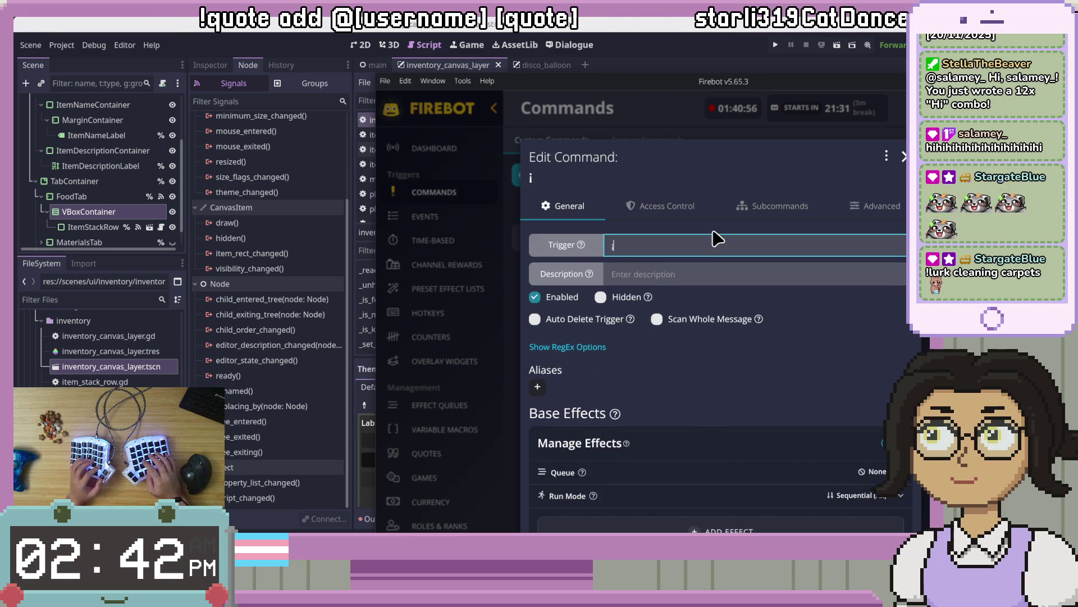
pyautogui.press('Home')
pyautogui.write('[!')
pyautogui.press('Delete')
pyautogui.write('ito')
# Step: Give it the description 'Alias for !riot' and save the command
pyautogui.click(754, 264)
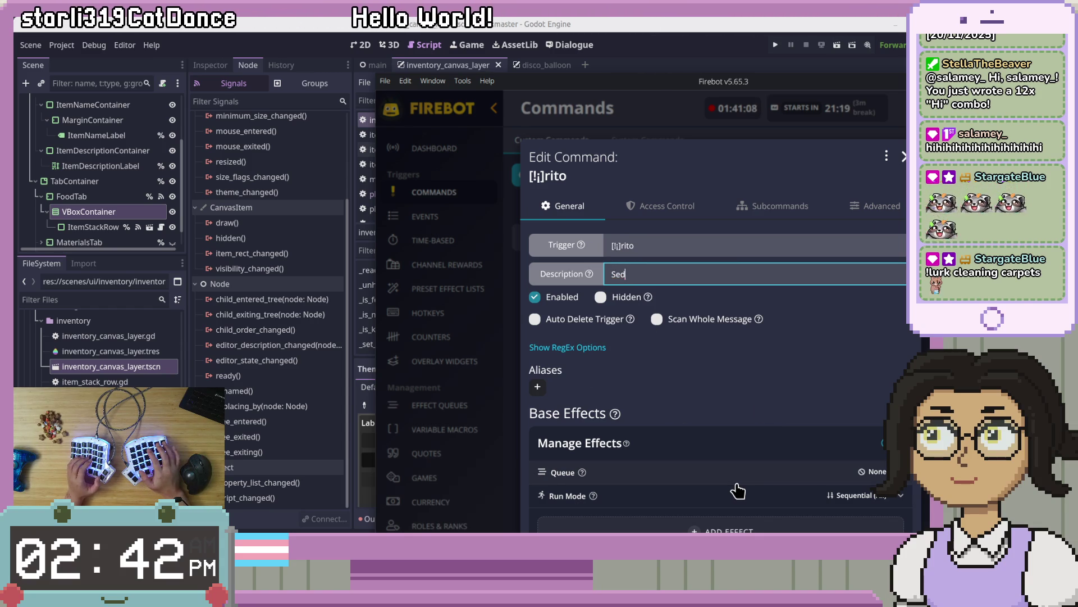
pyautogui.write('Alias for ')
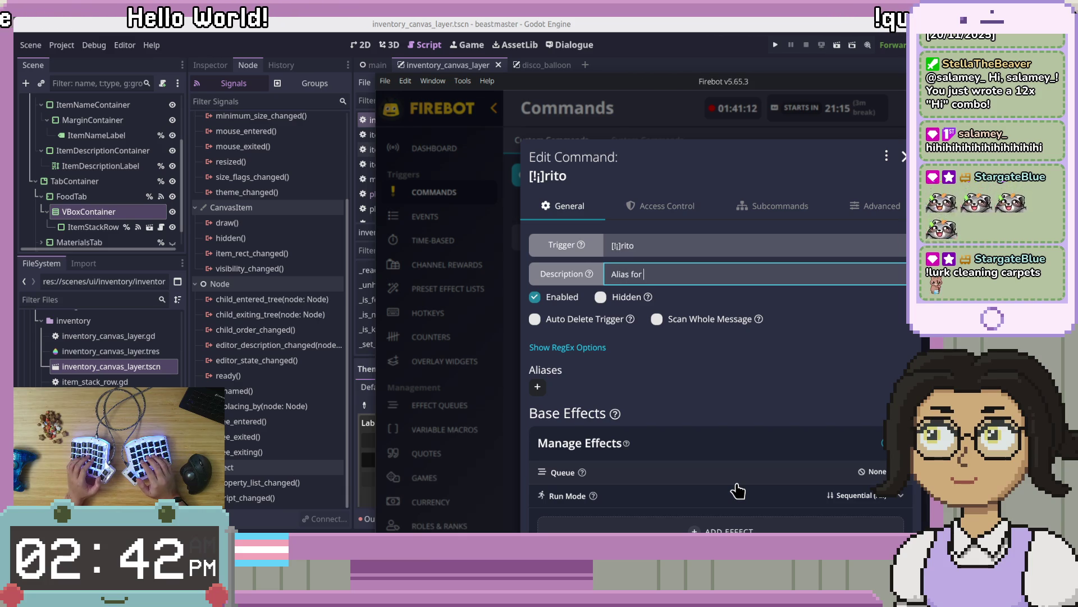
pyautogui.write('!riot')
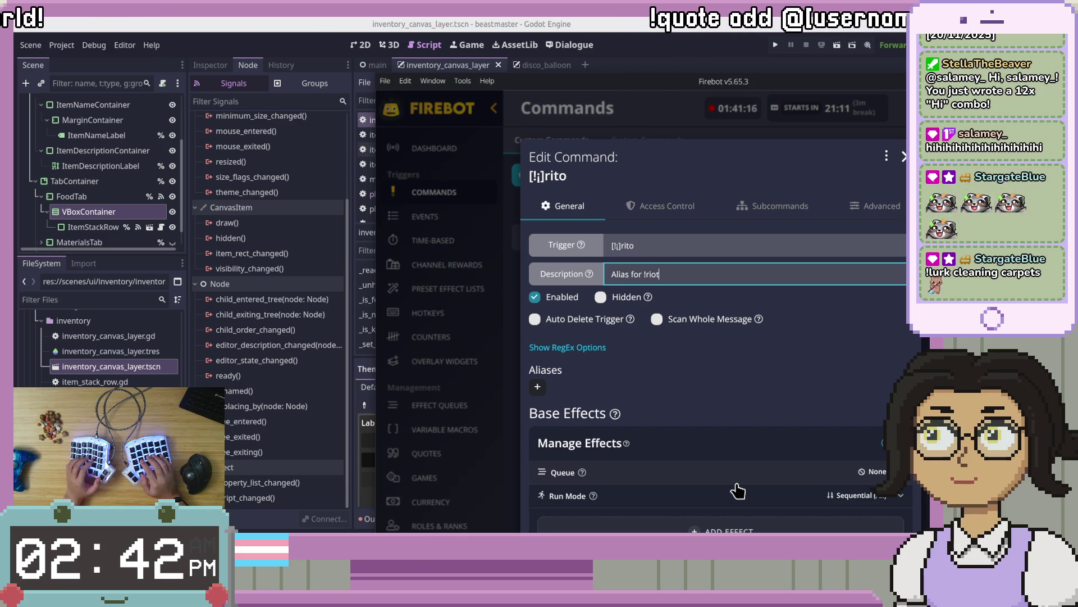
pyautogui.scroll(-1, 667, 371)
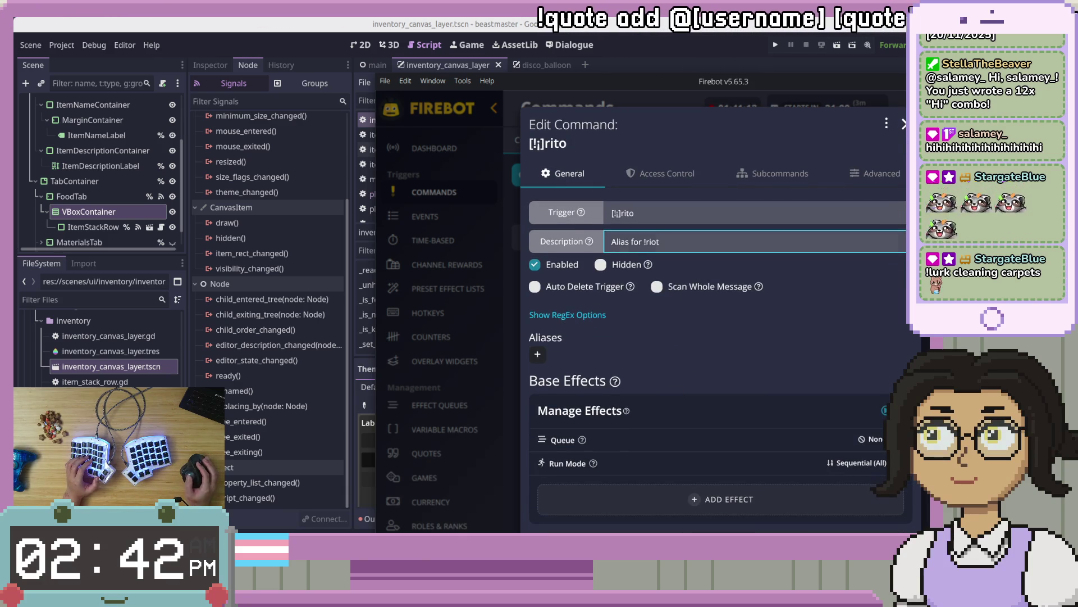
pyautogui.click(839, 528)
# Step: Reopen the [!¡]riot command editor and look over its effects list options
pyautogui.rightClick(612, 248)
pyautogui.click(642, 255)
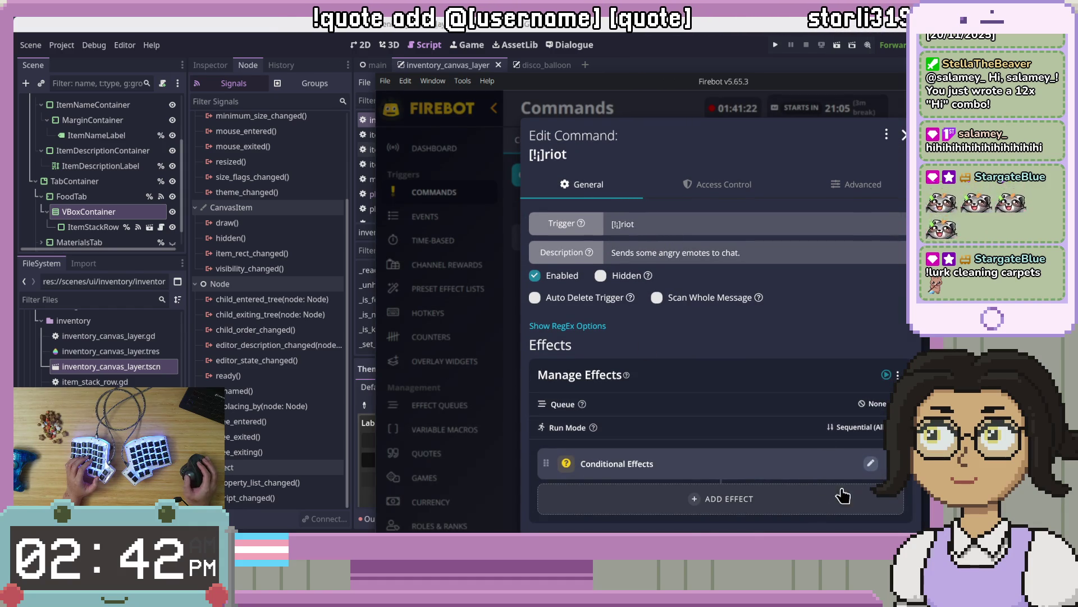
pyautogui.rightClick(782, 476)
pyautogui.click(723, 424)
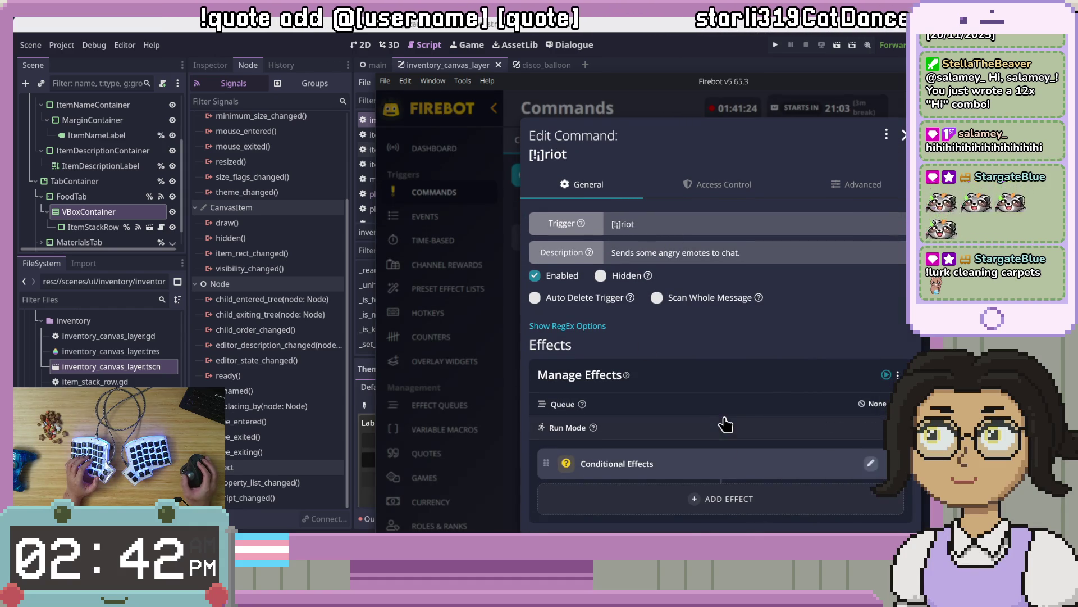
pyautogui.click(865, 428)
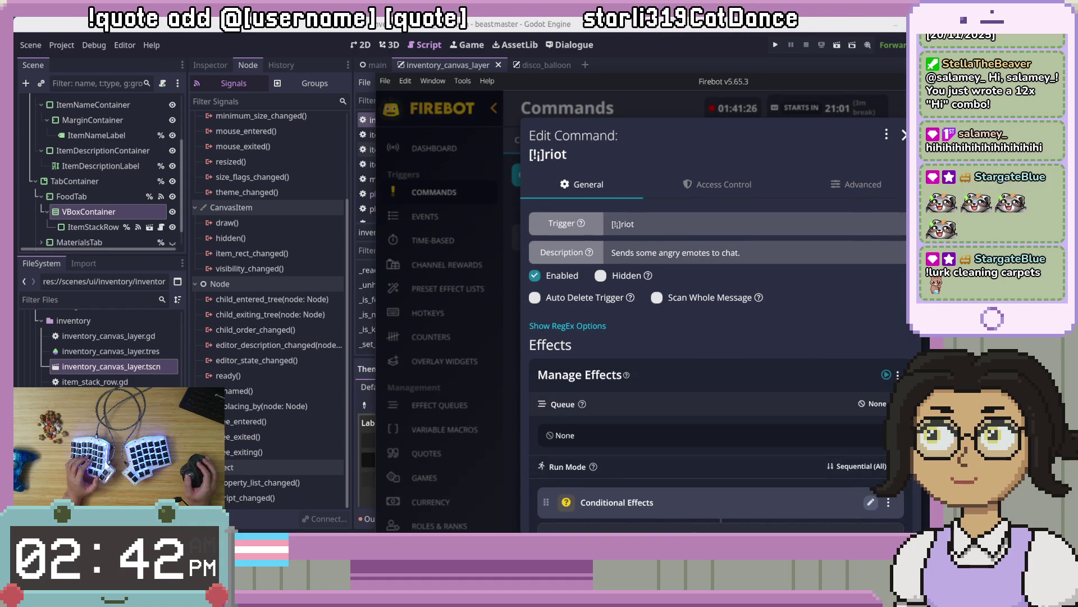
pyautogui.click(865, 428)
pyautogui.click(898, 375)
pyautogui.press('Escape')
pyautogui.click(898, 375)
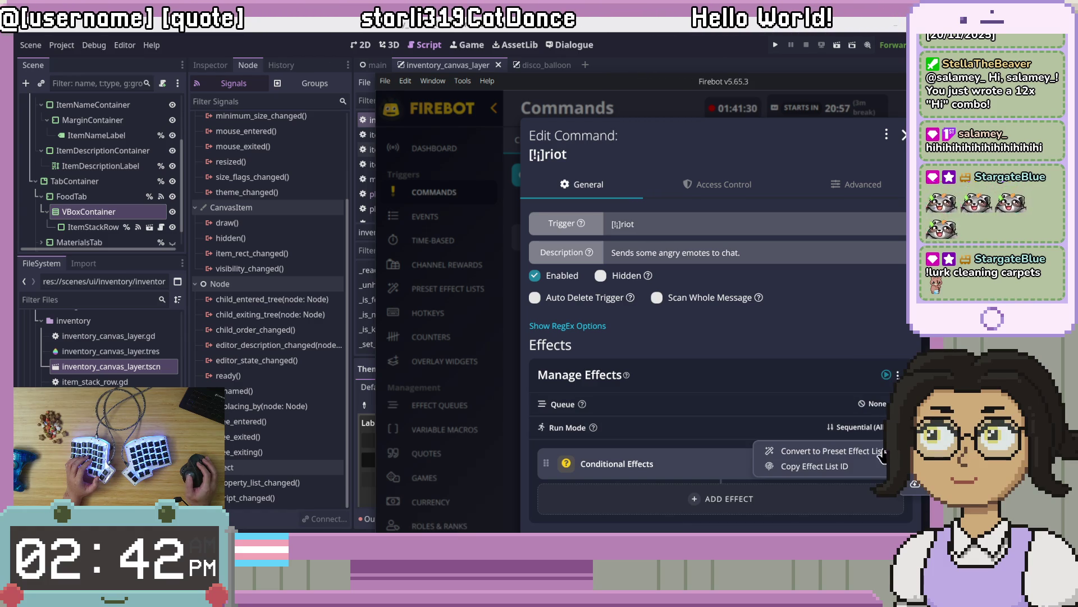
# Step: Convert the riot command's effects into a preset effect list named 'Riot Command'
pyautogui.click(850, 452)
pyautogui.click(686, 224)
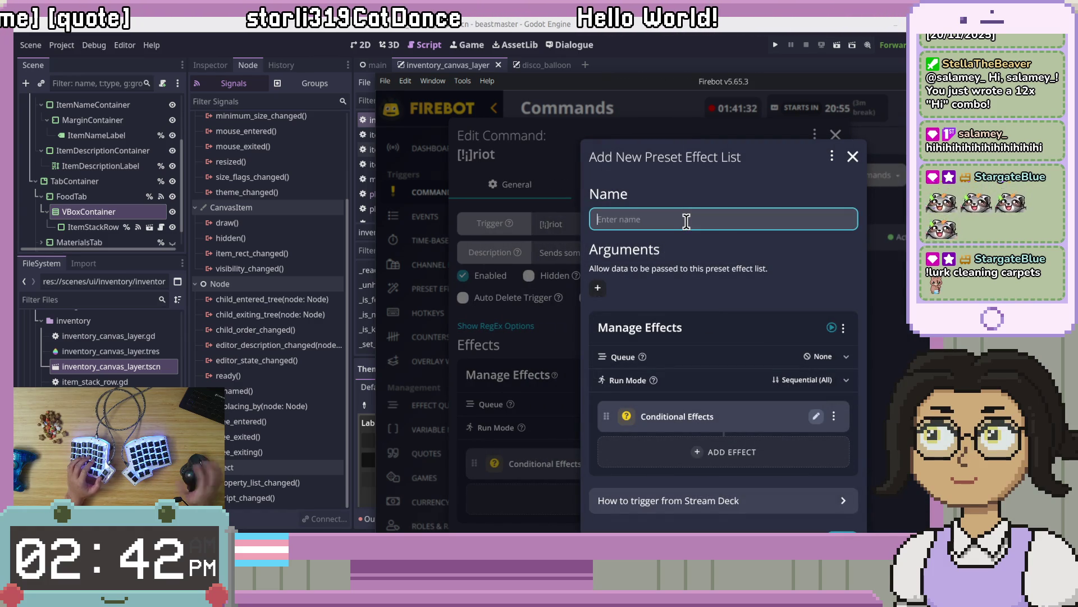
pyautogui.write('Send')
pyautogui.write(' R')
pyautogui.write('t')
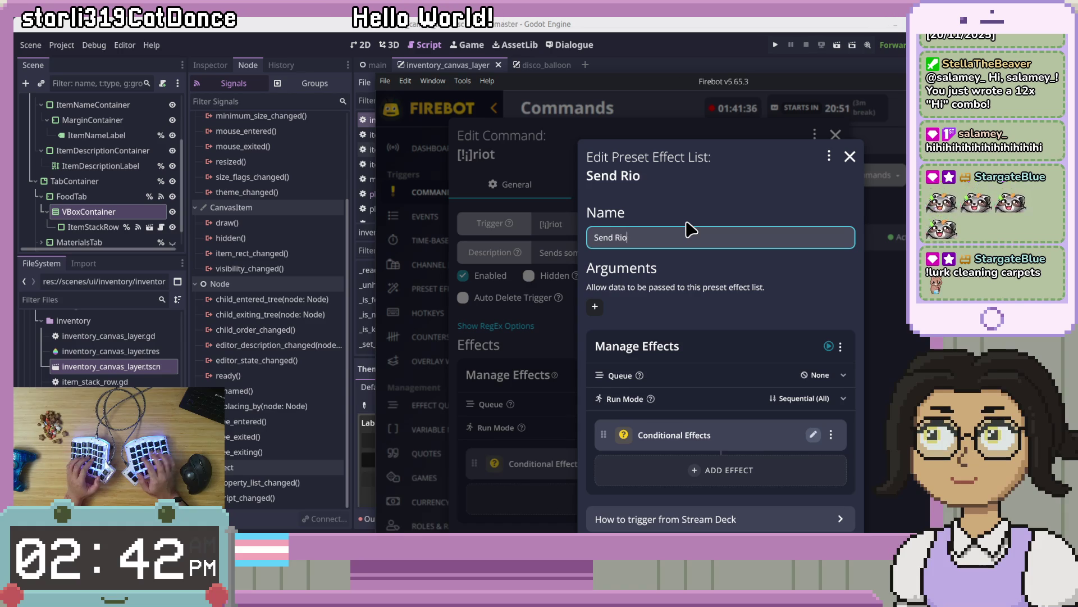
pyautogui.press('BackSpace')
pyautogui.press('BackSpace')
pyautogui.press('BackSpace')
pyautogui.press('BackSpace')
pyautogui.press('BackSpace')
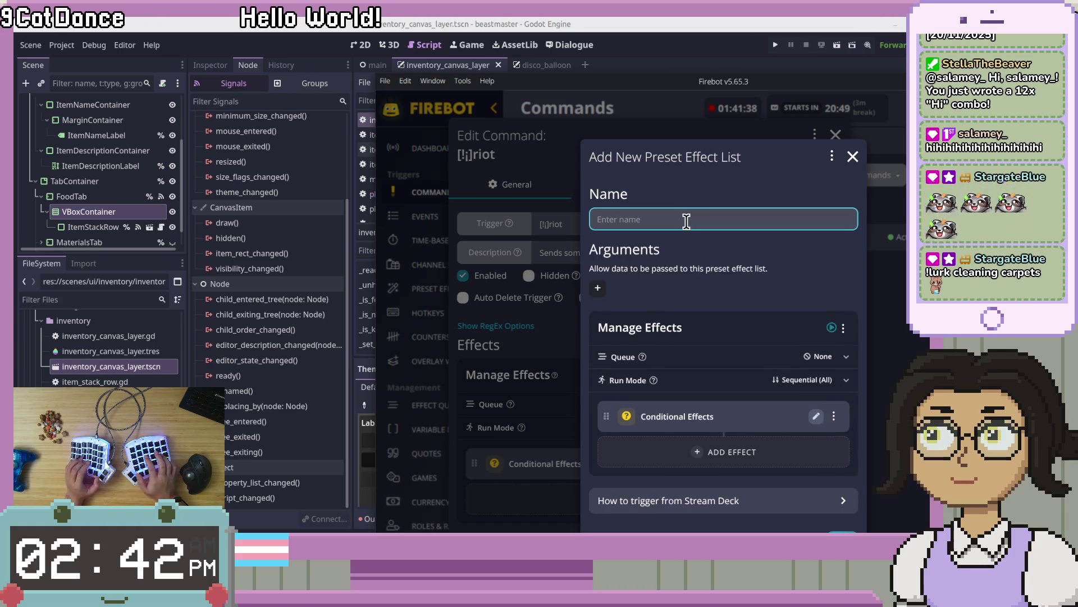
pyautogui.write('Riot Command')
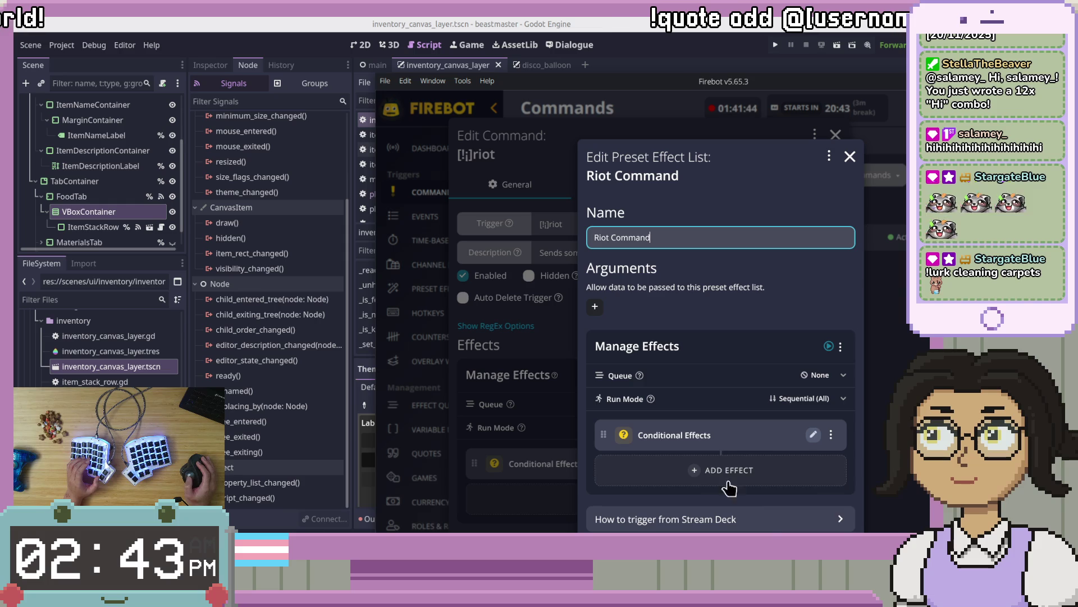
# Step: Glance at the Conditional Effects entry, then save the preset list and close the command editor
pyautogui.rightClick(731, 447)
pyautogui.click(776, 290)
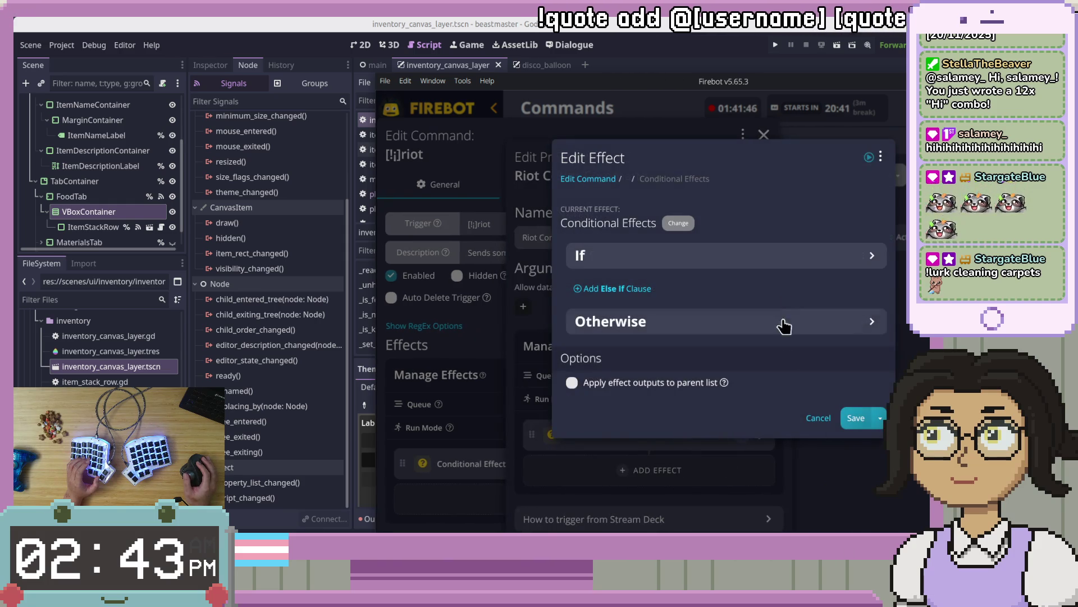
pyautogui.click(818, 418)
pyautogui.press('Escape')
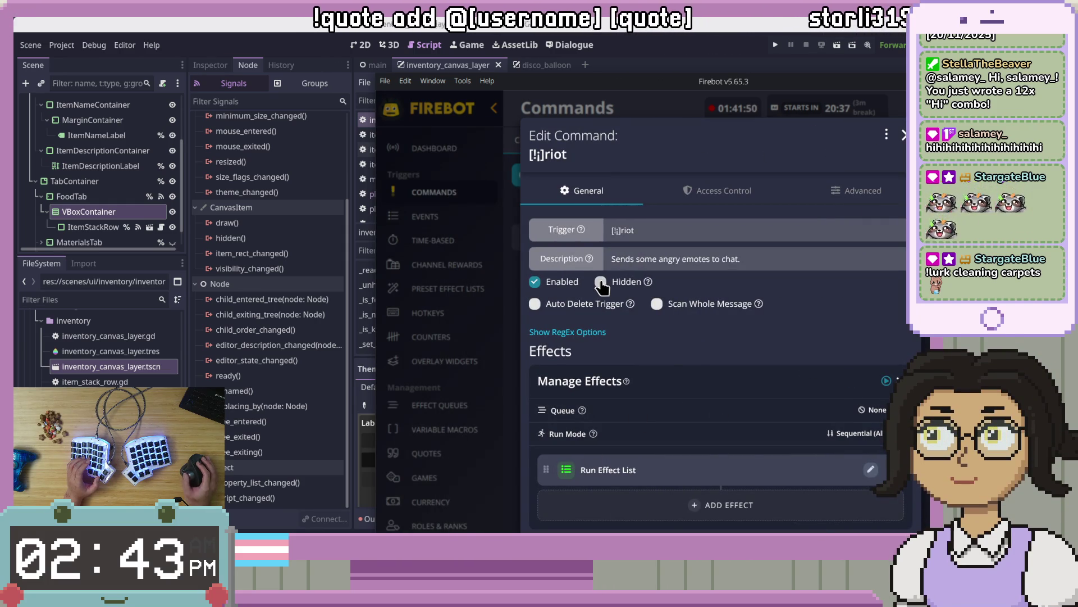
pyautogui.press('Escape')
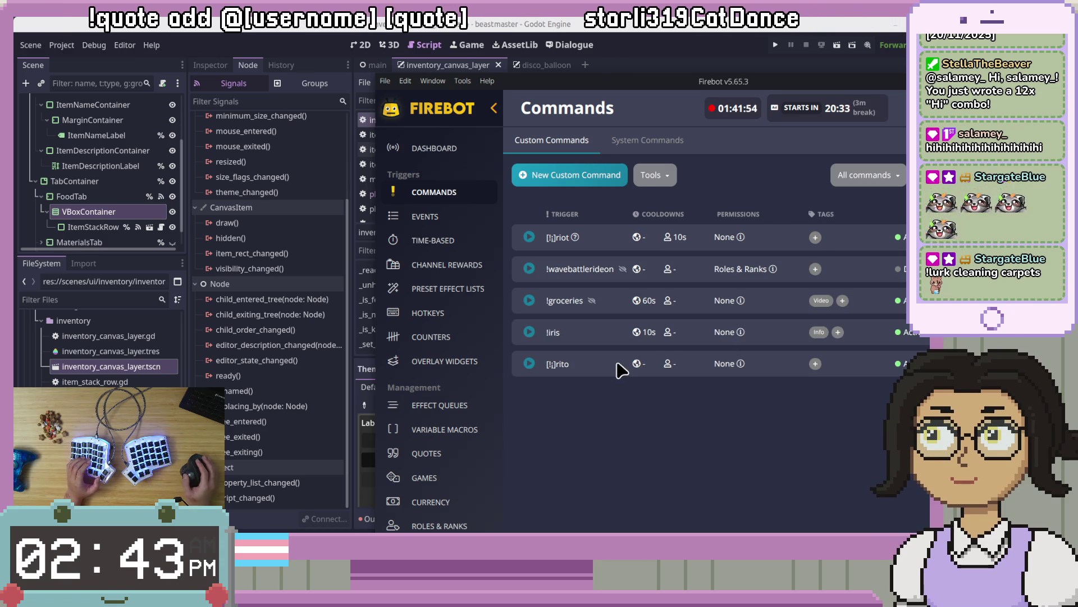
# Step: Add a Run Effect List effect to the [!¡]rito command
pyautogui.rightClick(590, 366)
pyautogui.click(702, 433)
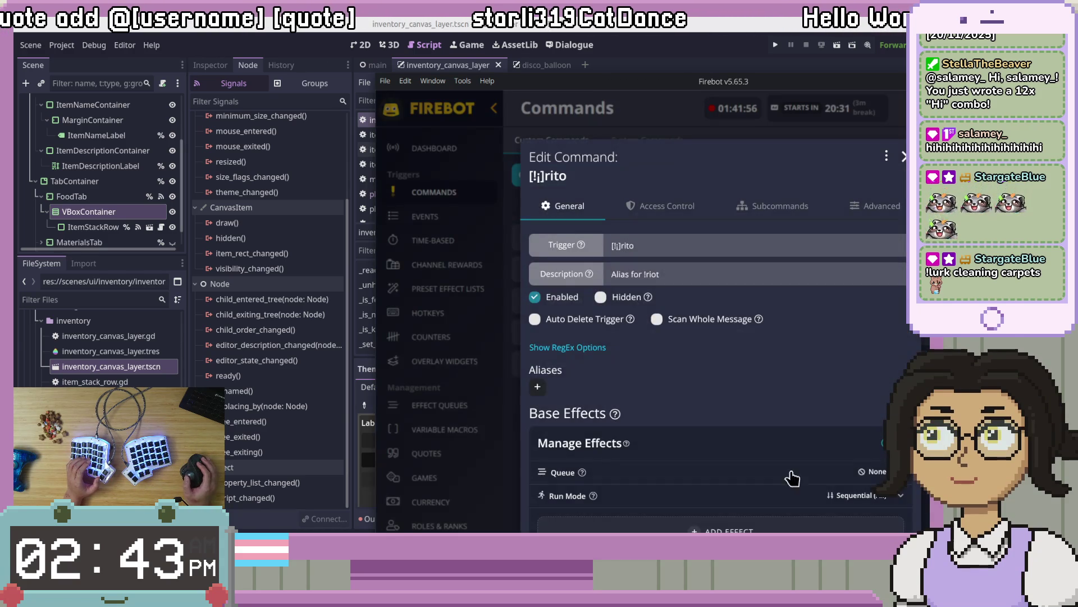
pyautogui.click(842, 467)
pyautogui.write('f')
pyautogui.write('ist')
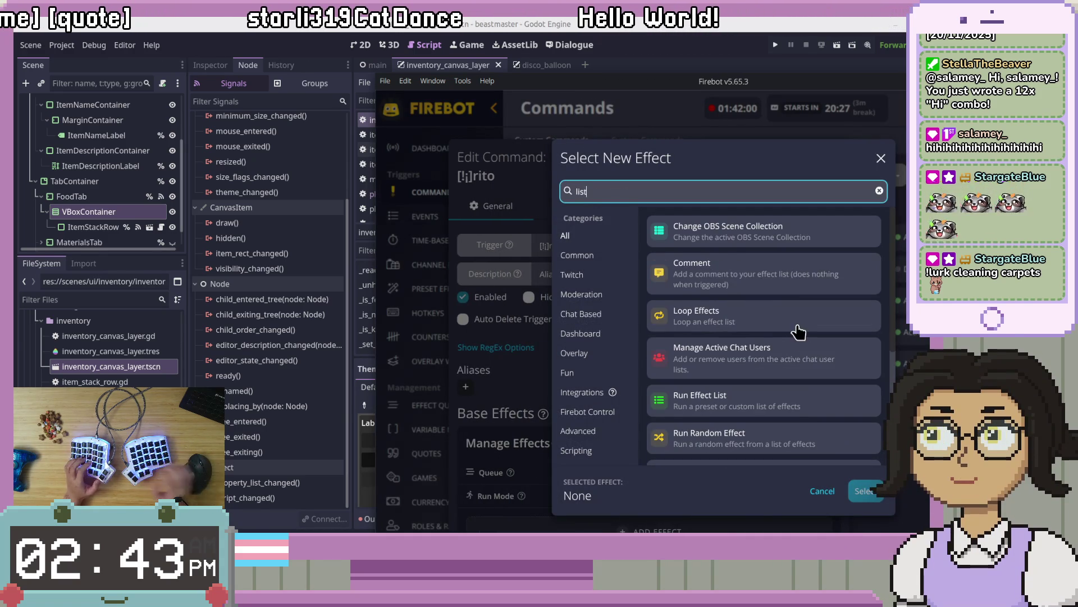
pyautogui.scroll(-3, 760, 344)
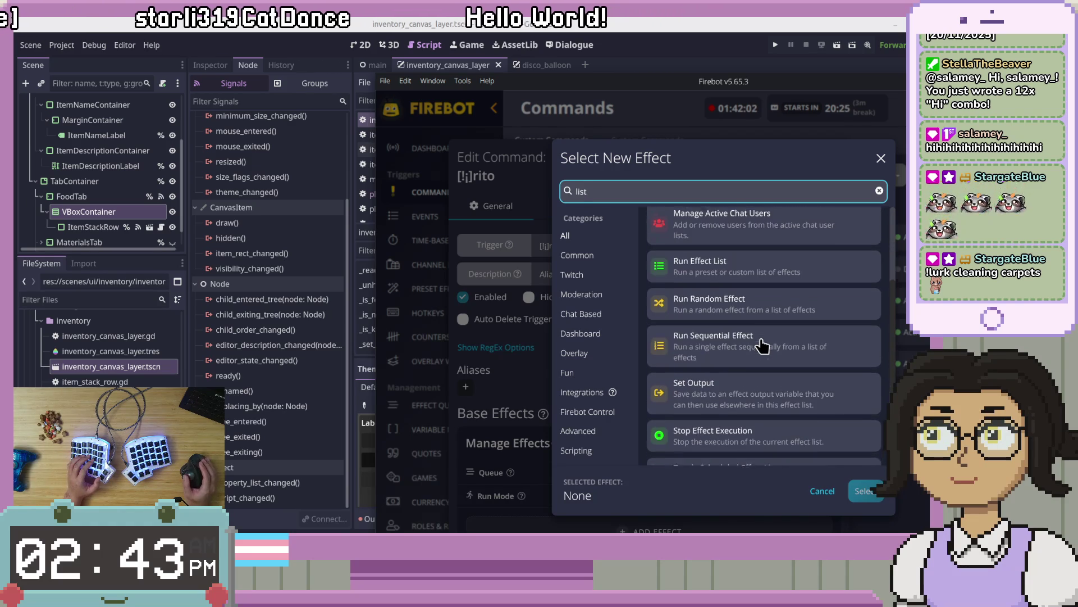
pyautogui.click(806, 275)
pyautogui.click(865, 490)
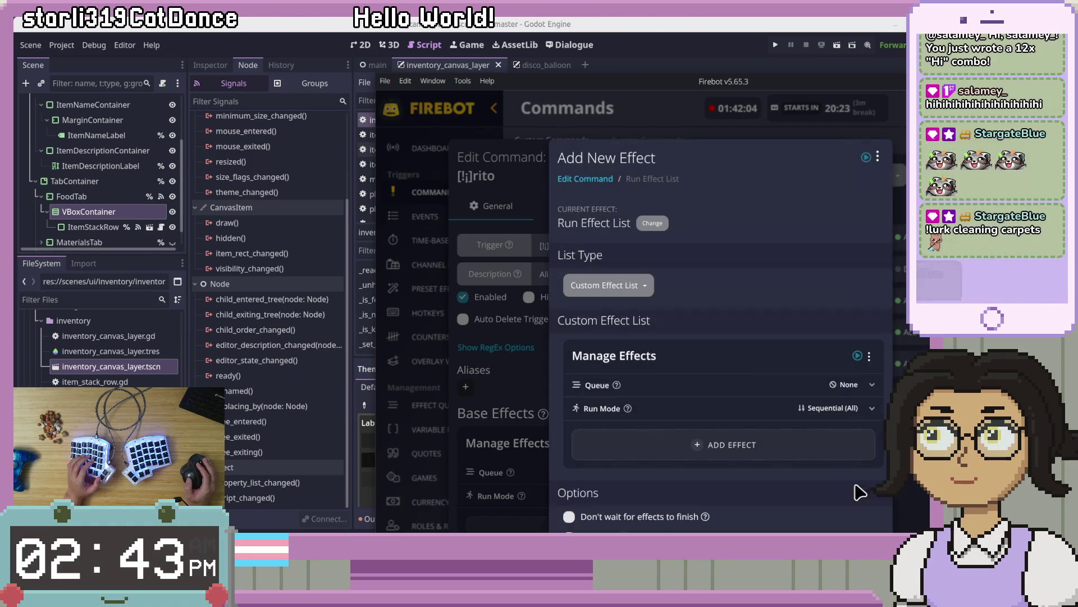
# Step: Set the list type to Preset Effect List, pick Riot Command, and save the command
pyautogui.click(637, 286)
pyautogui.click(641, 308)
pyautogui.click(640, 289)
pyautogui.click(610, 324)
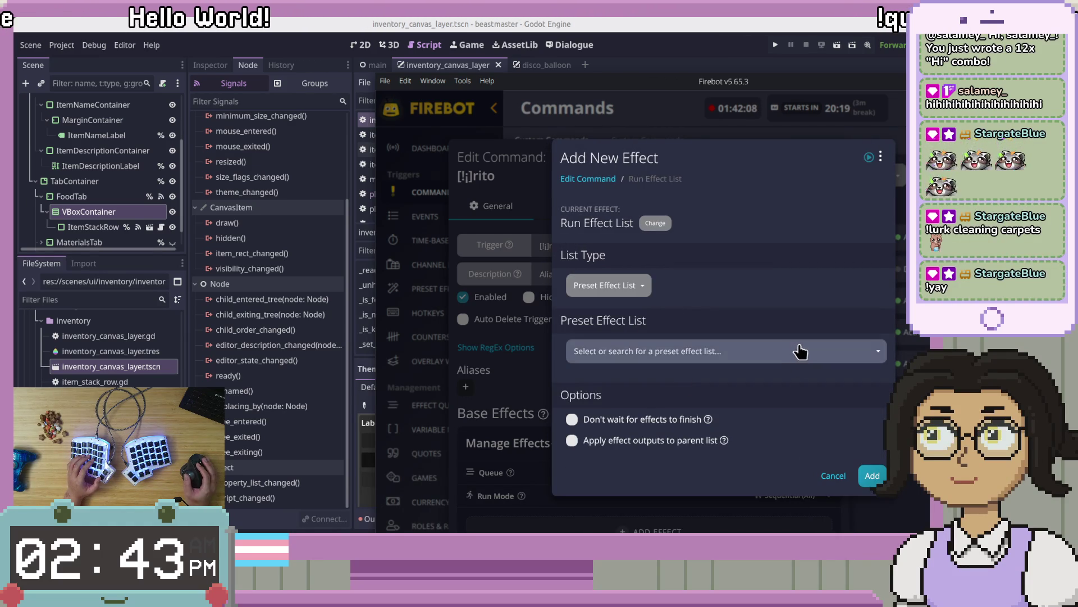
pyautogui.click(800, 351)
pyautogui.write('riot')
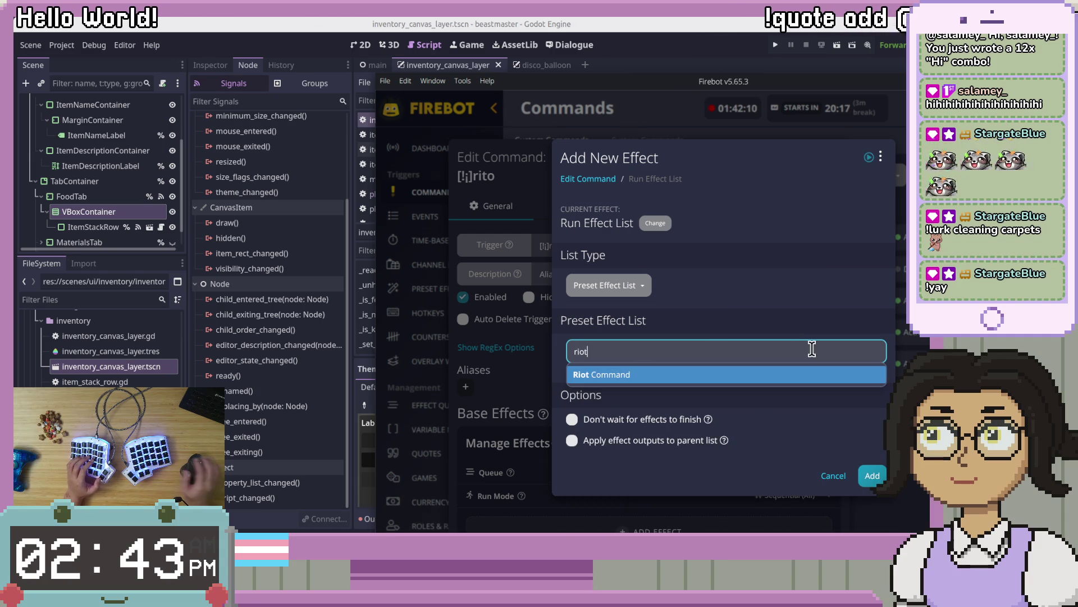
pyautogui.press('Return')
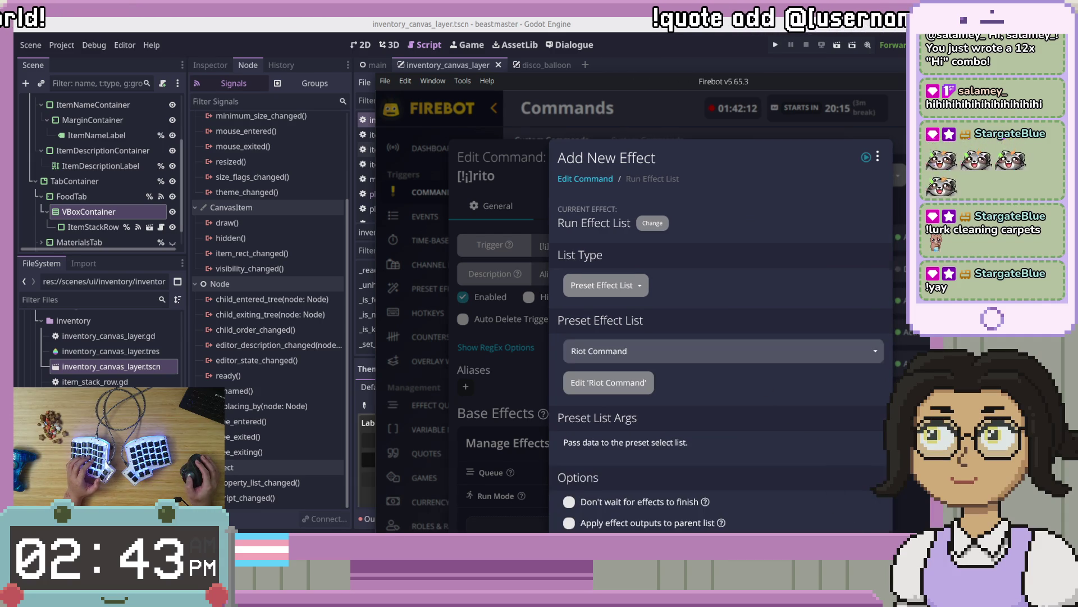
pyautogui.press('Return')
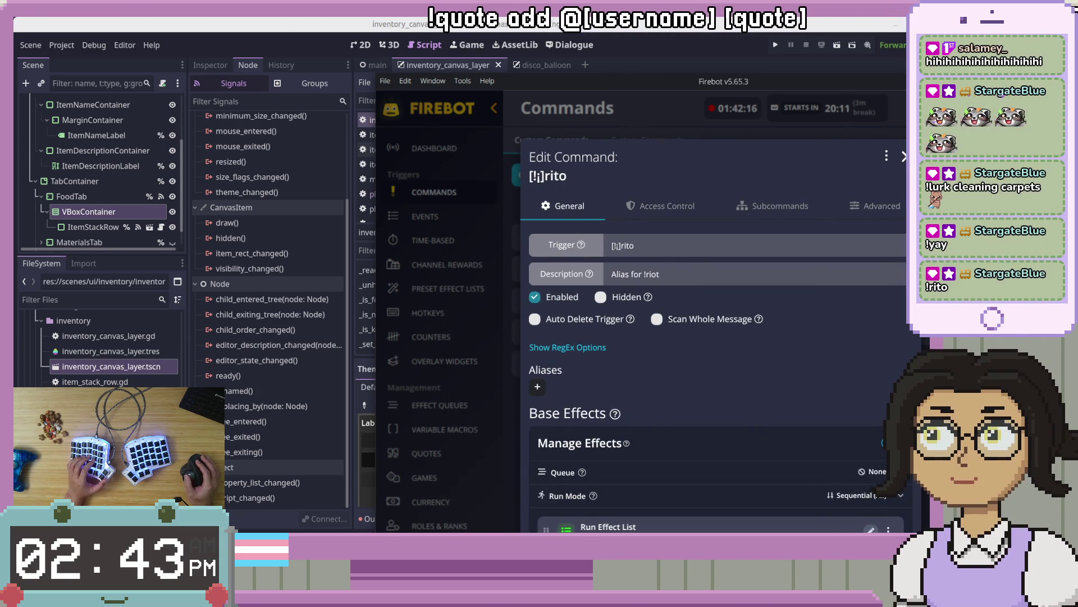
pyautogui.click(865, 567)
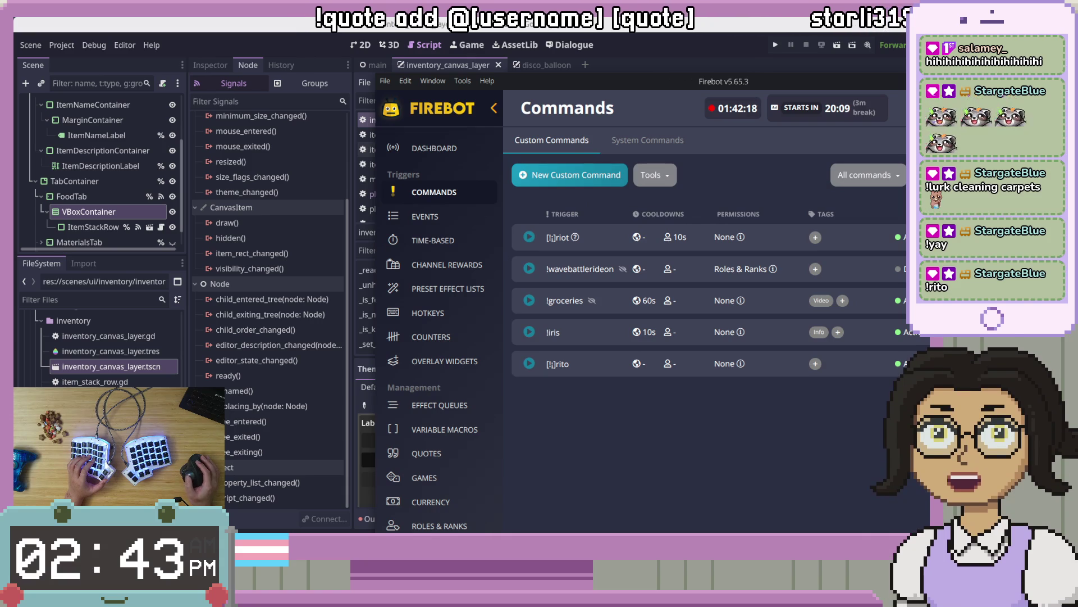
# Step: Move the chat-bot window aside and place the caret after get_child(0) on line 97
pyautogui.moveTo(653, 80); pyautogui.dragTo(1077, 90)
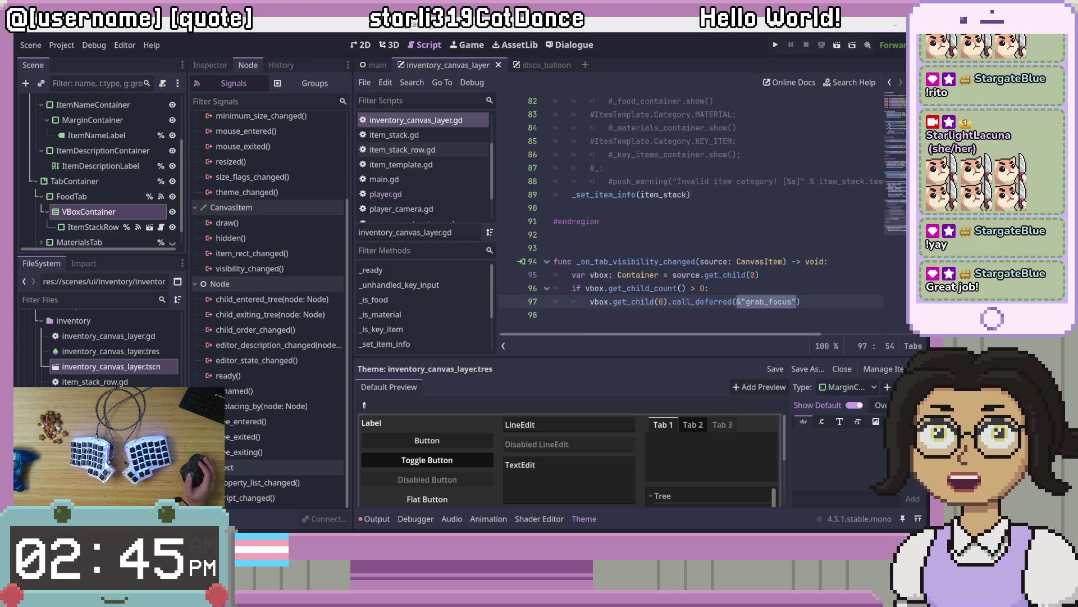
pyautogui.click(634, 235)
pyautogui.click(802, 292)
pyautogui.click(808, 301)
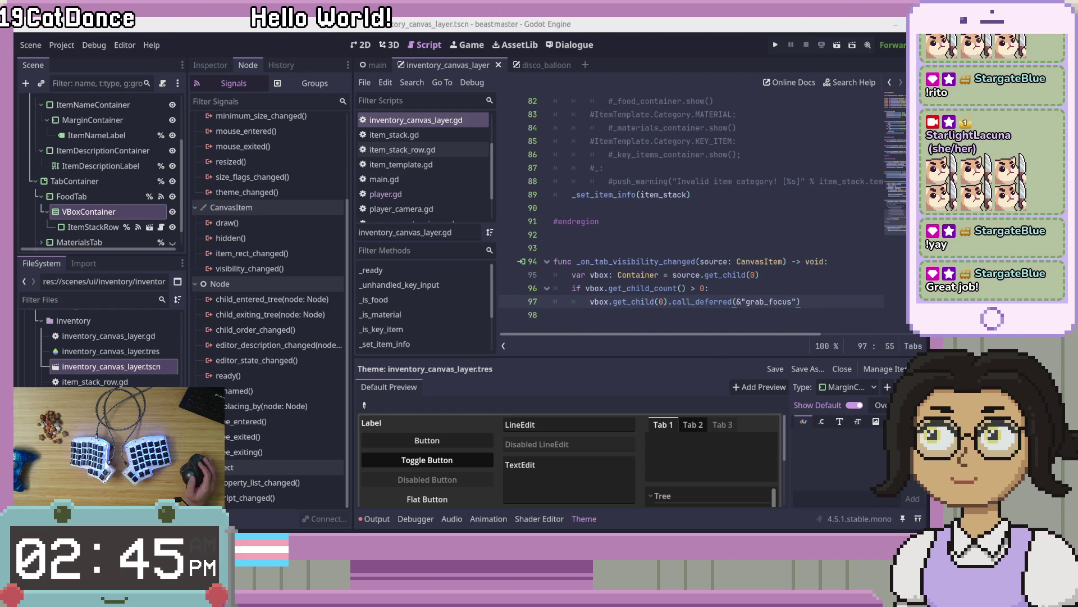
pyautogui.click(716, 231)
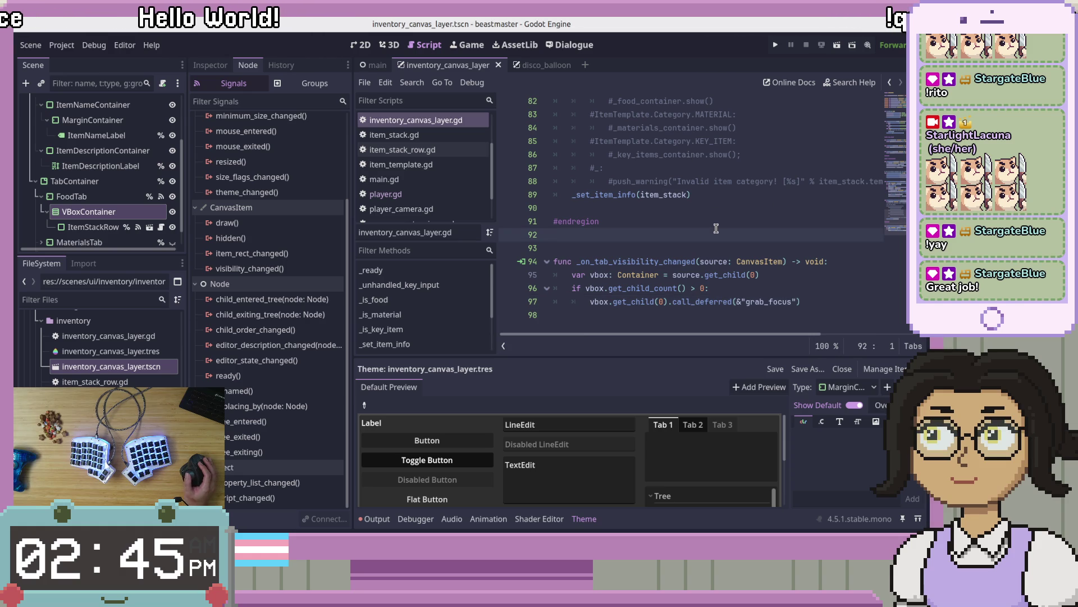
pyautogui.click(763, 276)
pyautogui.click(846, 305)
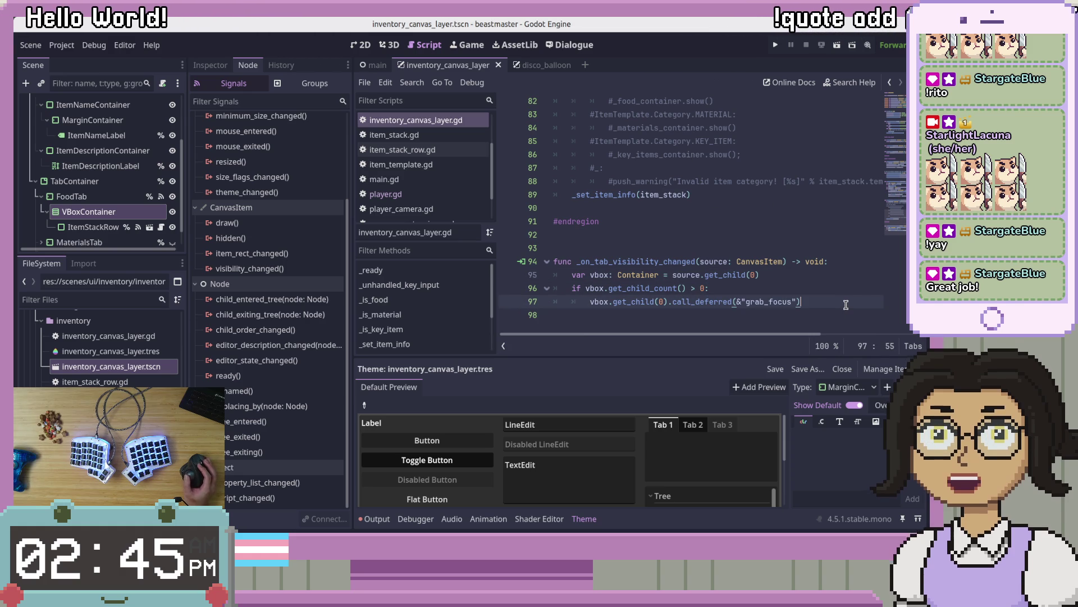
pyautogui.press('Left')
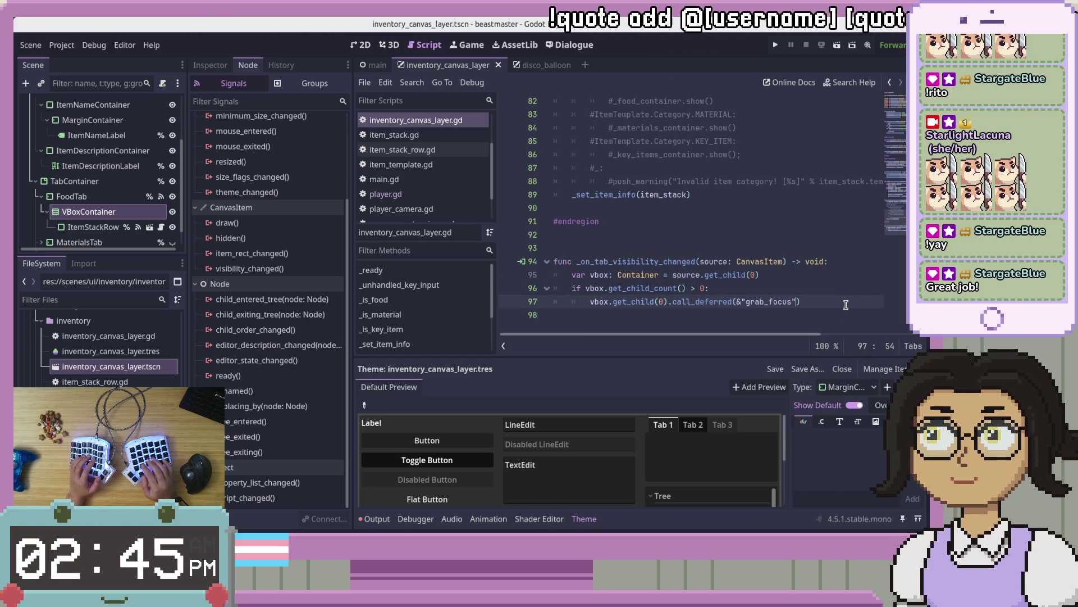
pyautogui.moveTo(639, 304)
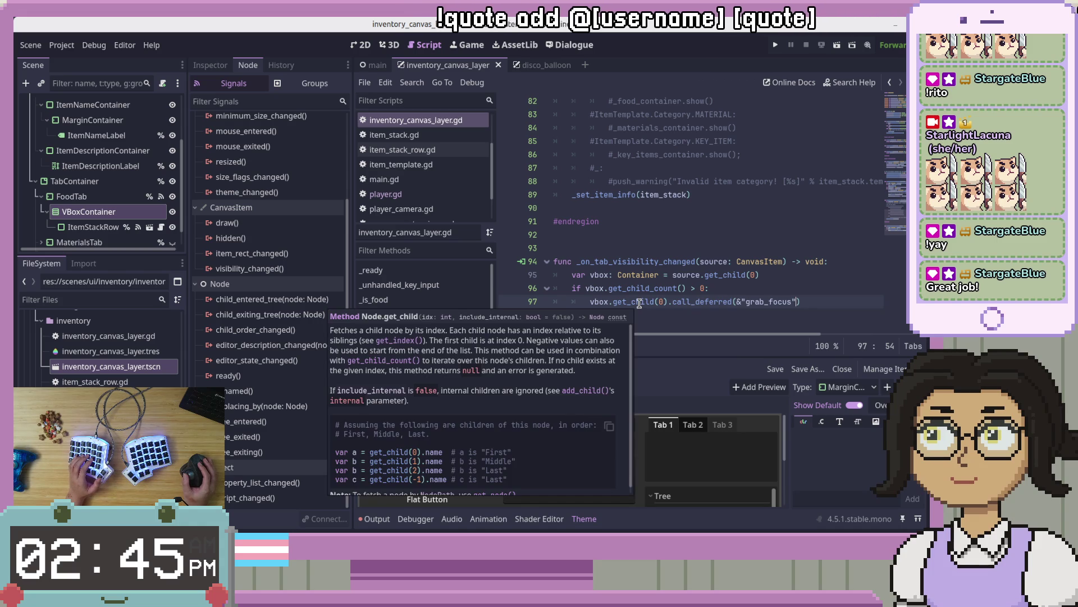
pyautogui.click(696, 301)
pyautogui.press('Left')
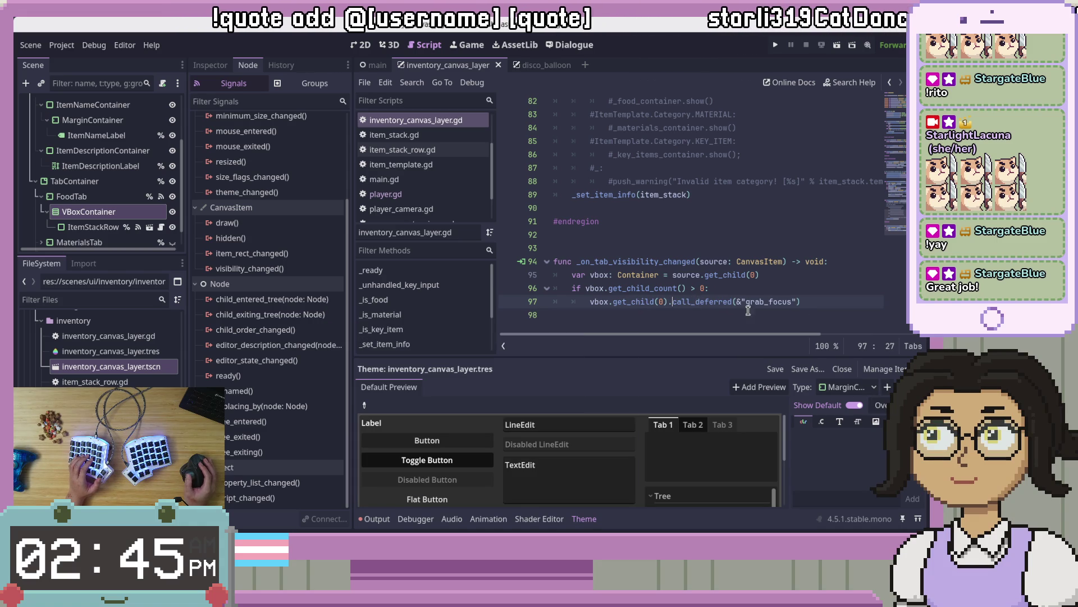
pyautogui.moveTo(716, 308)
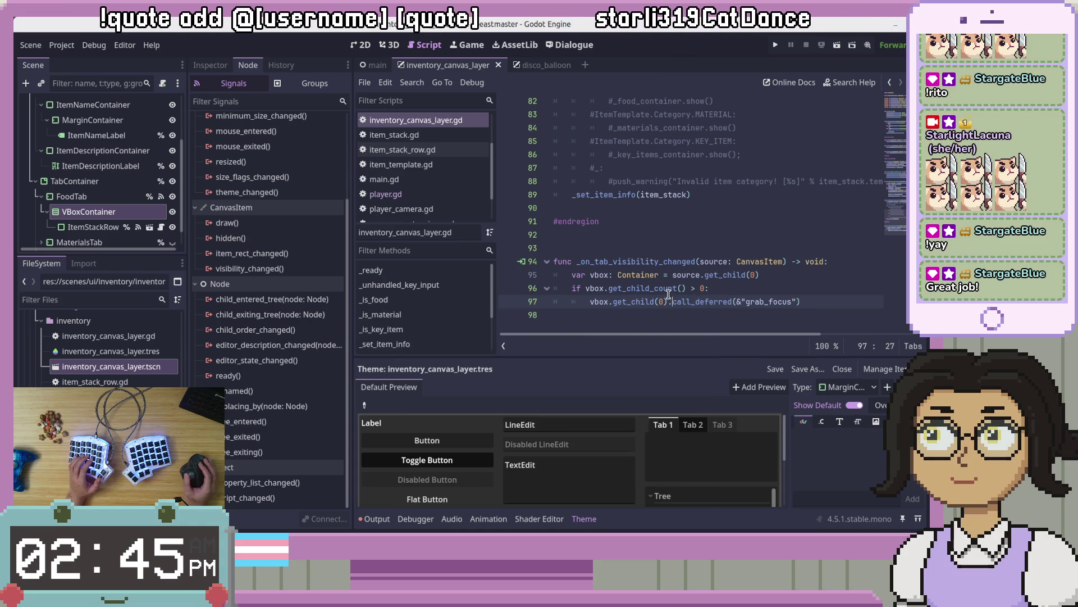
# Step: Cast get_child(0) as Control on line 97 and add a grab_focus call
pyautogui.write('as')
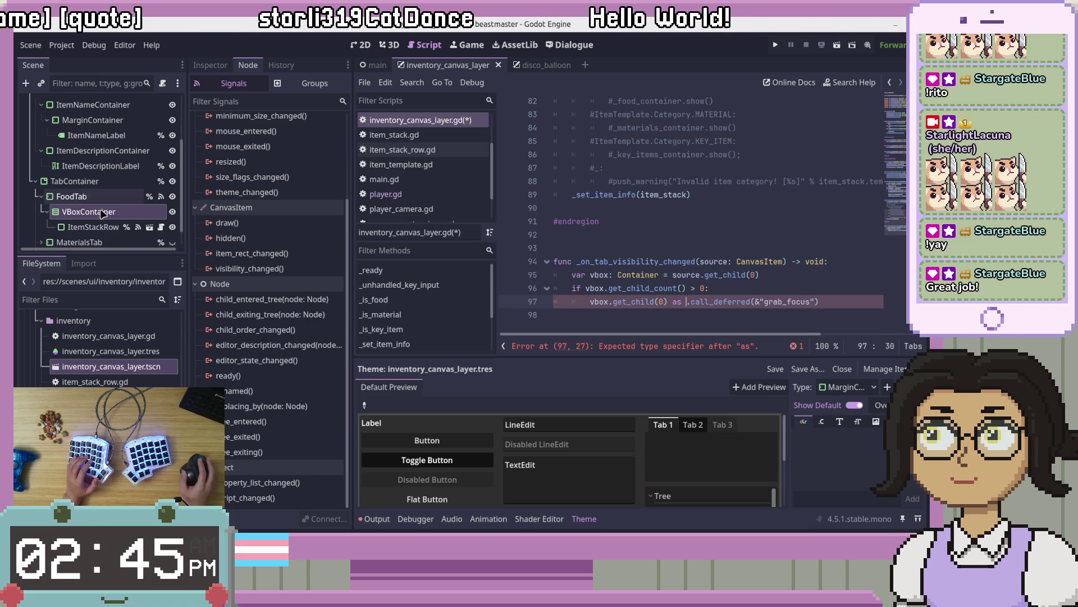
pyautogui.scroll(4, 270, 270)
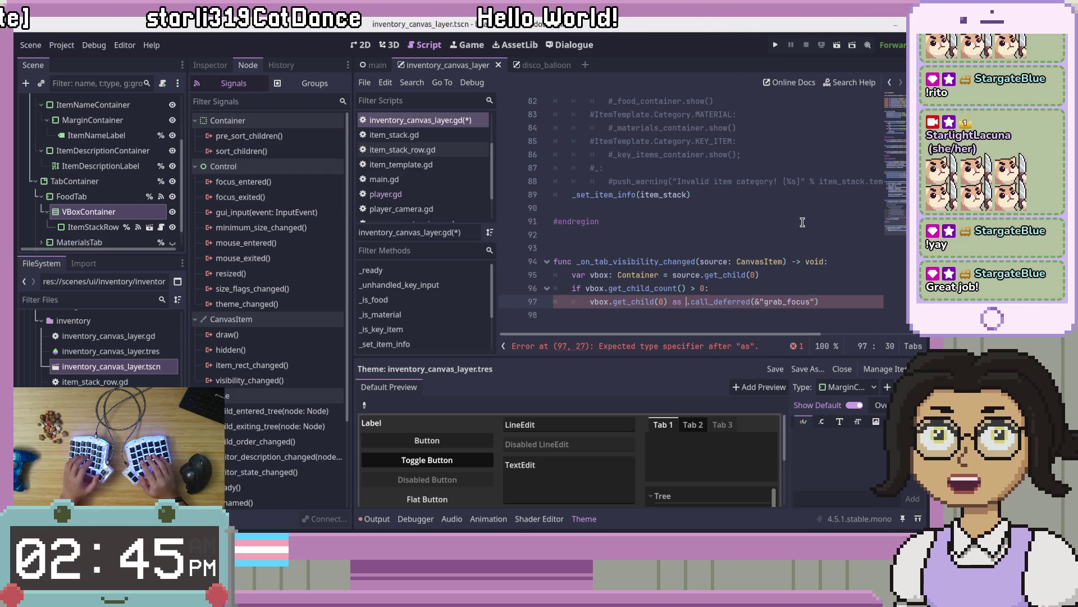
pyautogui.hotkey('ctrl', 'space')
pyautogui.write('Control)')
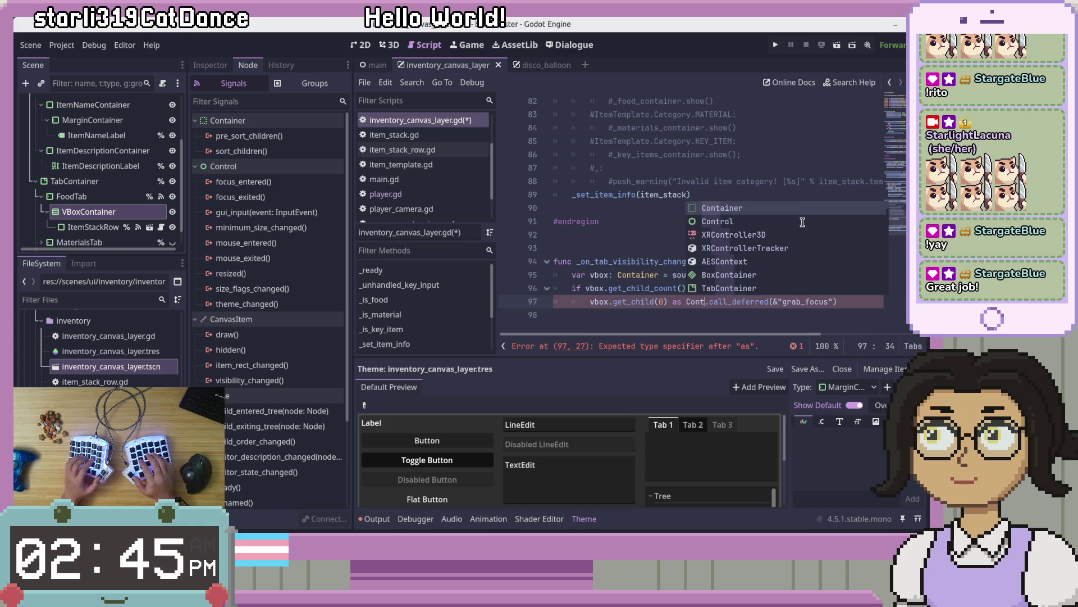
pyautogui.press('Home')
pyautogui.write('(')
pyautogui.press('Right')
pyautogui.press('Right')
pyautogui.press('Right')
pyautogui.press('Right')
pyautogui.press('Right')
pyautogui.press('Right')
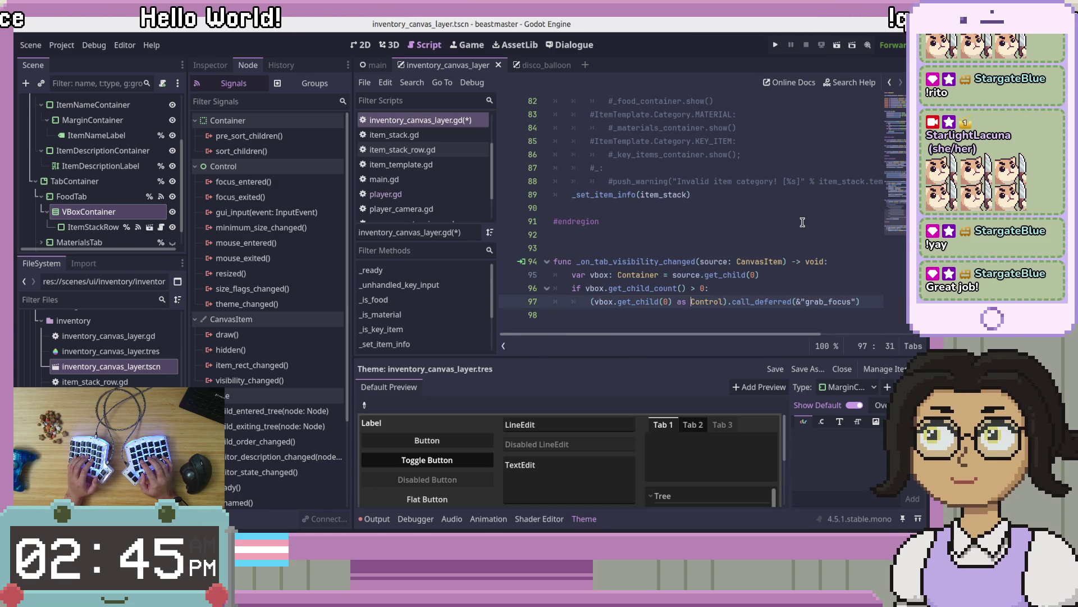
pyautogui.press('Right')
pyautogui.write('.gra')
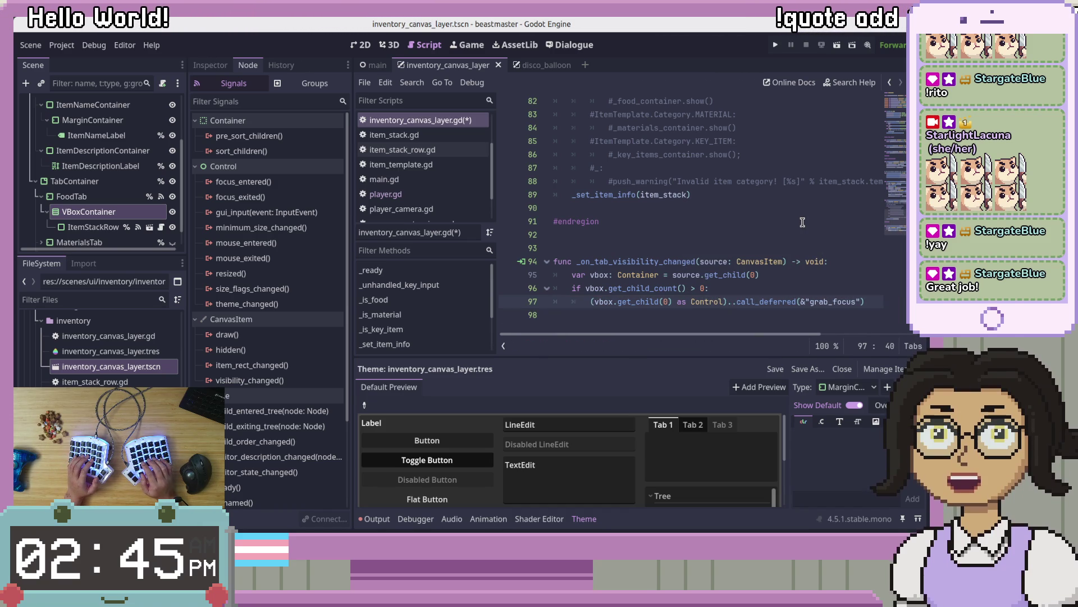
pyautogui.press('Down')
pyautogui.press('Return')
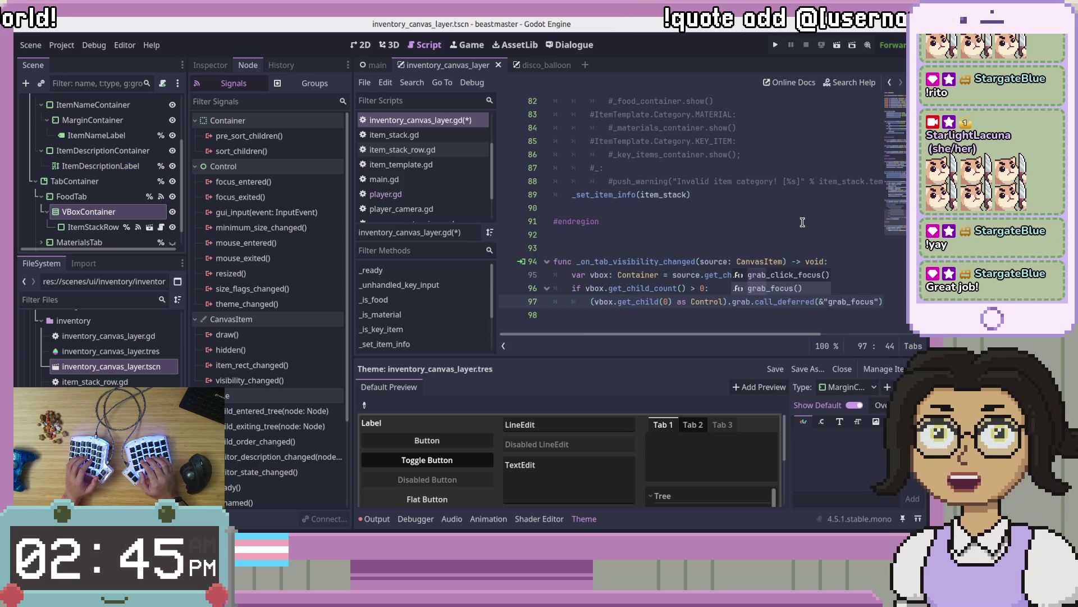
# Step: Rework the call_deferred arguments on line 97 and save inventory_canvas_layer.gd
pyautogui.press('End')
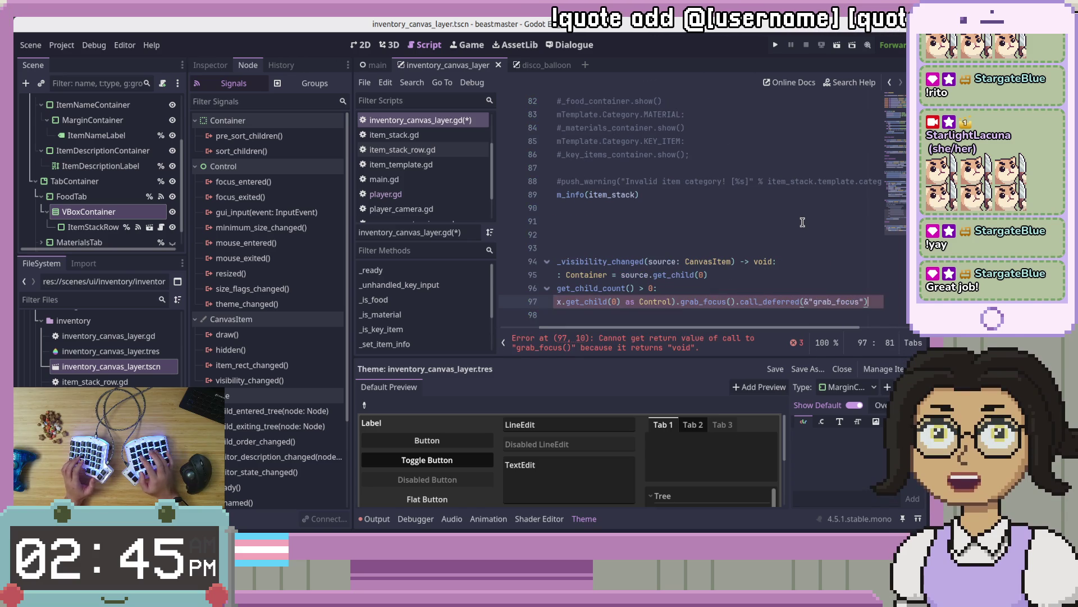
pyautogui.hotkey('ctrl', 'shift', 'Left')
pyautogui.hotkey('ctrl', 'shift', 'Left')
pyautogui.hotkey('ctrl', 'shift', 'Left')
pyautogui.hotkey('ctrl', 'shift', 'Right')
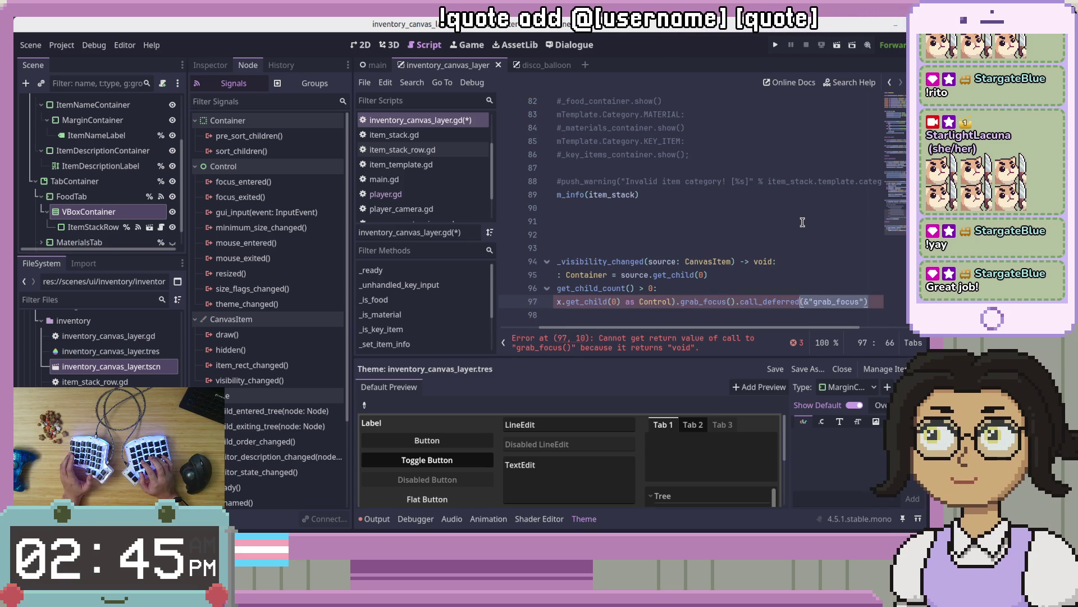
pyautogui.write('((&"grab_fo')
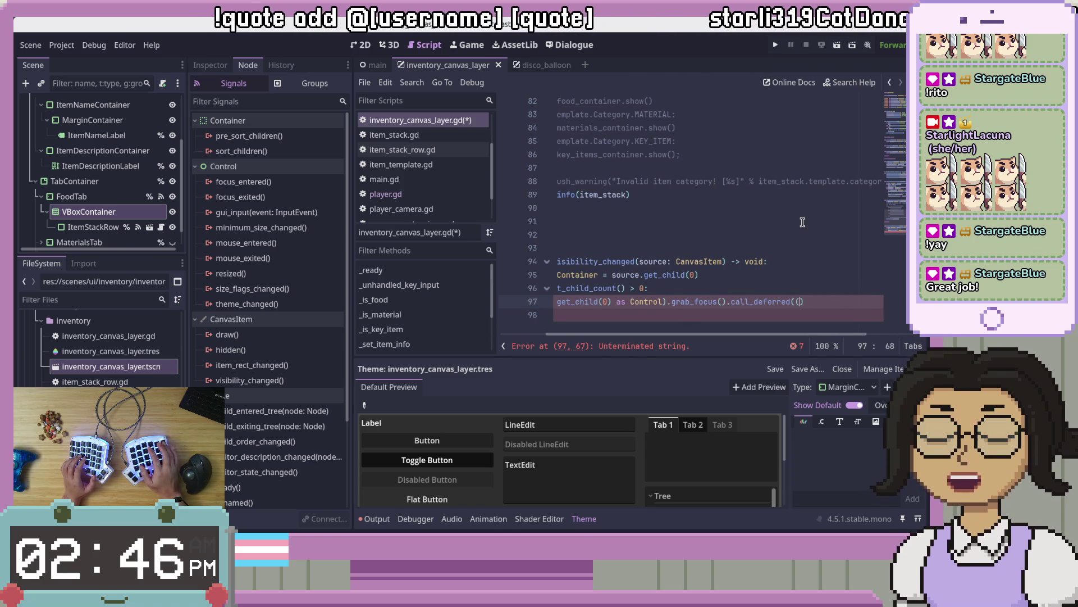
pyautogui.press('BackSpace')
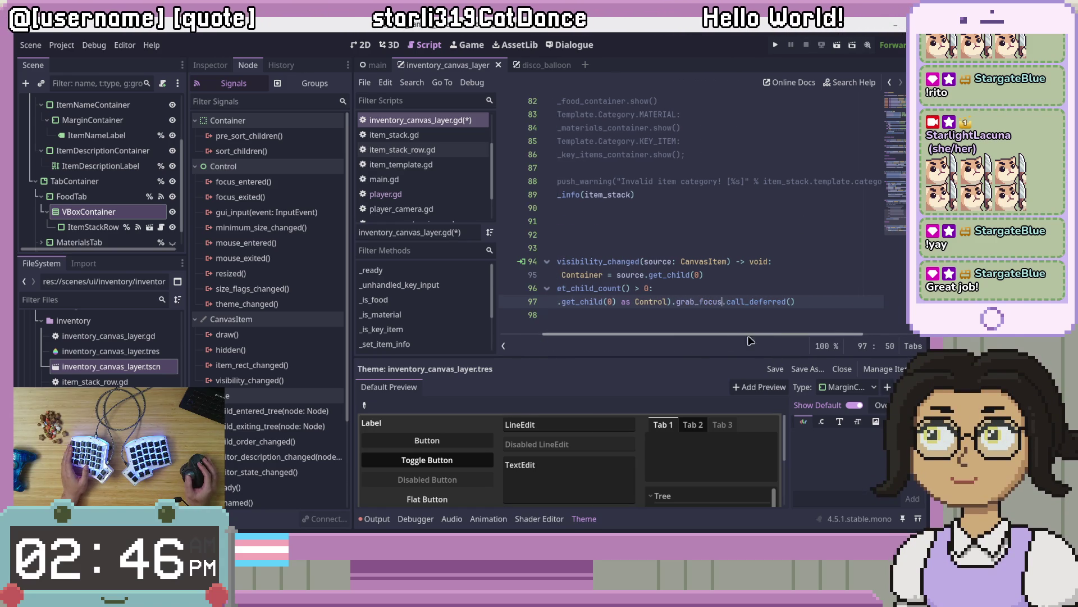
pyautogui.moveTo(709, 335); pyautogui.dragTo(662, 335)
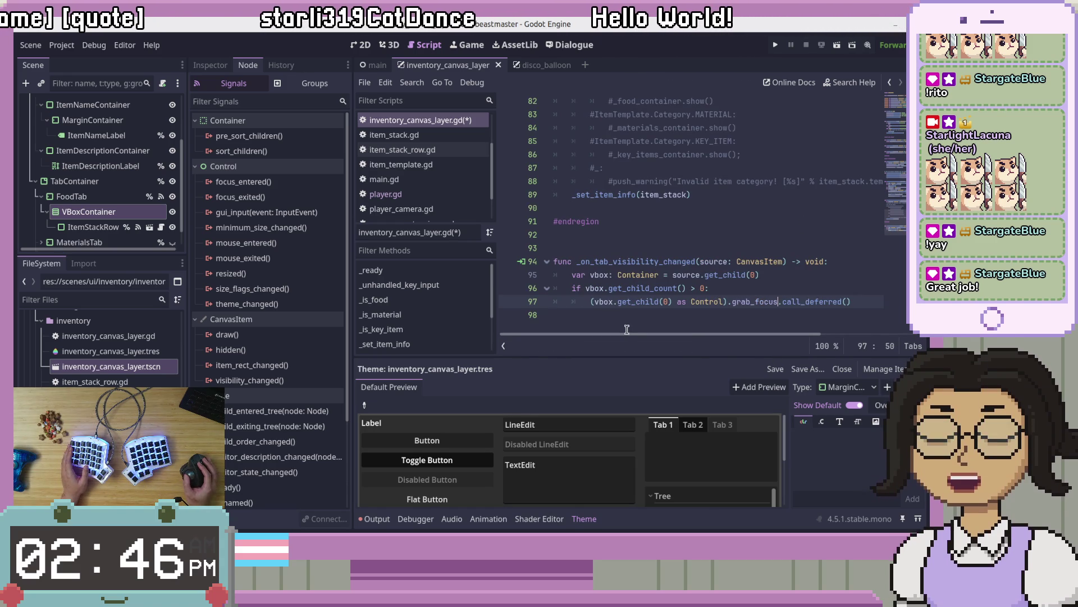
pyautogui.click(869, 301)
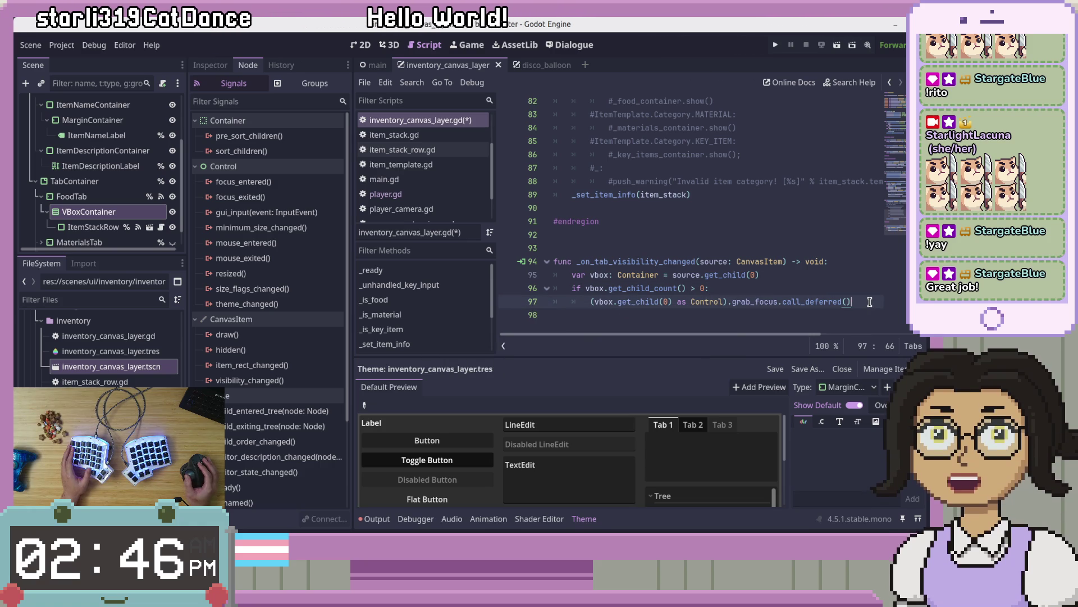
pyautogui.hotkey('ctrl', 's')
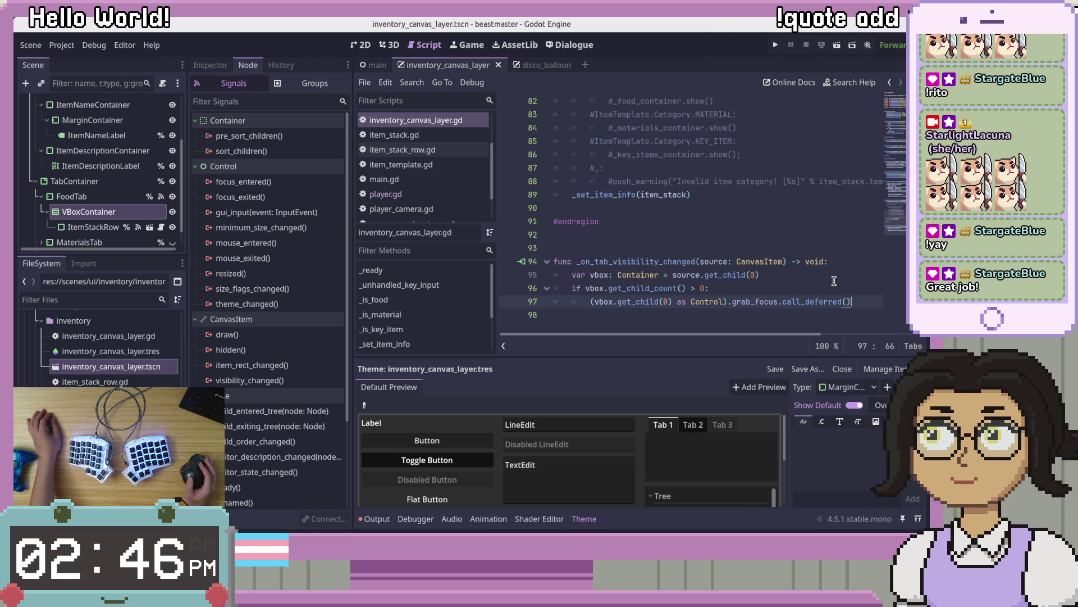
# Step: Check the documentation for call_deferred and grab_focus
pyautogui.click(805, 282)
pyautogui.doubleClick(812, 306)
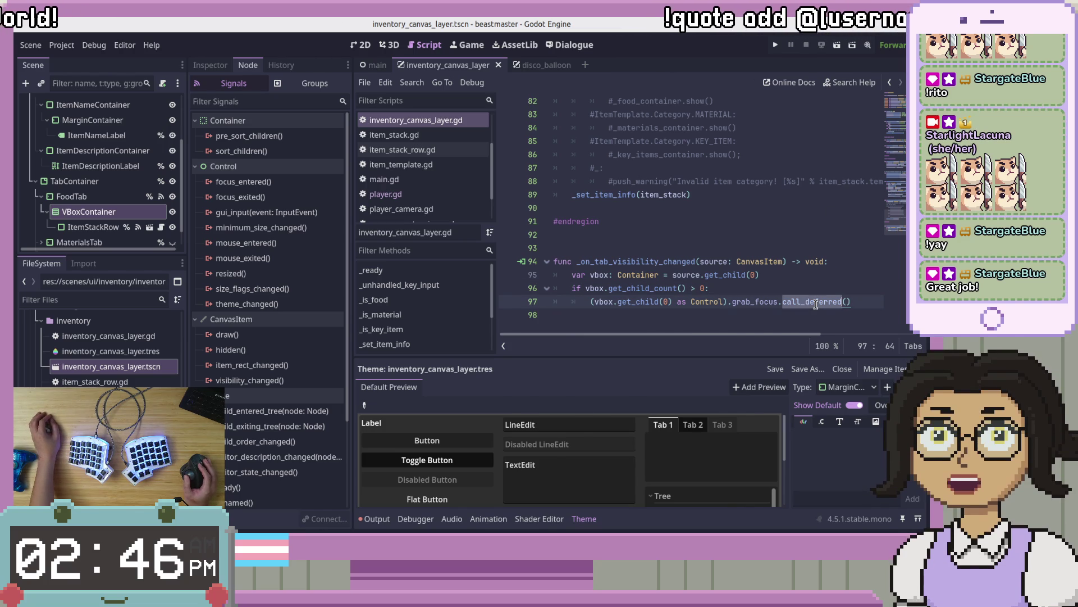
pyautogui.moveTo(843, 306)
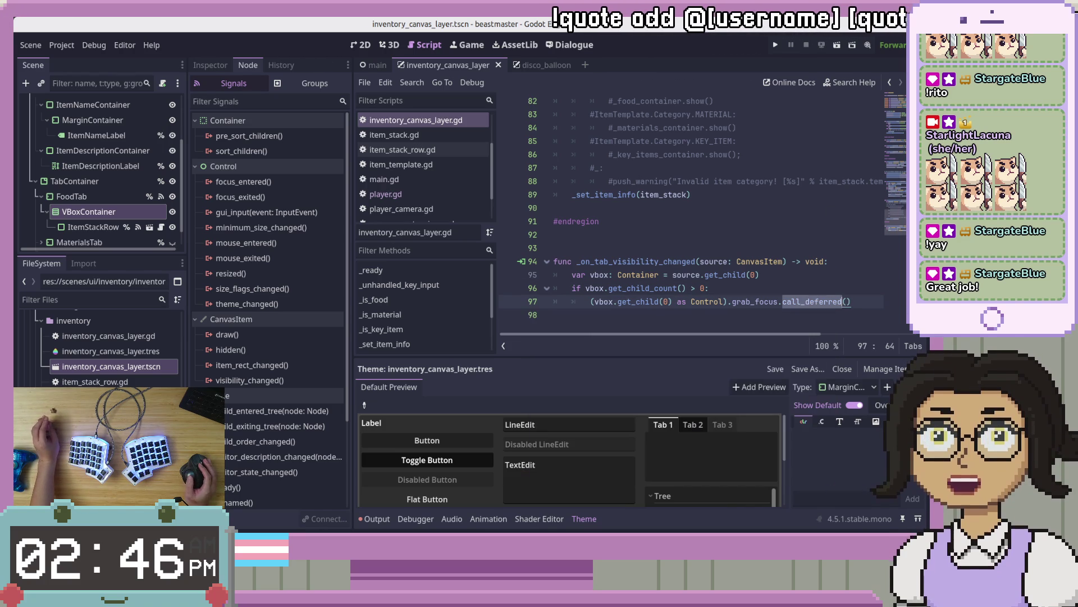
pyautogui.click(759, 307)
pyautogui.moveTo(759, 307)
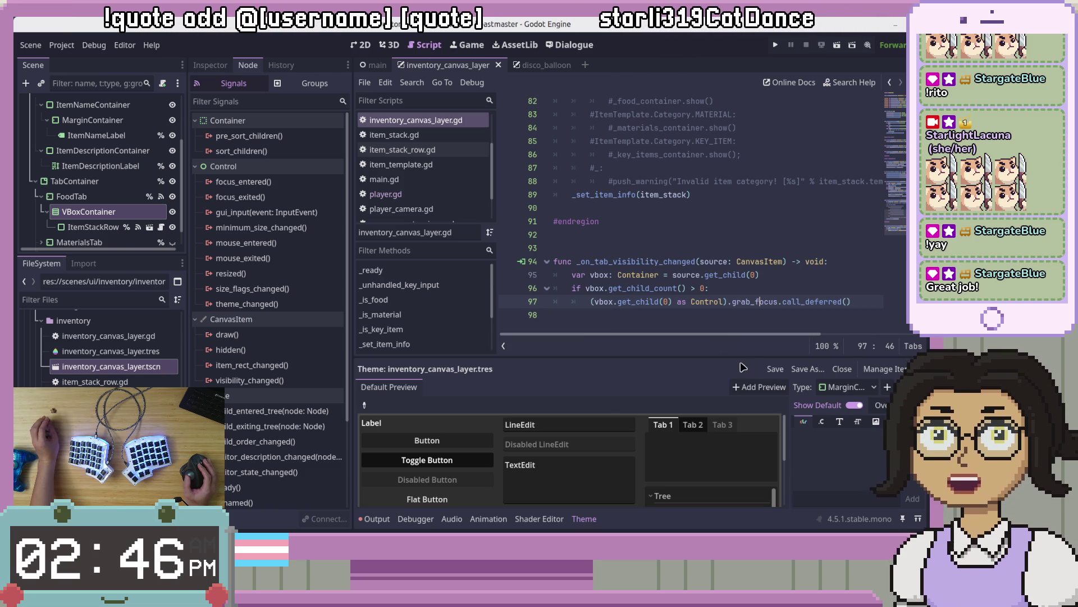
# Step: Delete call_deferred so line 97 calls grab_focus() directly, then run the game
pyautogui.doubleClick(817, 301)
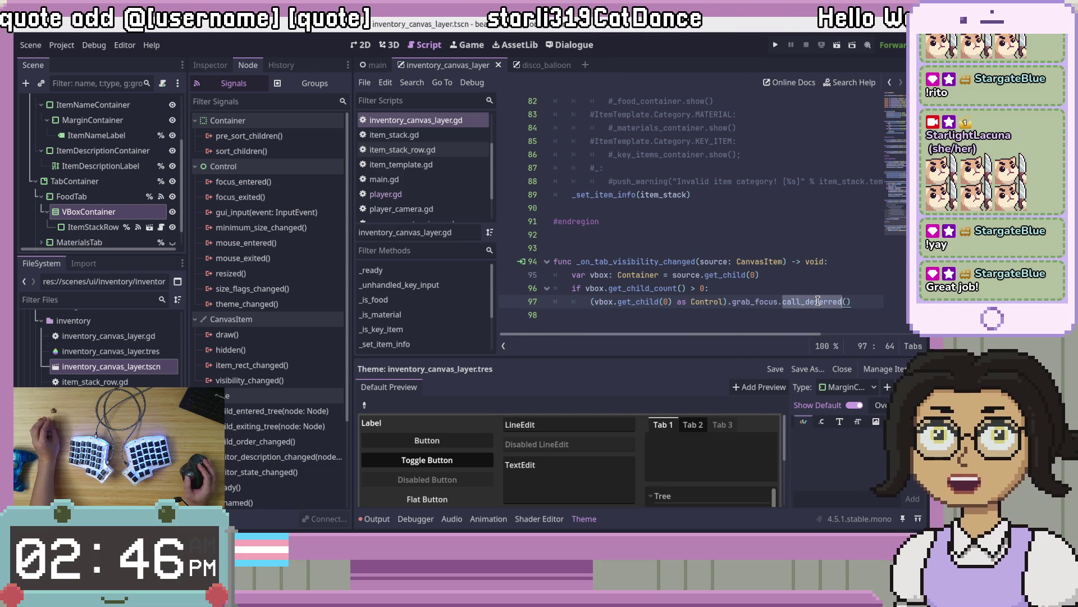
pyautogui.press('BackSpace')
pyautogui.press('BackSpace')
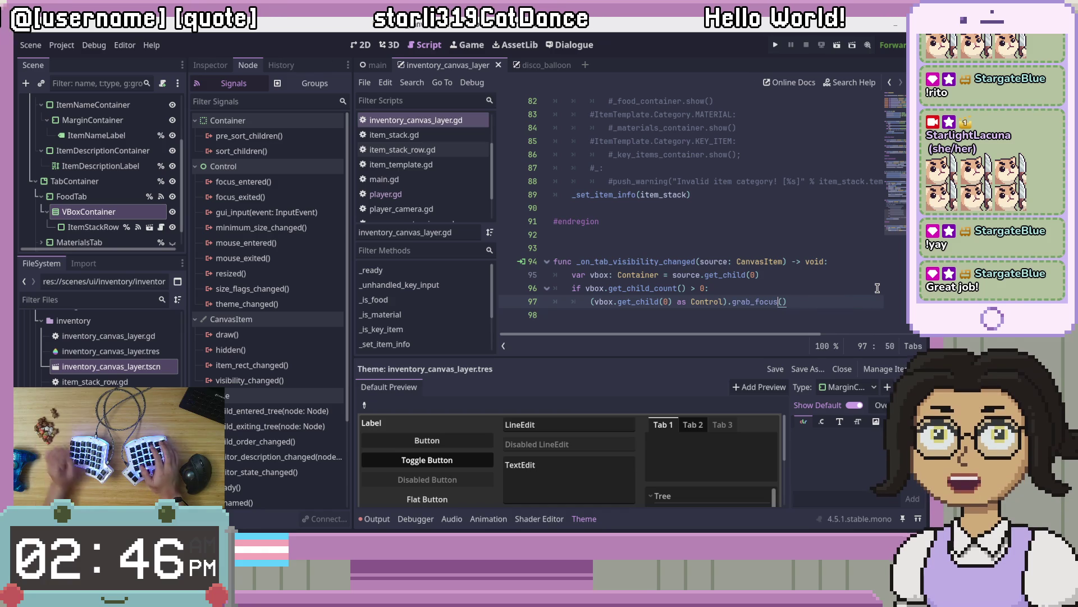
pyautogui.press('Up')
pyautogui.press('Up')
pyautogui.press('Up')
pyautogui.press('Down')
pyautogui.press('Down')
pyautogui.press('Down')
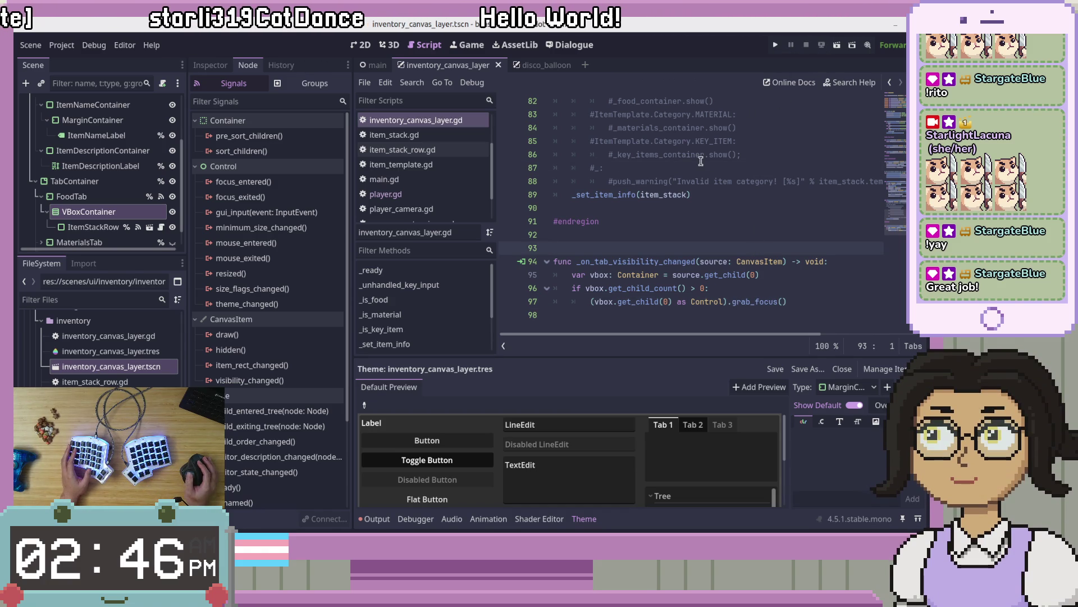
pyautogui.click(776, 44)
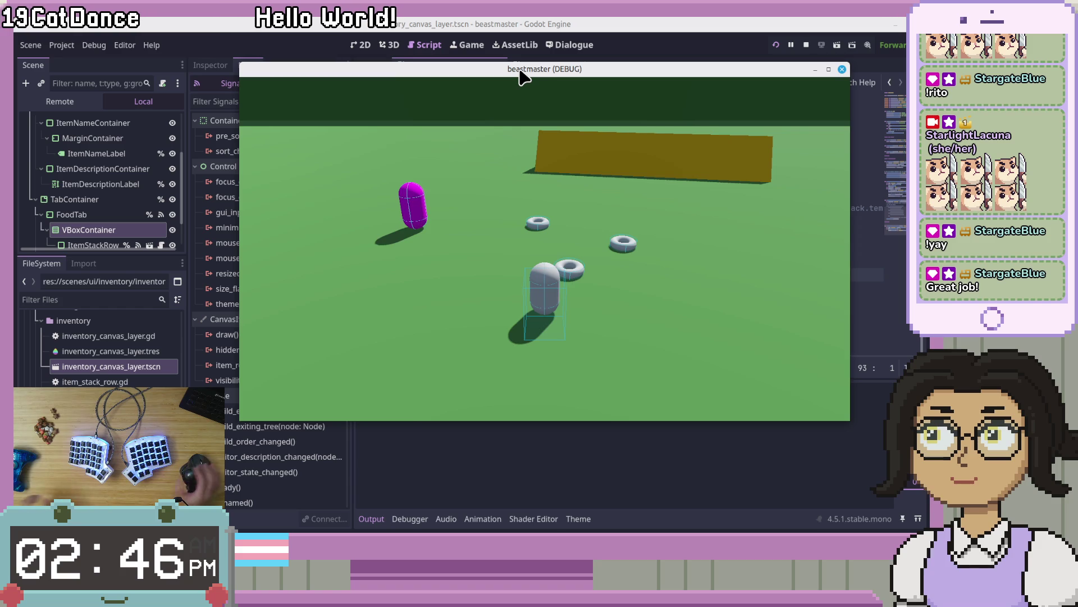
# Step: Open the in-game inventory, cycle Food, Materials and Key Items, select Godot Robot, then close the game
pyautogui.press('i')
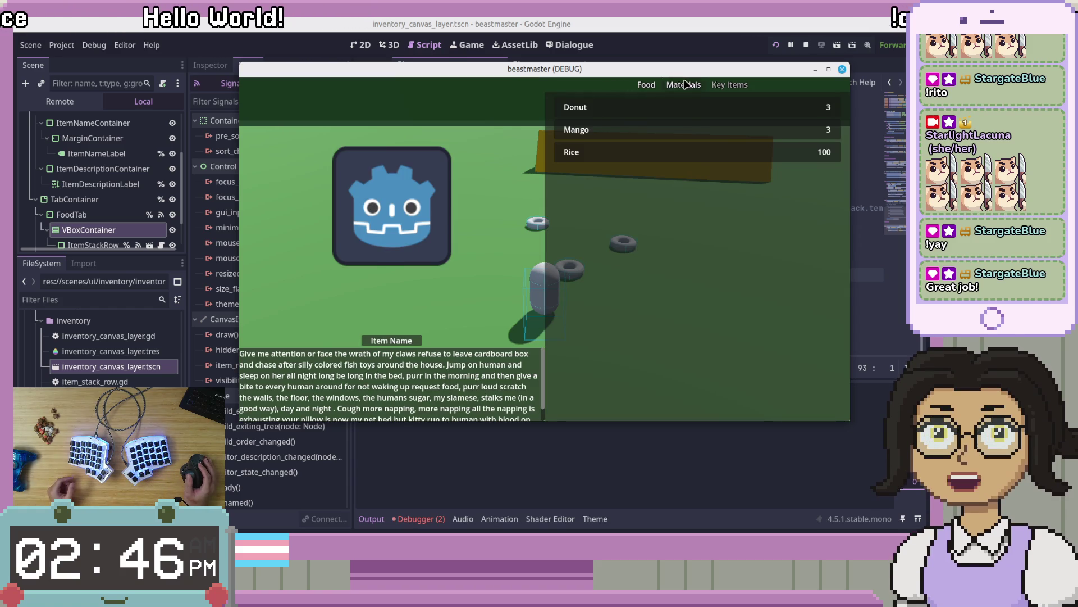
pyautogui.click(686, 85)
pyautogui.click(651, 88)
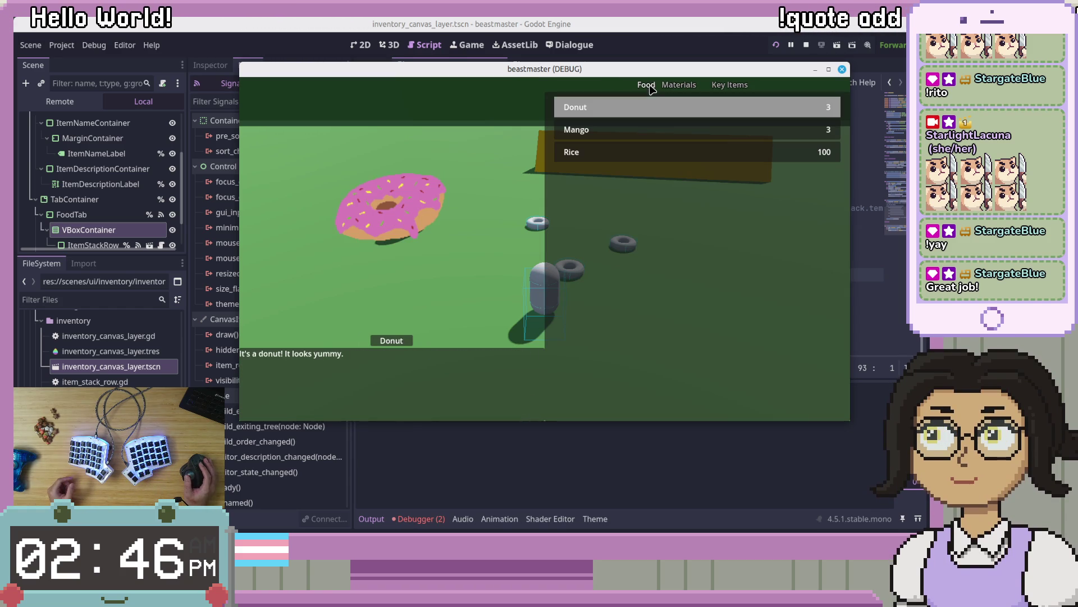
pyautogui.click(677, 86)
pyautogui.press('Right')
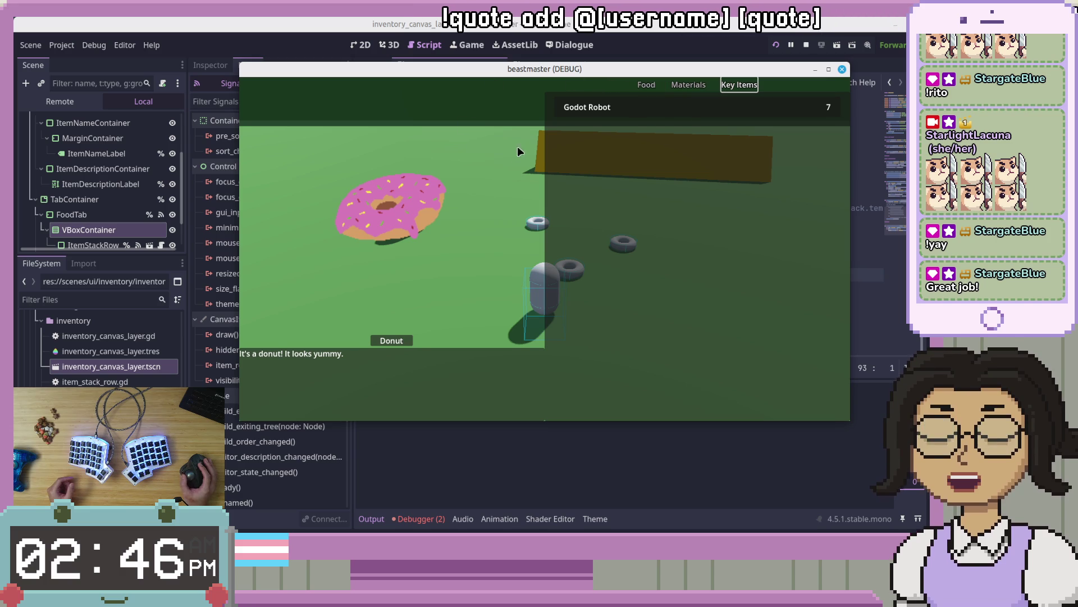
pyautogui.click(610, 108)
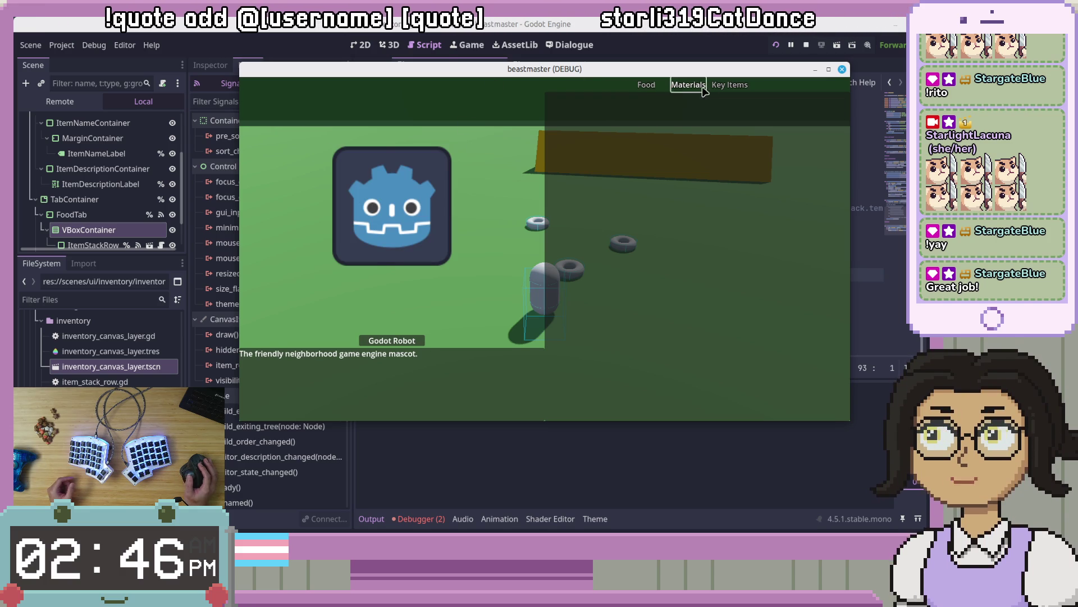
pyautogui.click(650, 86)
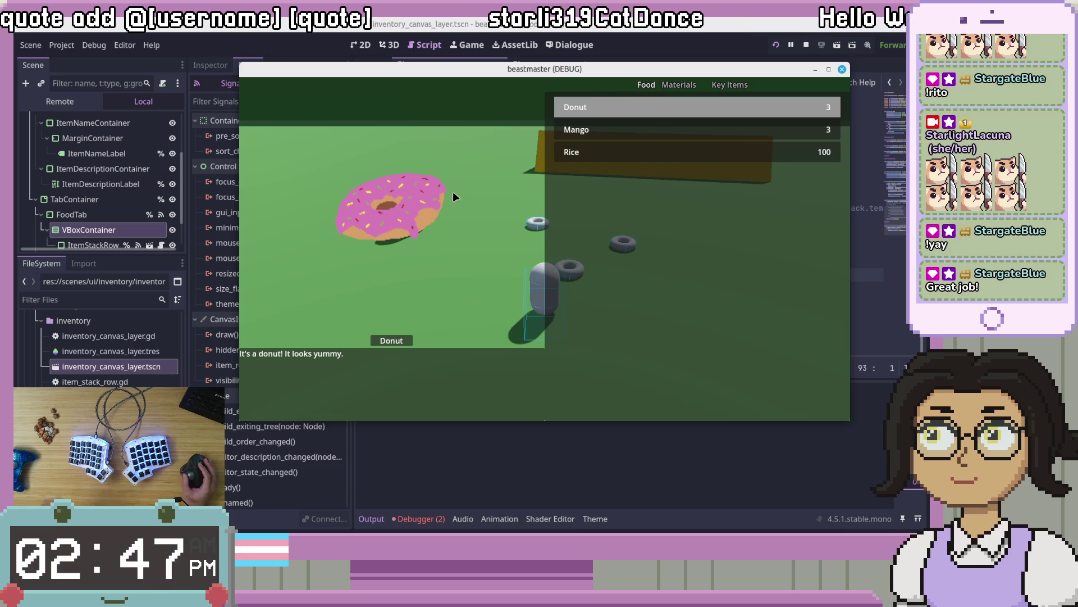
pyautogui.click(843, 70)
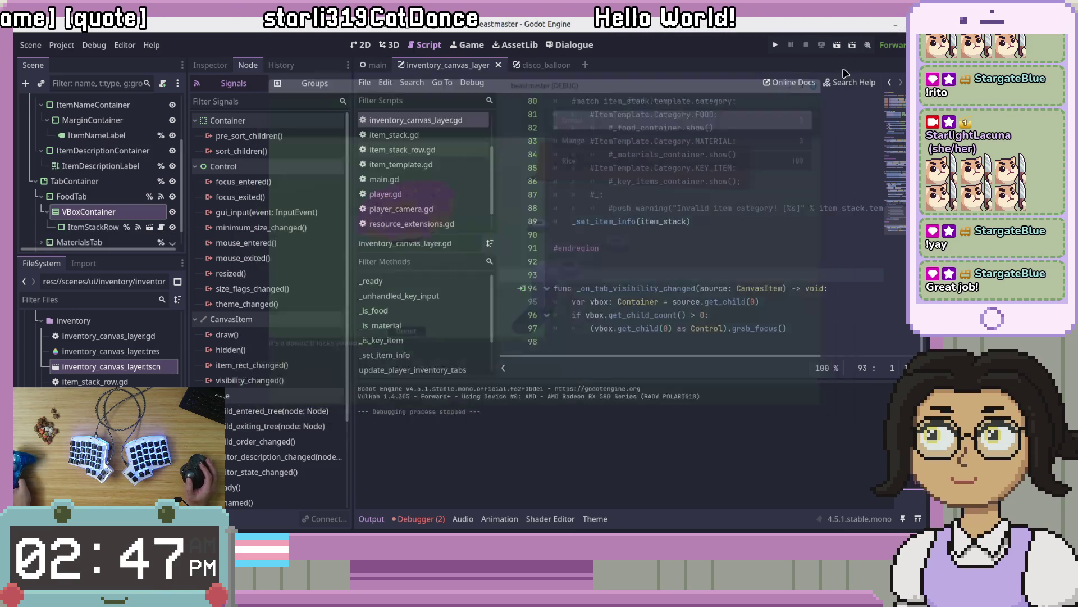
# Step: Open the Debugger's Errors (2) list, jump to the first line-97 error, then rerun the game
pyautogui.click(421, 518)
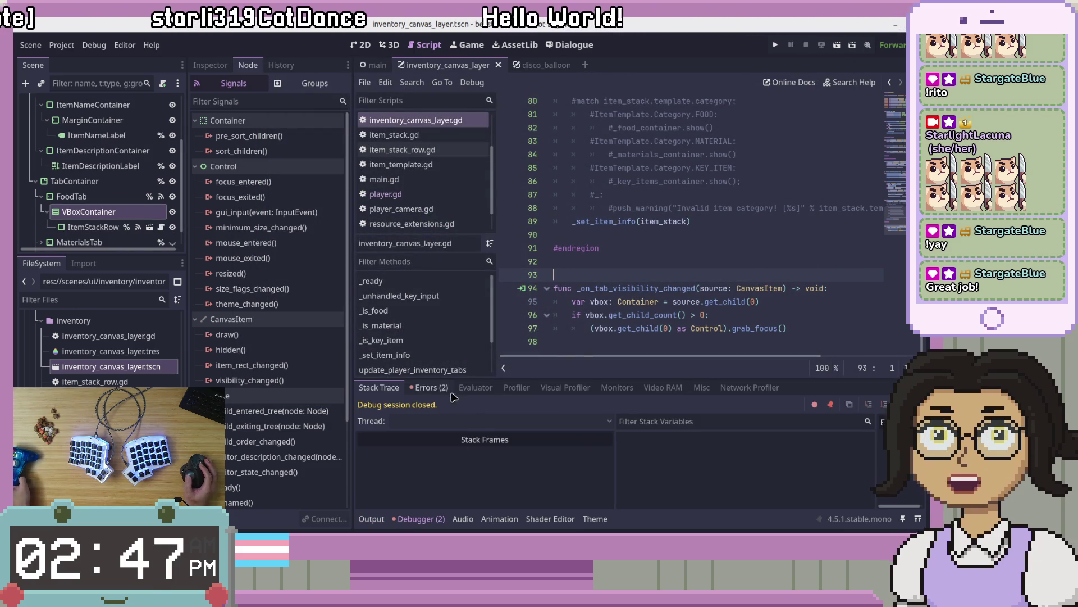
pyautogui.click(443, 389)
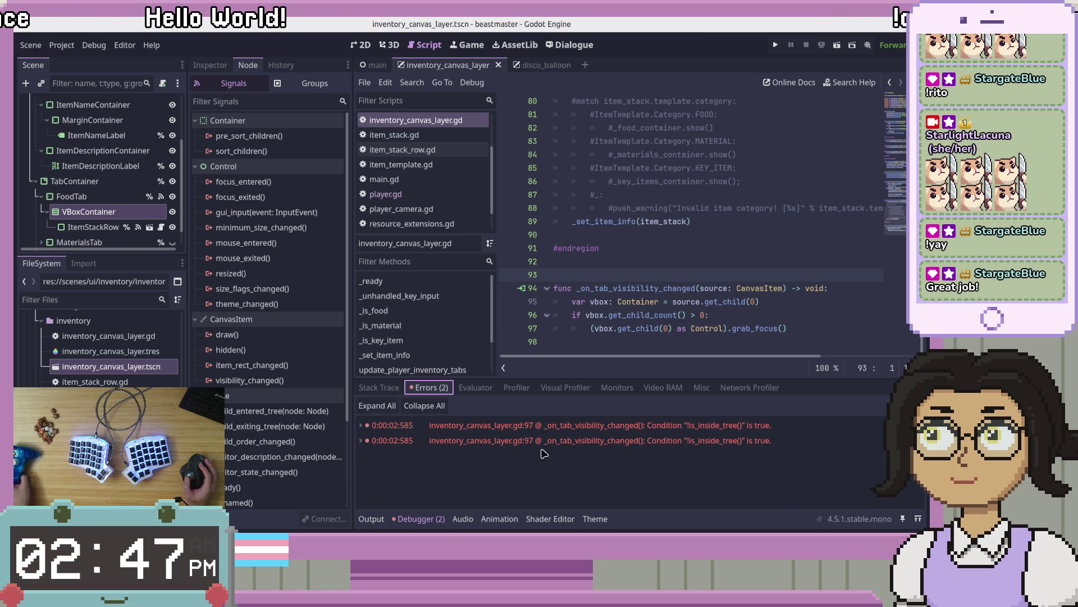
pyautogui.click(502, 427)
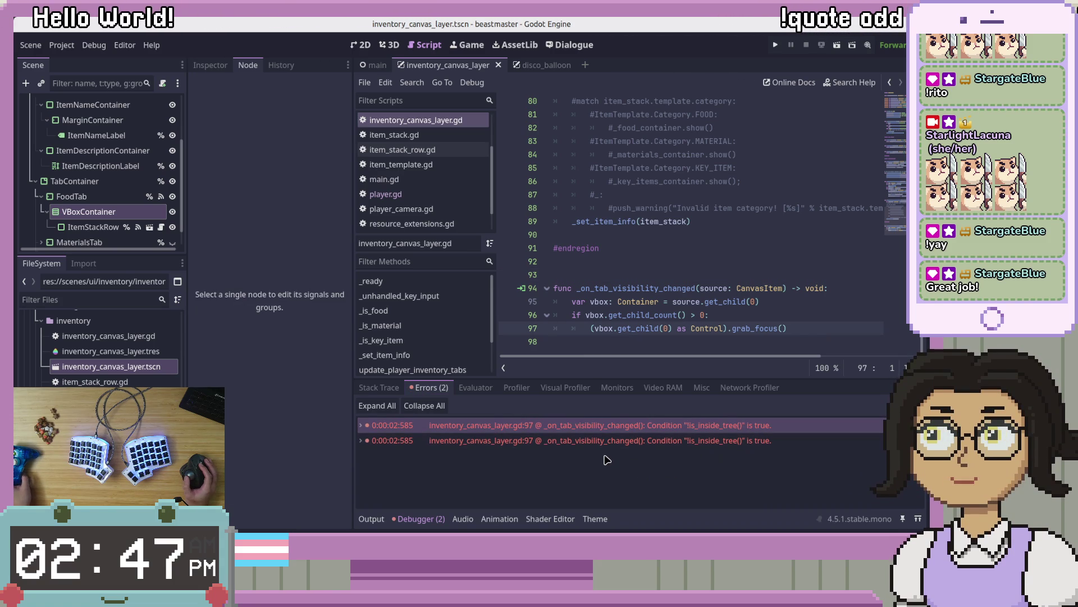
pyautogui.moveTo(569, 433)
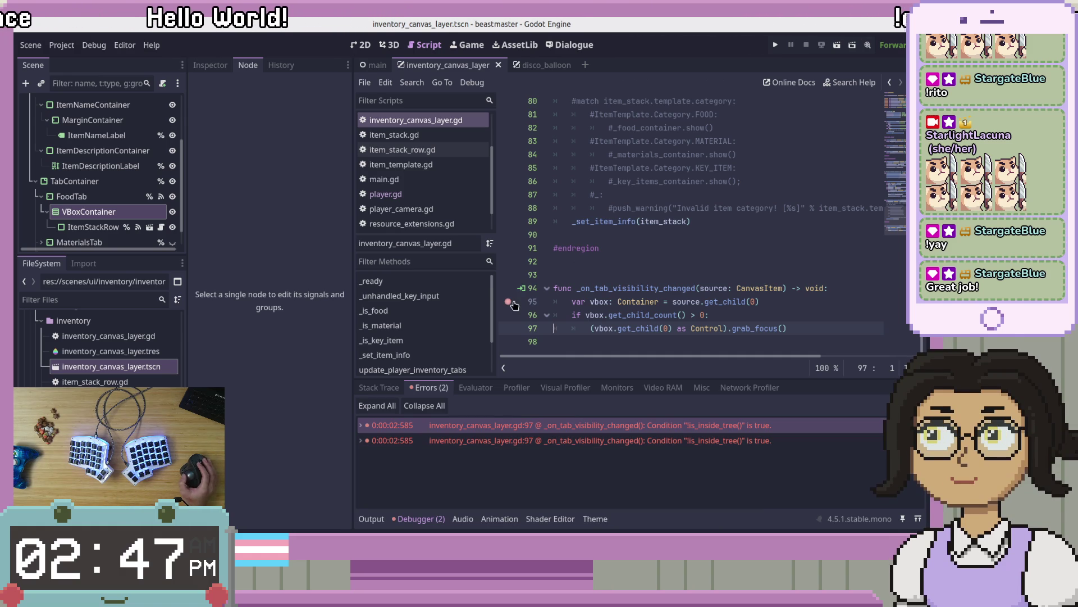
pyautogui.click(775, 46)
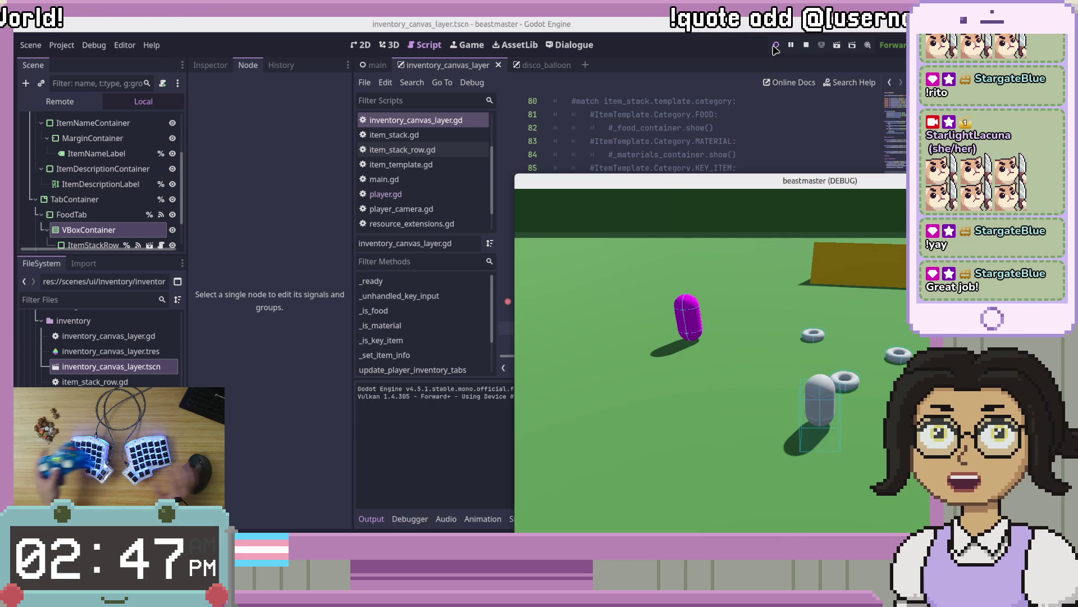
# Step: Hit the breakpoint via the inventory key, then select InventoryCanvasLayer under Main > Player in the Remote tree
pyautogui.press('i')
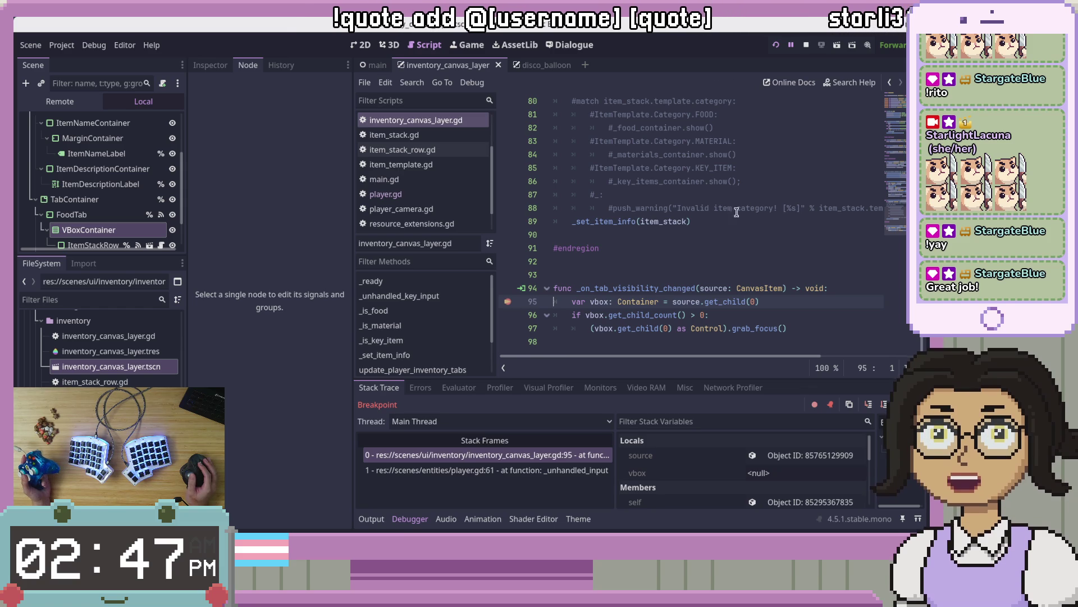
pyautogui.click(72, 103)
pyautogui.click(32, 167)
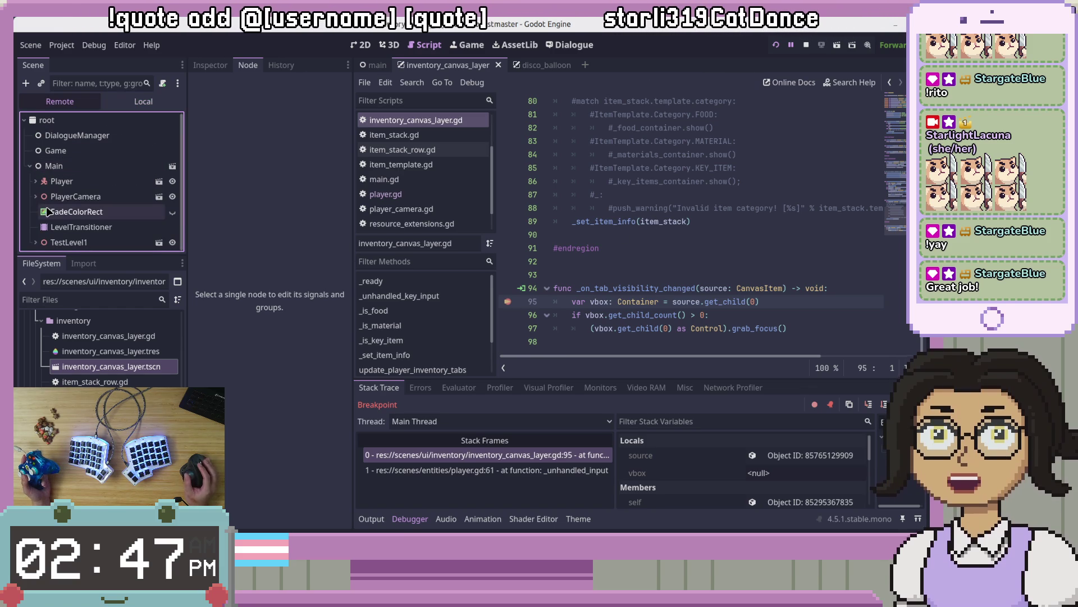
pyautogui.click(35, 180)
pyautogui.scroll(-3, 50, 186)
pyautogui.click(42, 191)
pyautogui.click(47, 206)
pyautogui.scroll(-1, 84, 191)
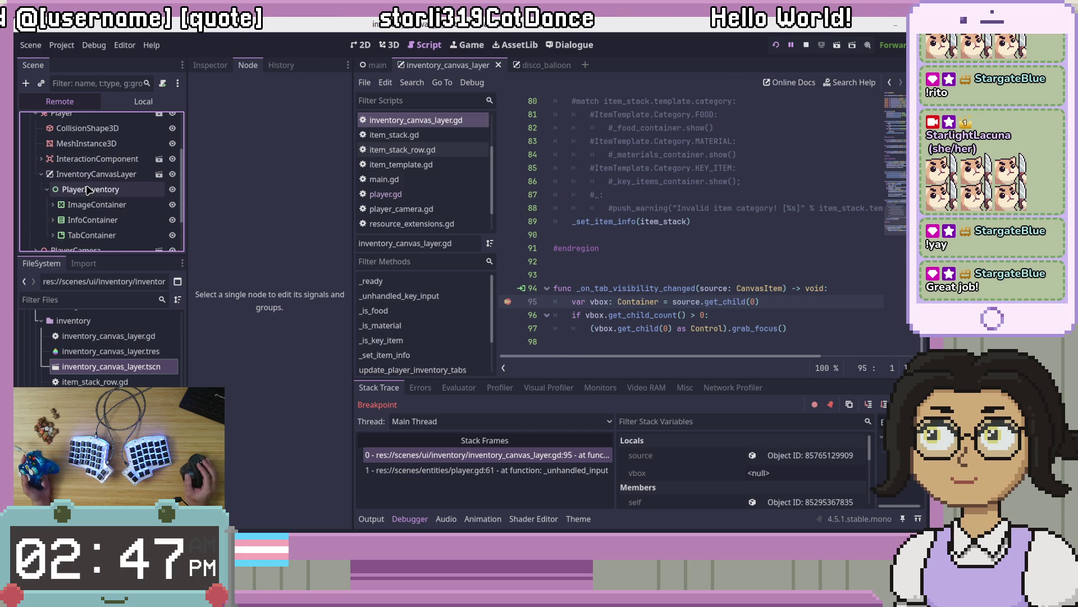
pyautogui.click(89, 175)
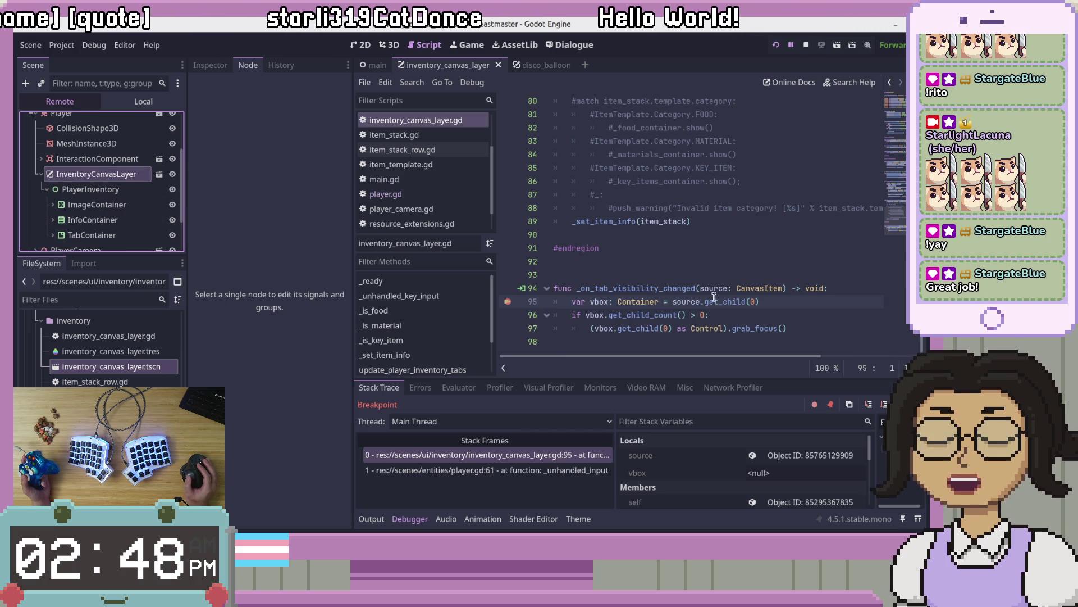
pyautogui.scroll(4, 646, 227)
pyautogui.scroll(3, 646, 227)
pyautogui.scroll(-7, 646, 227)
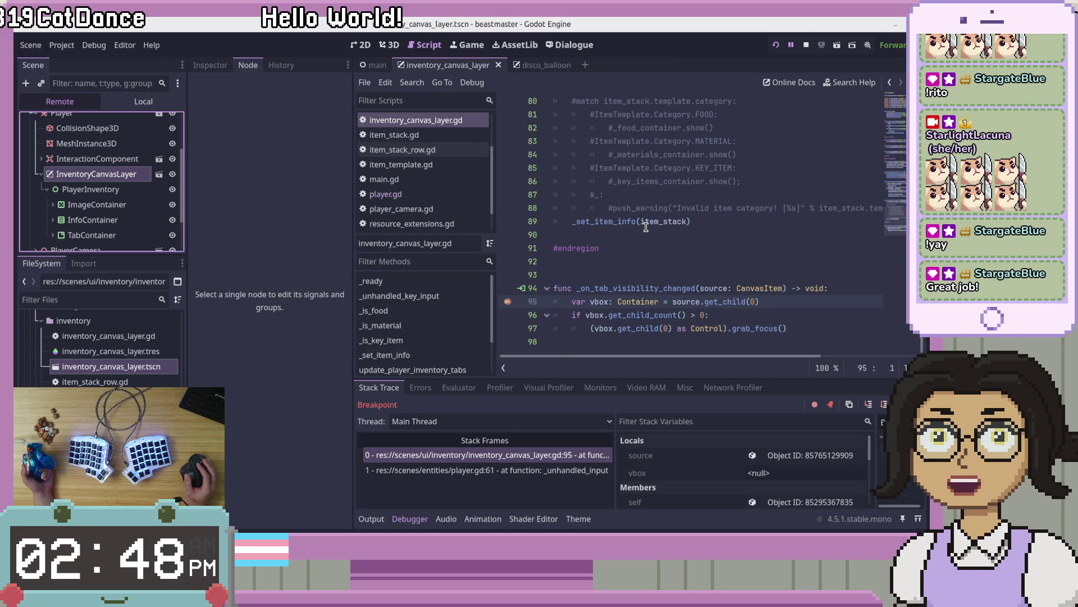
# Step: Review add_child on line 72, then open player.gd and set a breakpoint on line 60
pyautogui.scroll(5, 646, 224)
pyautogui.doubleClick(632, 195)
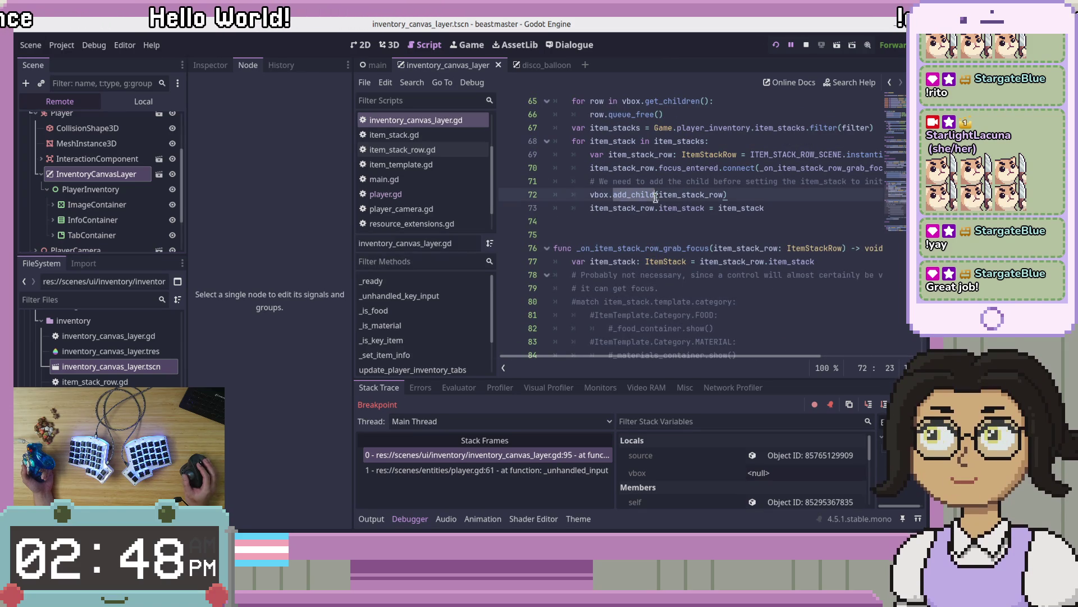
pyautogui.scroll(-1, 632, 194)
pyautogui.scroll(-3, 678, 344)
pyautogui.scroll(-1, 618, 315)
pyautogui.scroll(3, 774, 209)
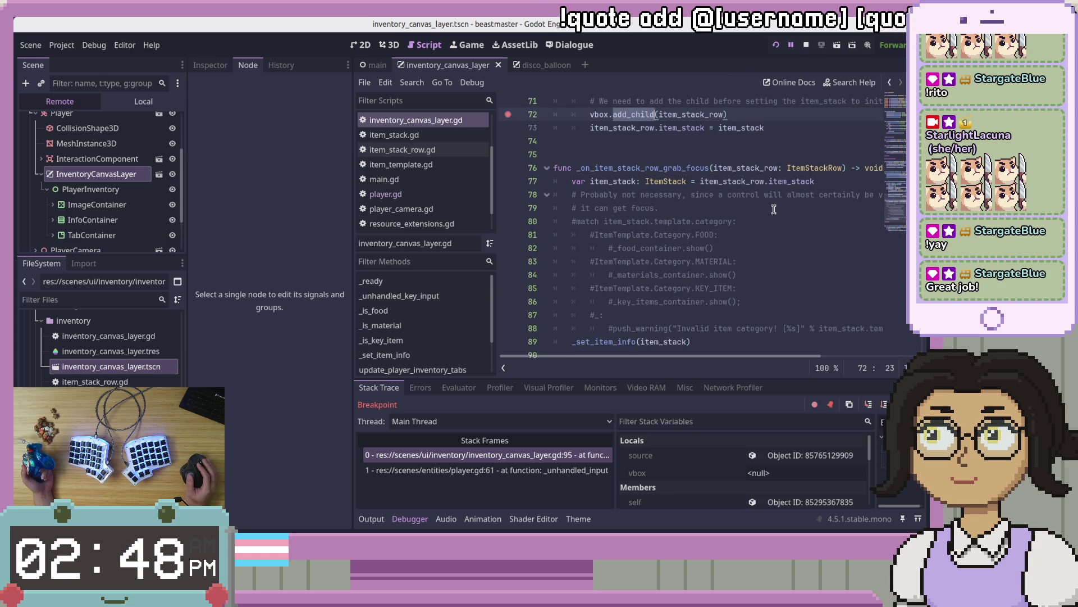
pyautogui.scroll(2, 774, 209)
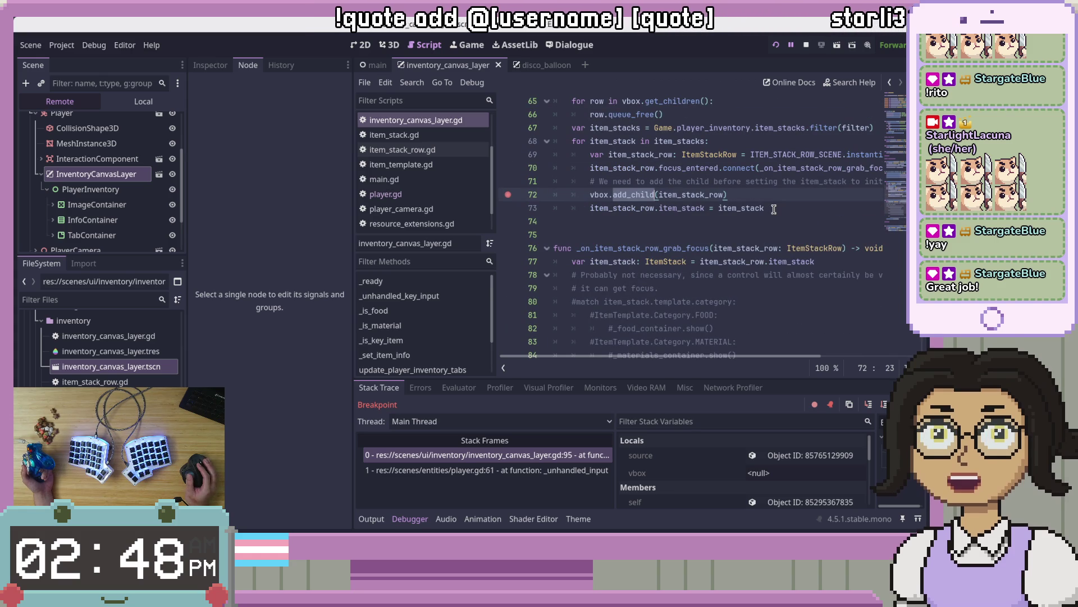
pyautogui.moveTo(667, 356)
pyautogui.mouseDown()
pyautogui.moveTo(723, 366)
pyautogui.moveTo(668, 357)
pyautogui.mouseUp()
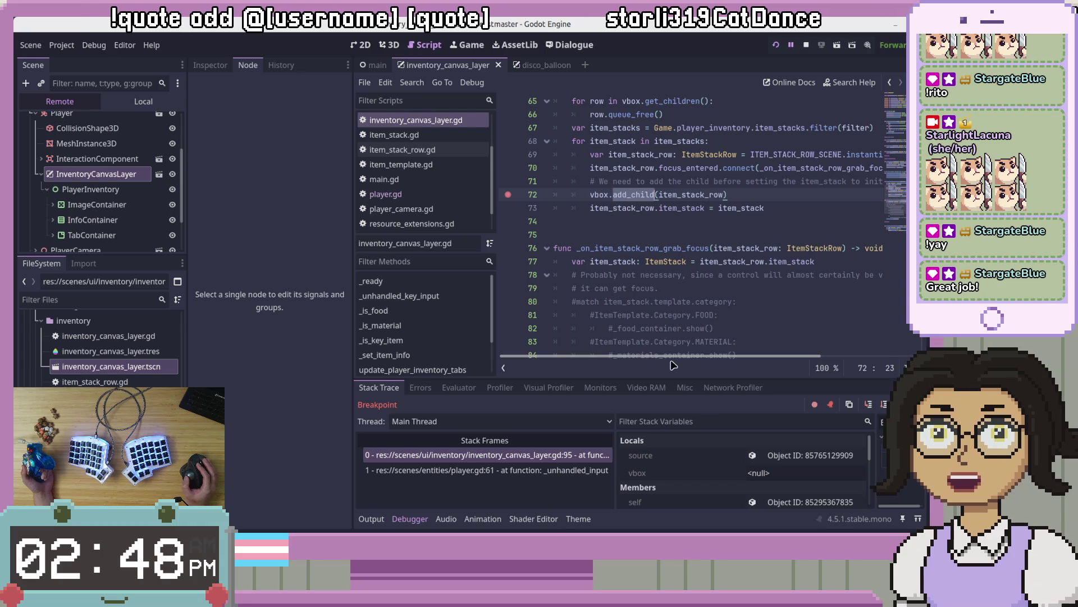
pyautogui.scroll(2, 522, 279)
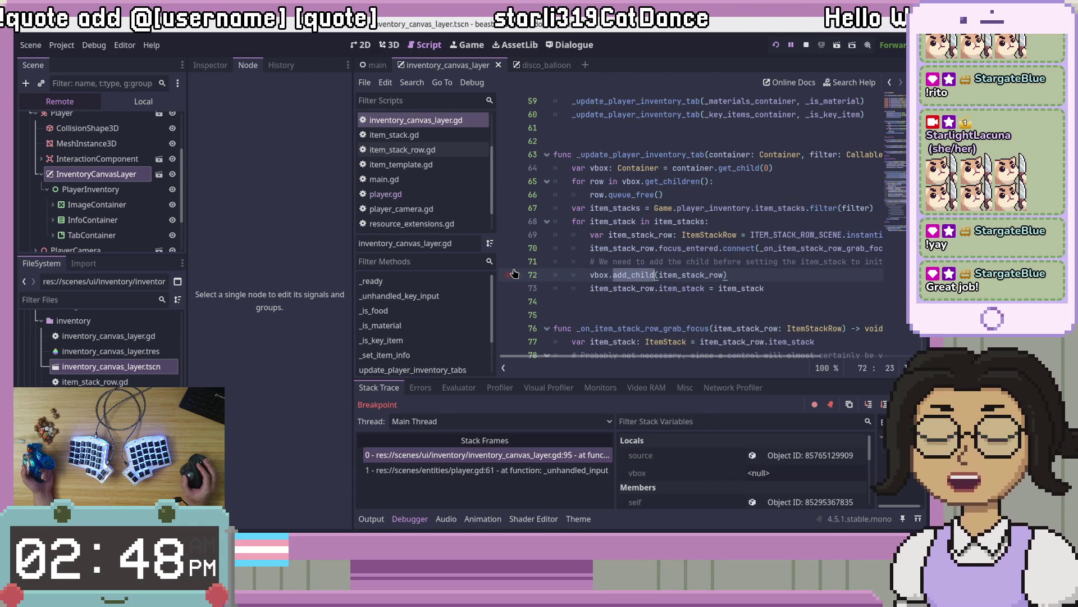
pyautogui.scroll(6, 528, 225)
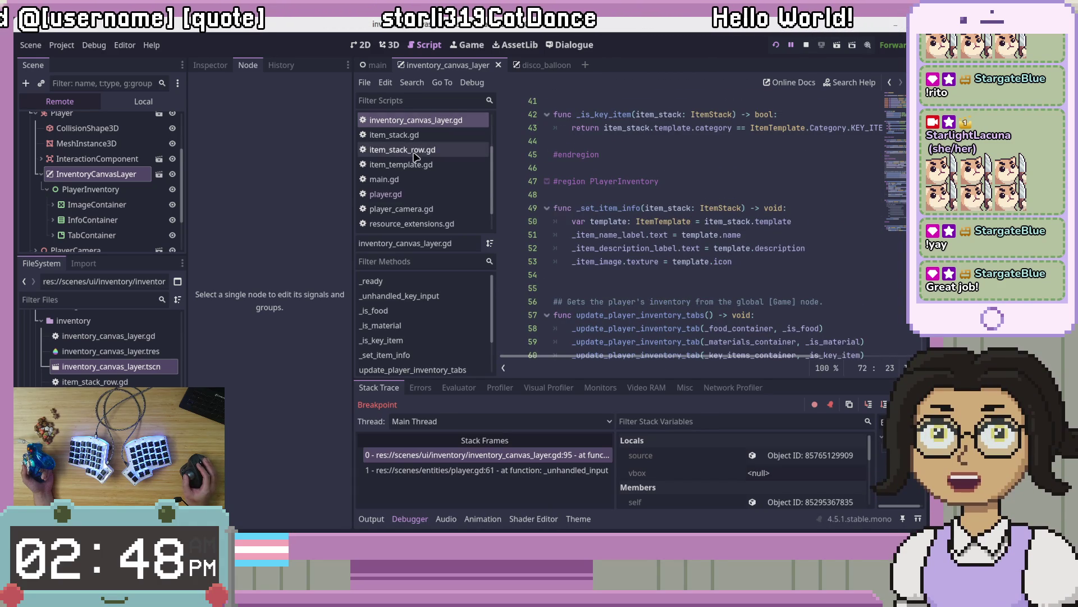
pyautogui.click(385, 194)
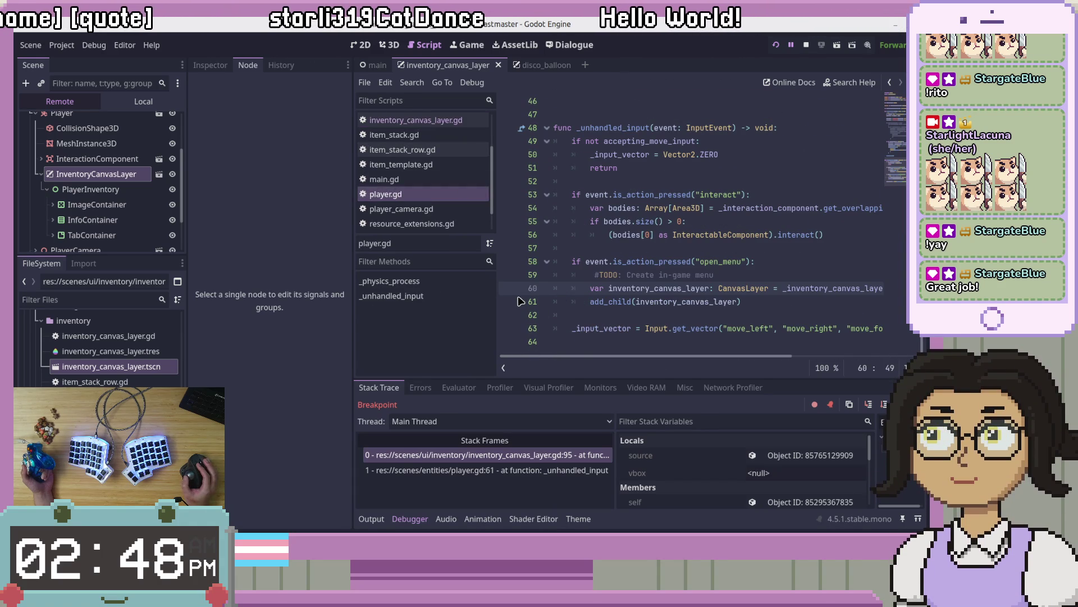
pyautogui.click(506, 288)
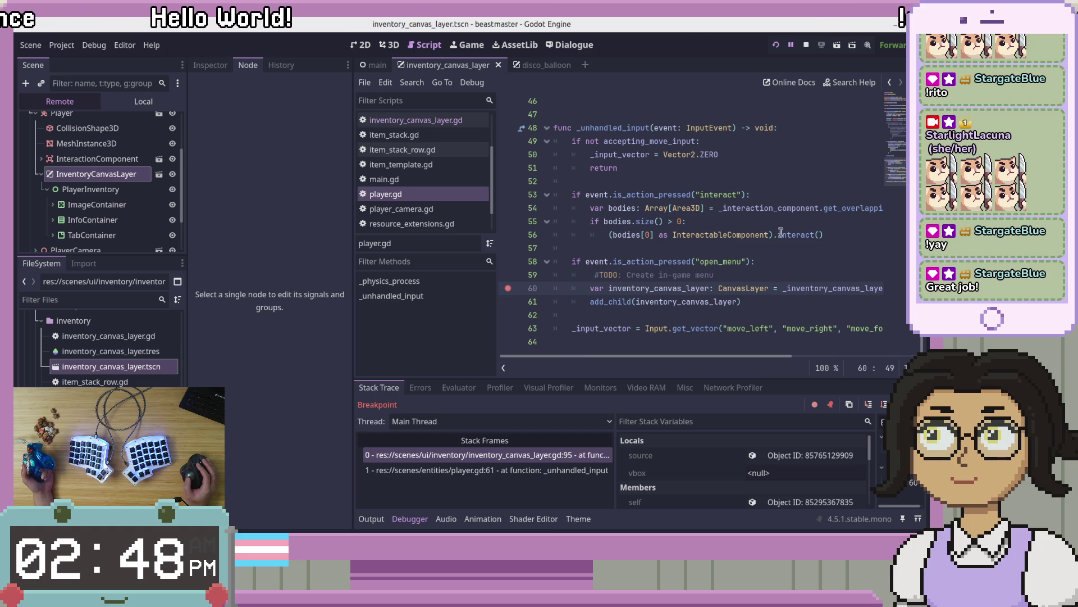
# Step: Restart the game, hit the player.gd line 60 breakpoint with Escape, then step over and into the handler
pyautogui.click(777, 47)
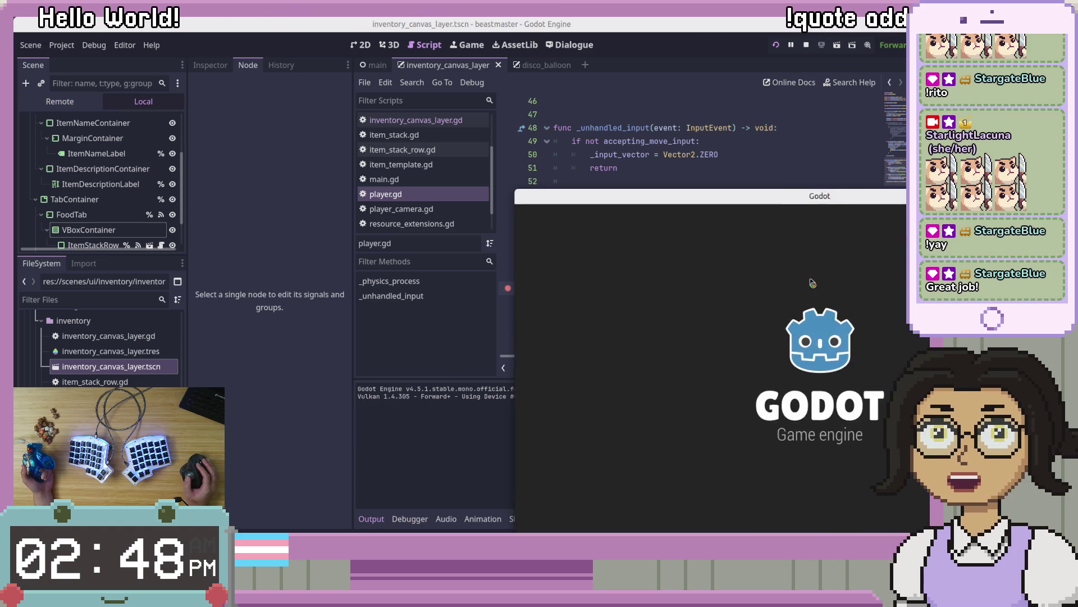
pyautogui.press('Escape')
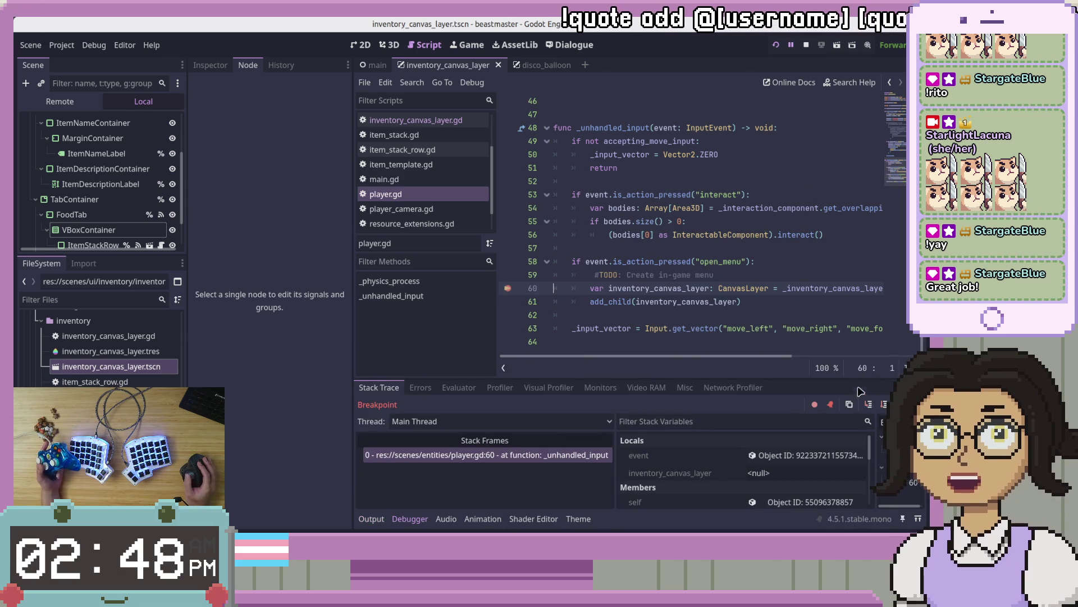
pyautogui.click(884, 406)
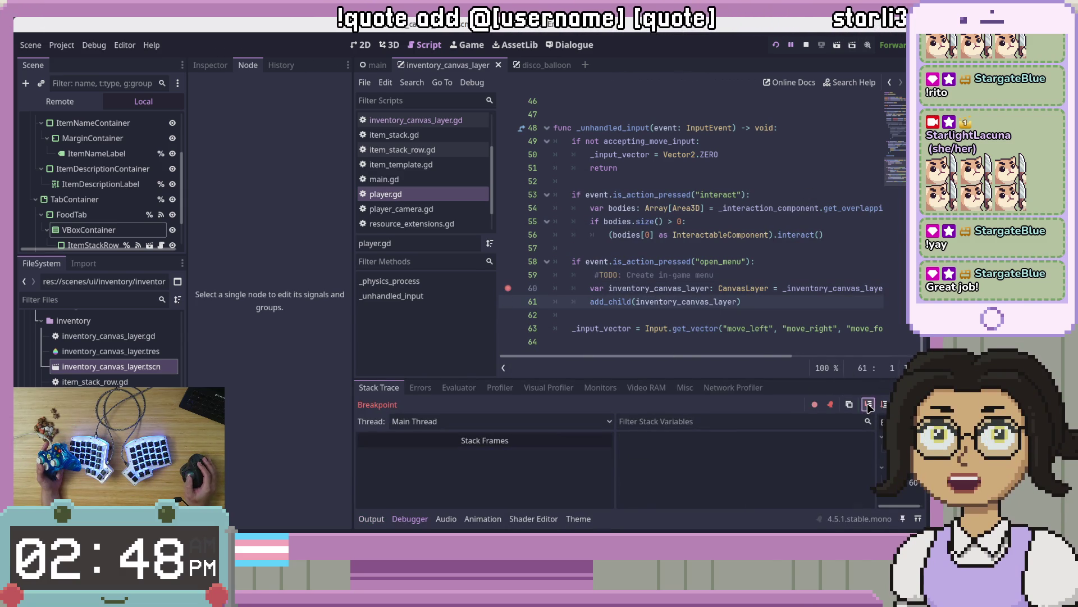
pyautogui.click(869, 405)
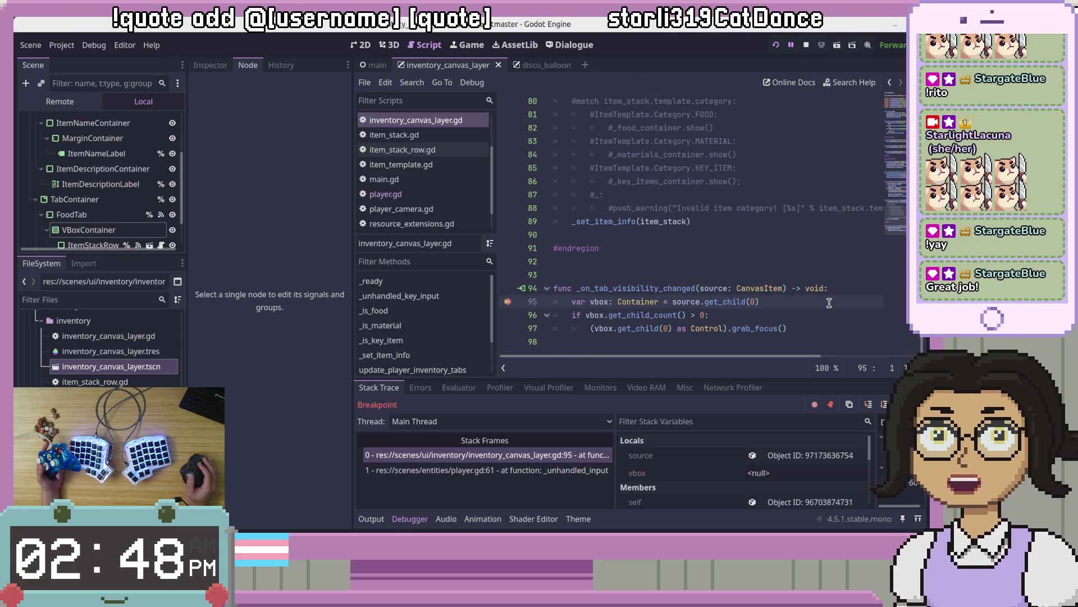
# Step: Step over to the get_child_count check on line 96 and show the Remote scene tree
pyautogui.click(883, 404)
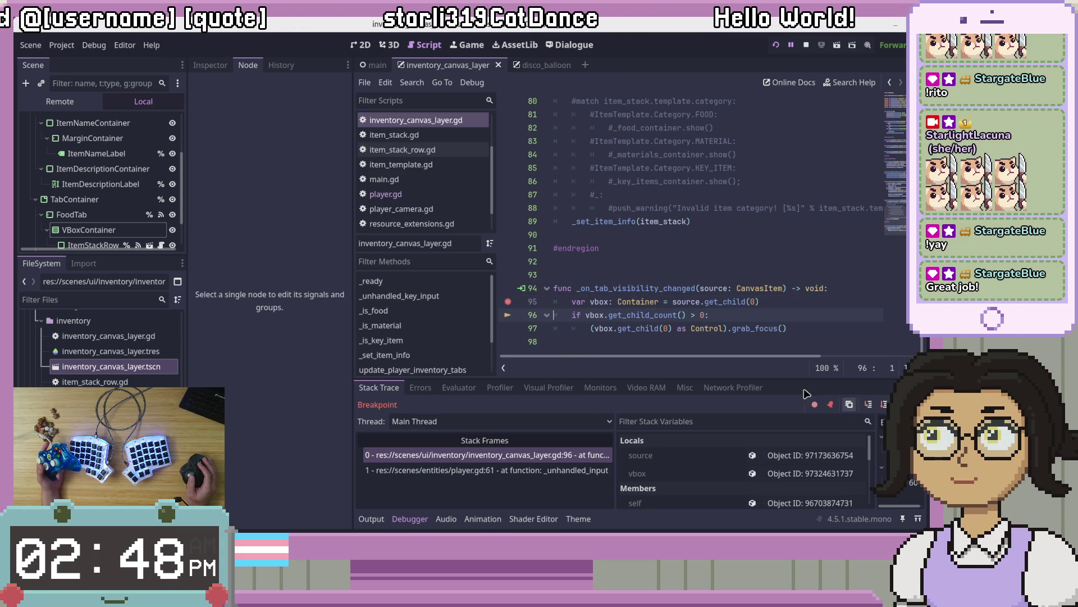
pyautogui.moveTo(627, 315)
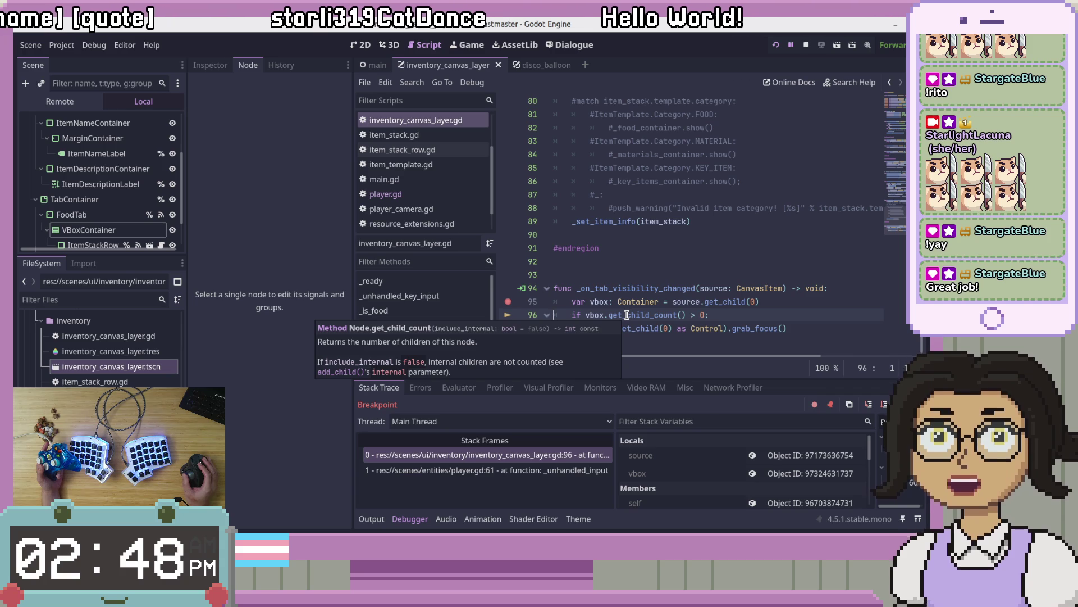
pyautogui.moveTo(660, 316)
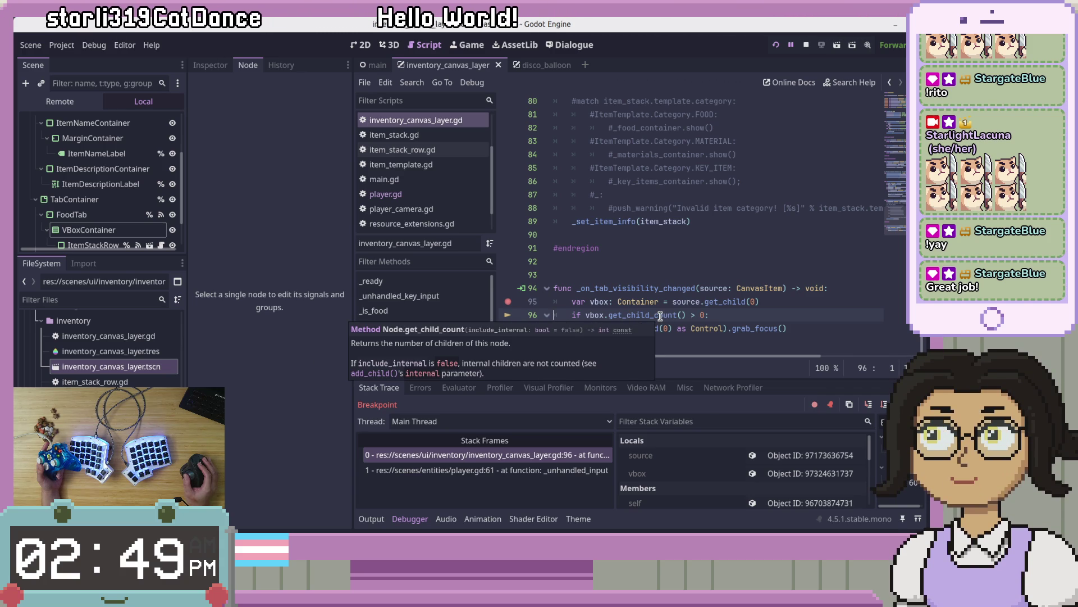
pyautogui.click(62, 102)
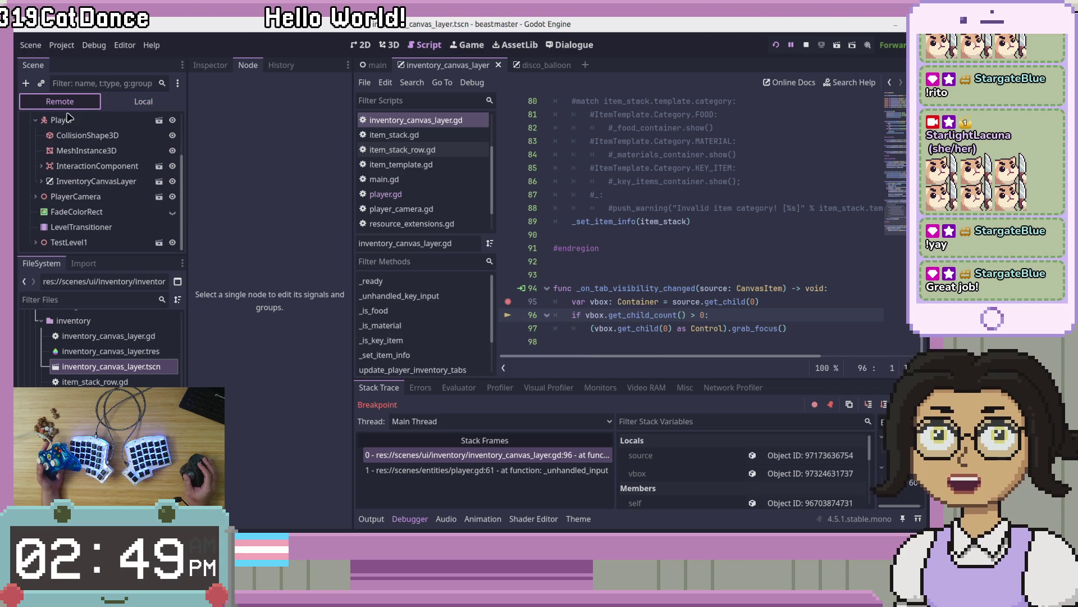
# Step: In the Remote tree, expand InventoryCanvasLayer and PlayerInventory, peeking into ImageContainer and InfoContainer before collapsing them
pyautogui.click(41, 181)
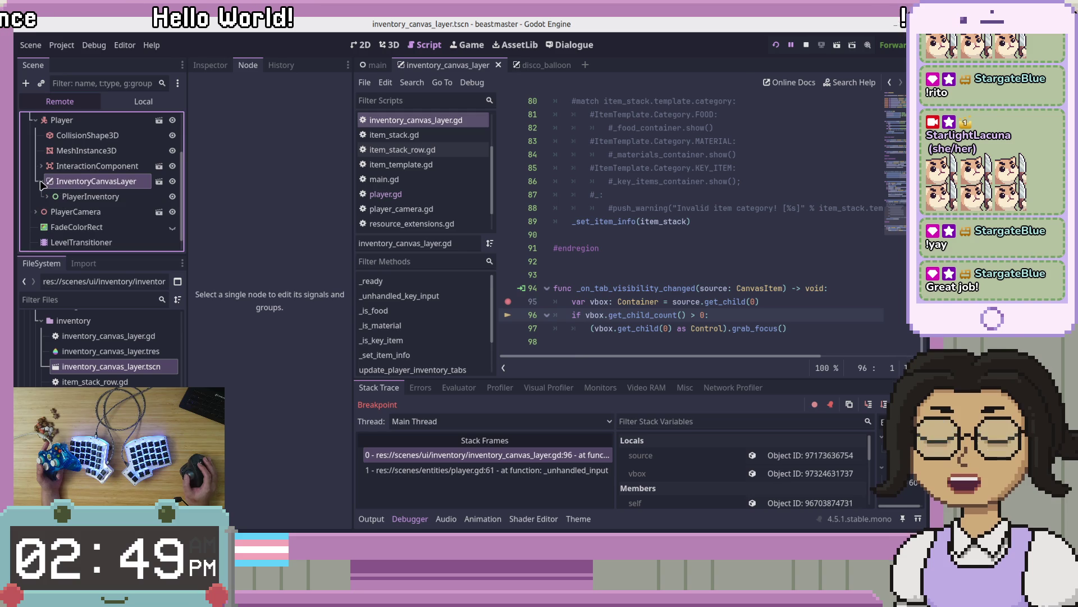
pyautogui.click(48, 198)
pyautogui.scroll(-1, 54, 185)
pyautogui.click(53, 161)
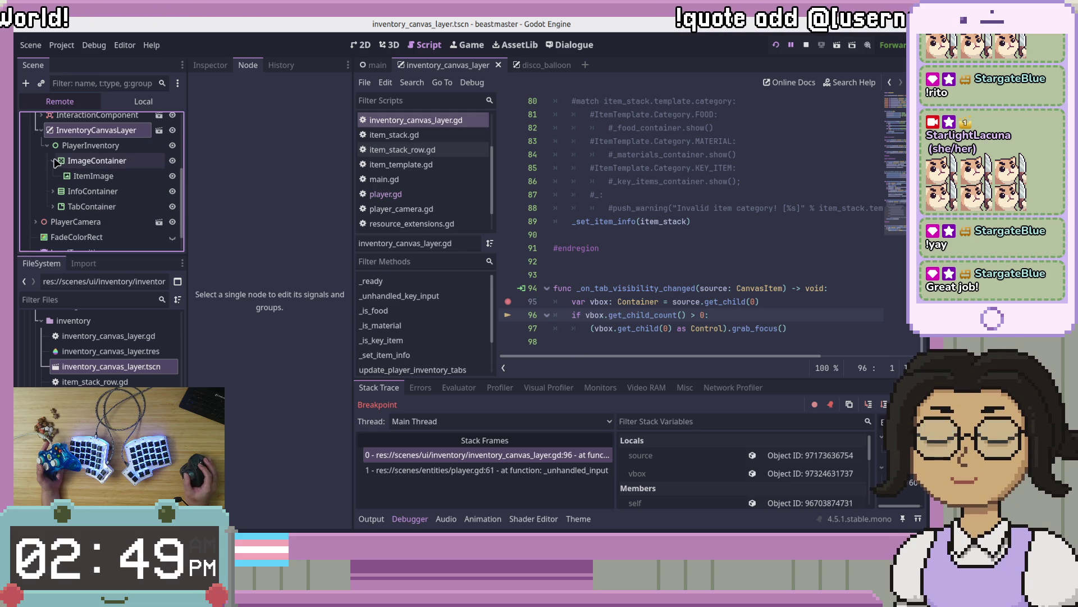
pyautogui.click(52, 193)
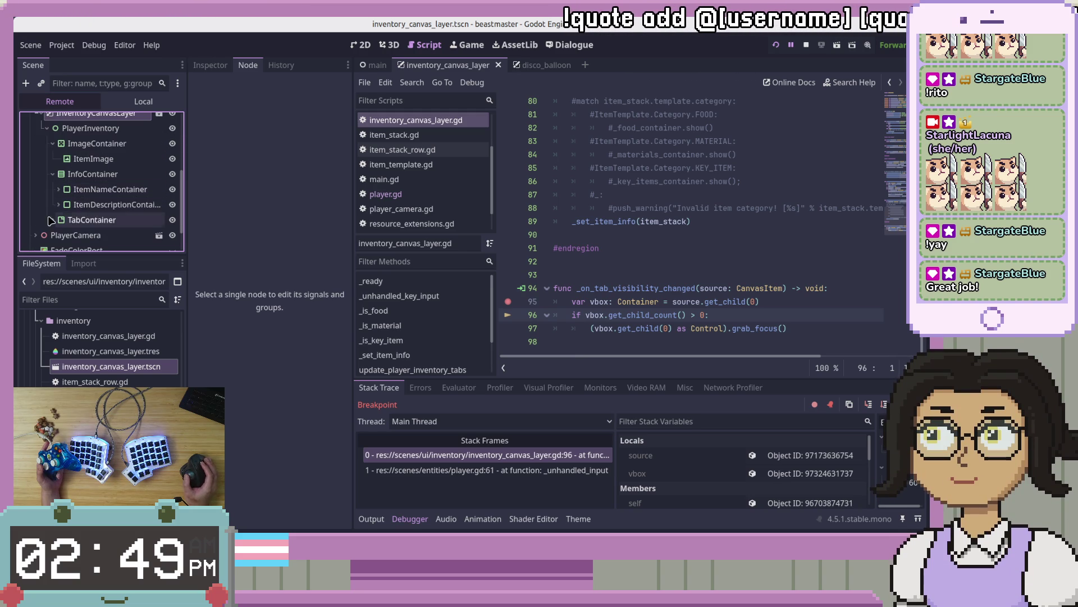
pyautogui.scroll(1, 50, 147)
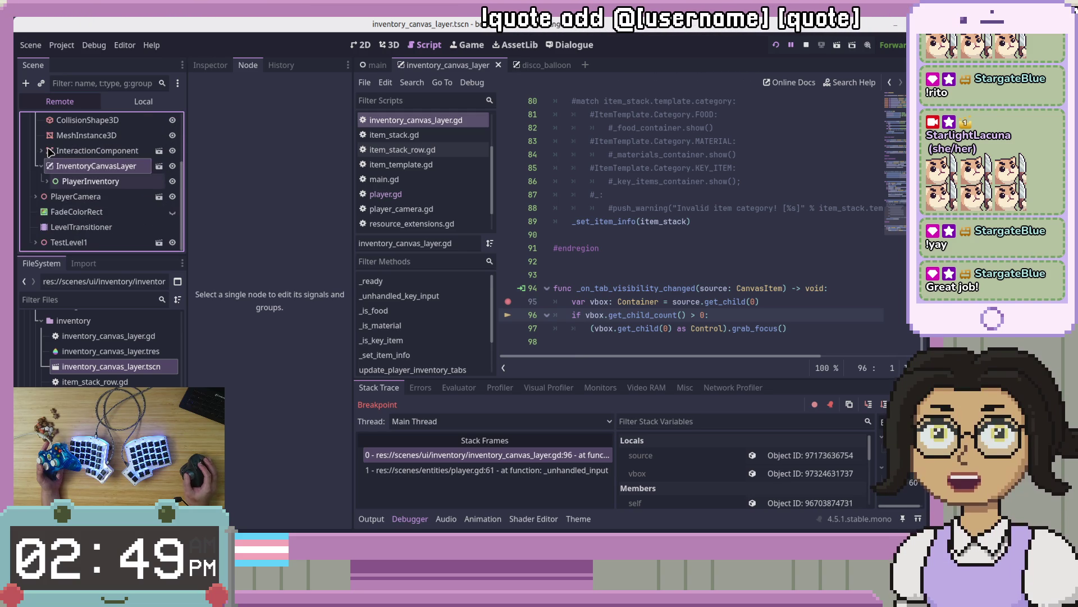
pyautogui.click(53, 196)
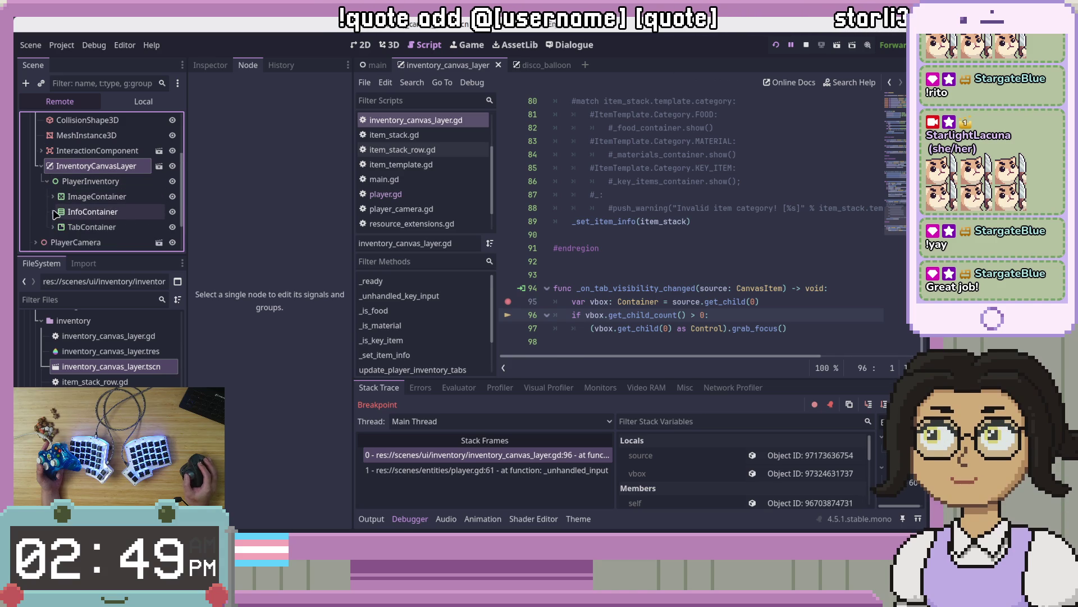
pyautogui.click(54, 215)
# Step: Expand TabContainer, FoodTab with its VBoxContainer, MaterialsTab and KeyItemsTab to compare their contents
pyautogui.click(53, 226)
pyautogui.scroll(-3, 59, 208)
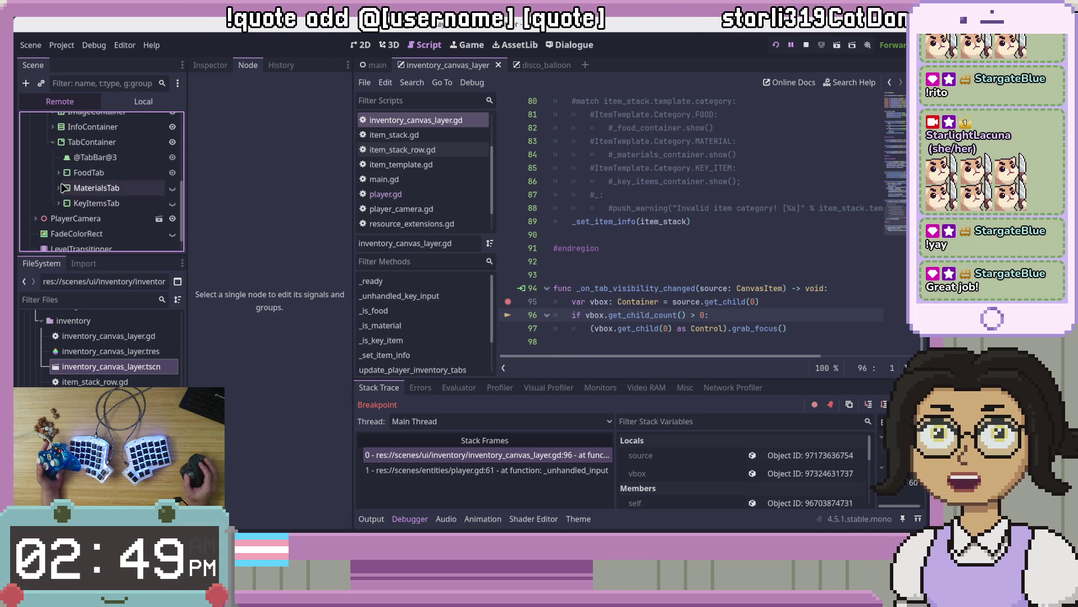
pyautogui.click(59, 173)
pyautogui.click(65, 187)
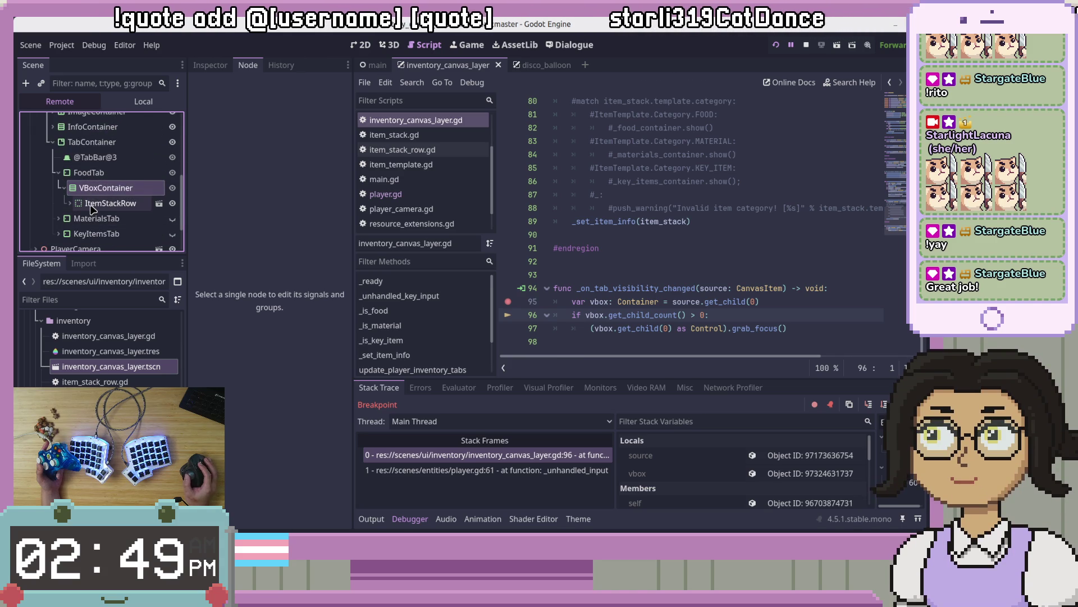
pyautogui.click(59, 217)
pyautogui.scroll(-1, 60, 222)
pyautogui.click(59, 214)
# Step: Review the handler's lines 94–96: the CanvasItem signature, the get_child call and the child-count check
pyautogui.click(772, 311)
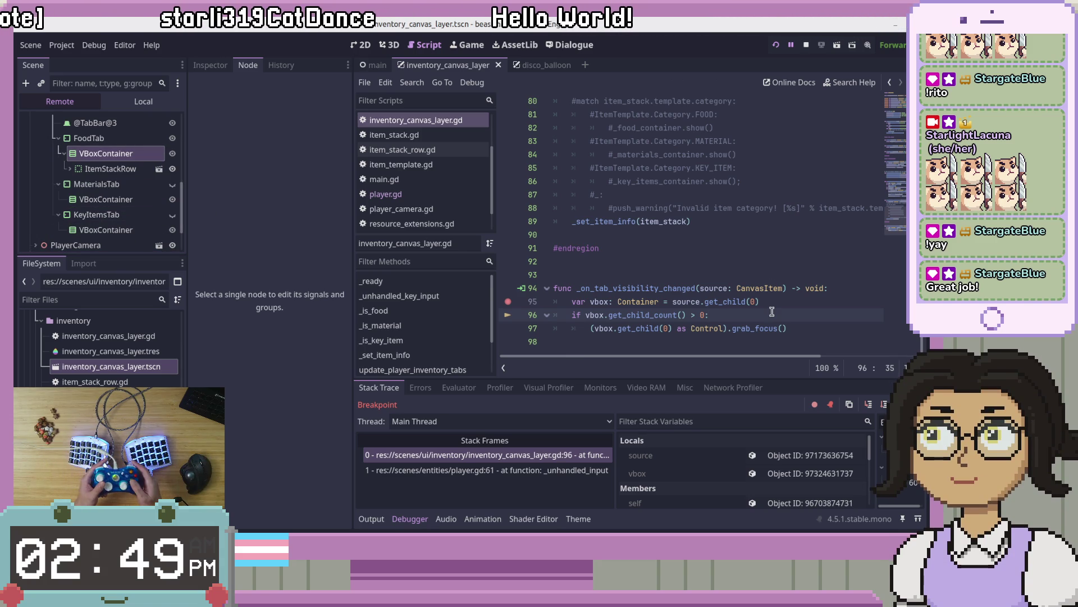
pyautogui.click(773, 248)
pyautogui.click(773, 289)
pyautogui.click(776, 301)
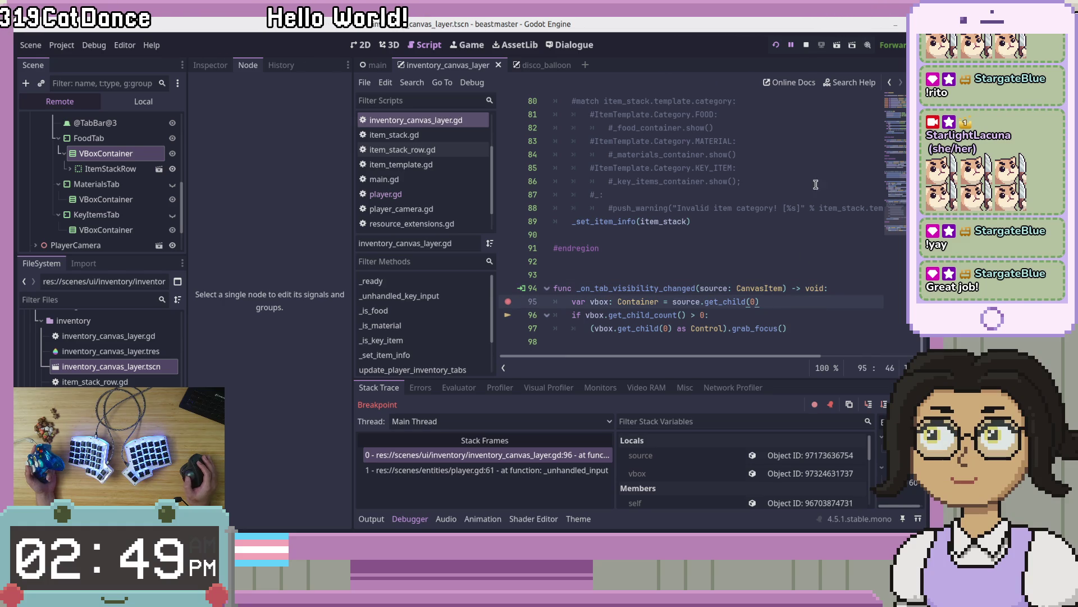
pyautogui.click(805, 309)
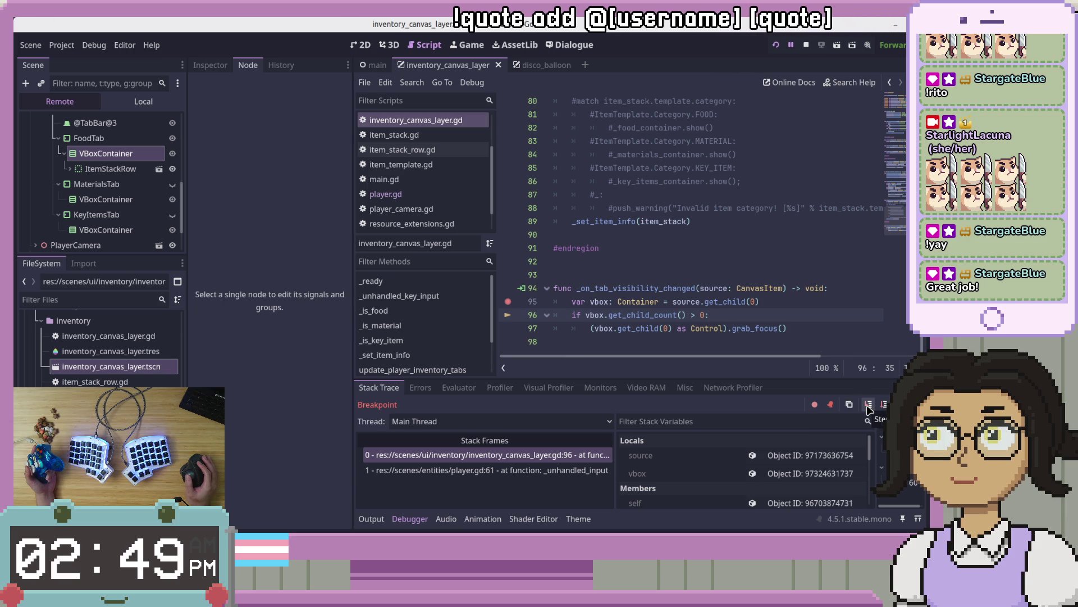
# Step: Step onto the grab_focus line, continue execution, and read the reported !is_inside_tree() error
pyautogui.click(869, 407)
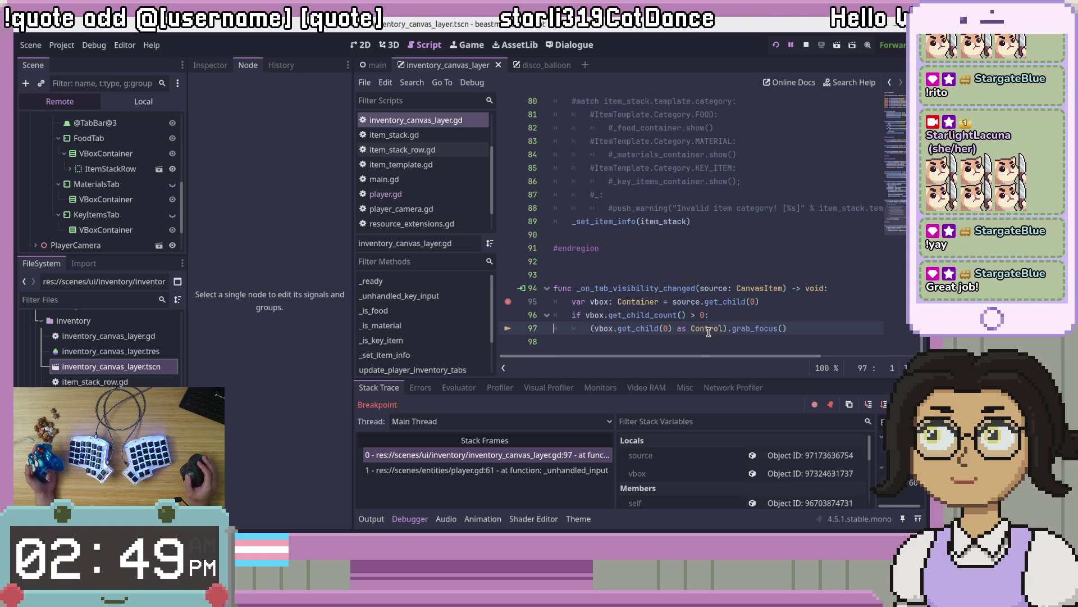
pyautogui.moveTo(654, 315)
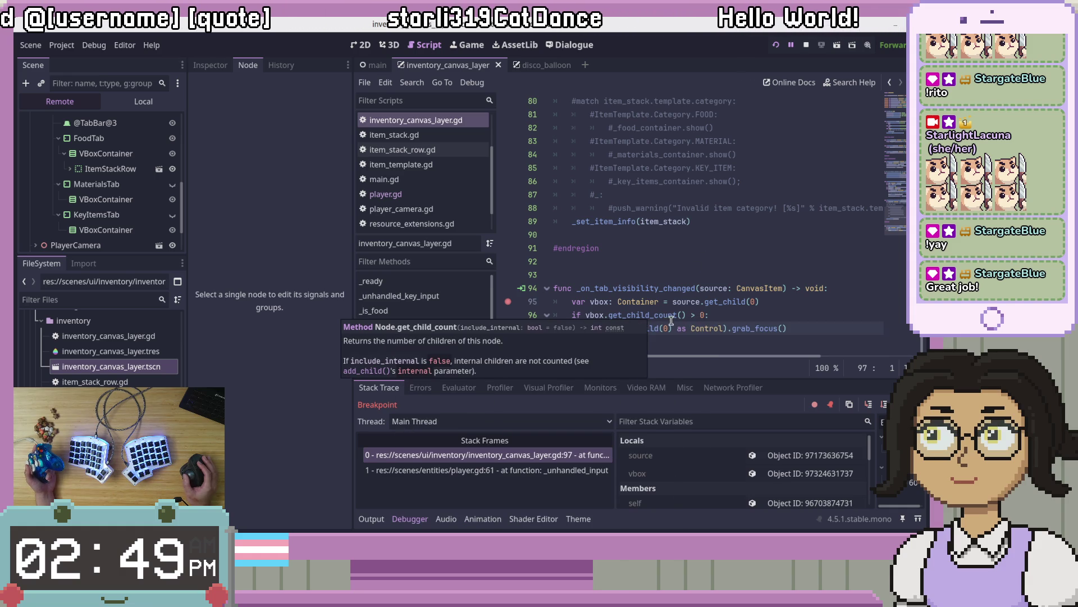
pyautogui.click(884, 405)
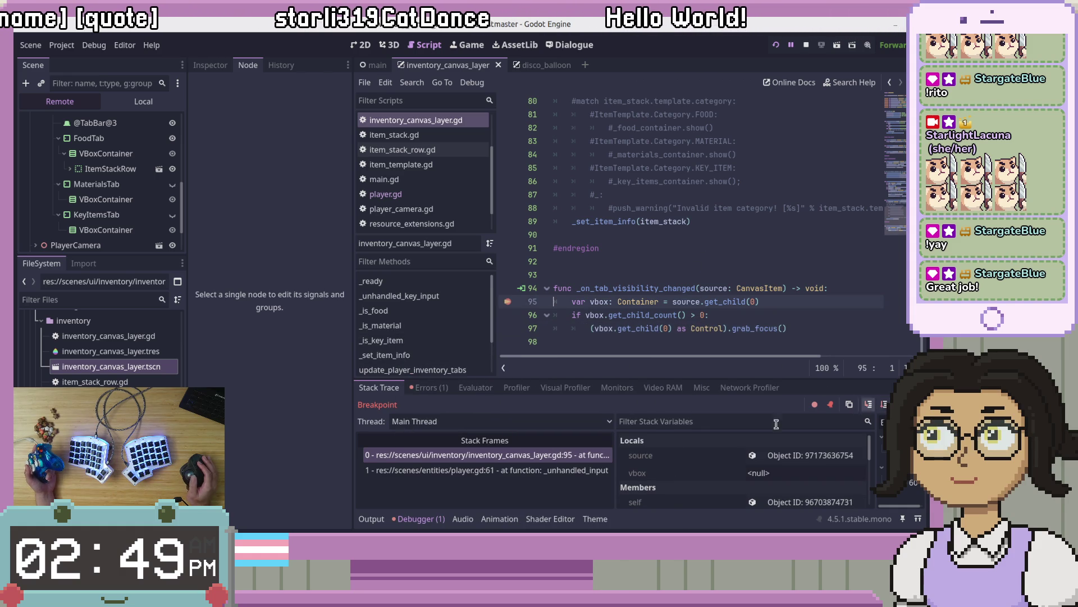
pyautogui.click(428, 387)
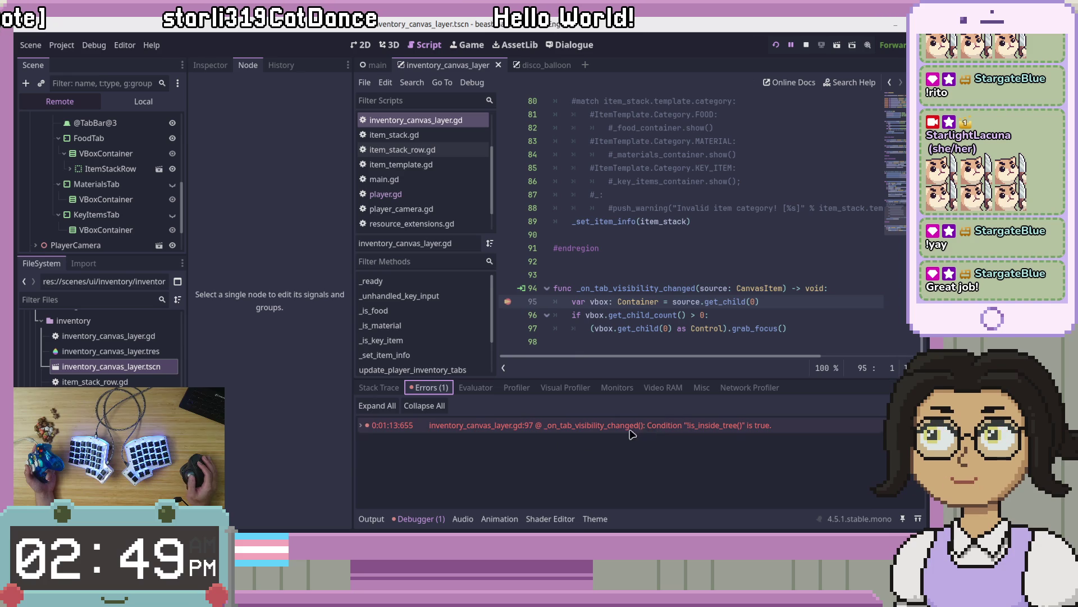
pyautogui.moveTo(659, 430)
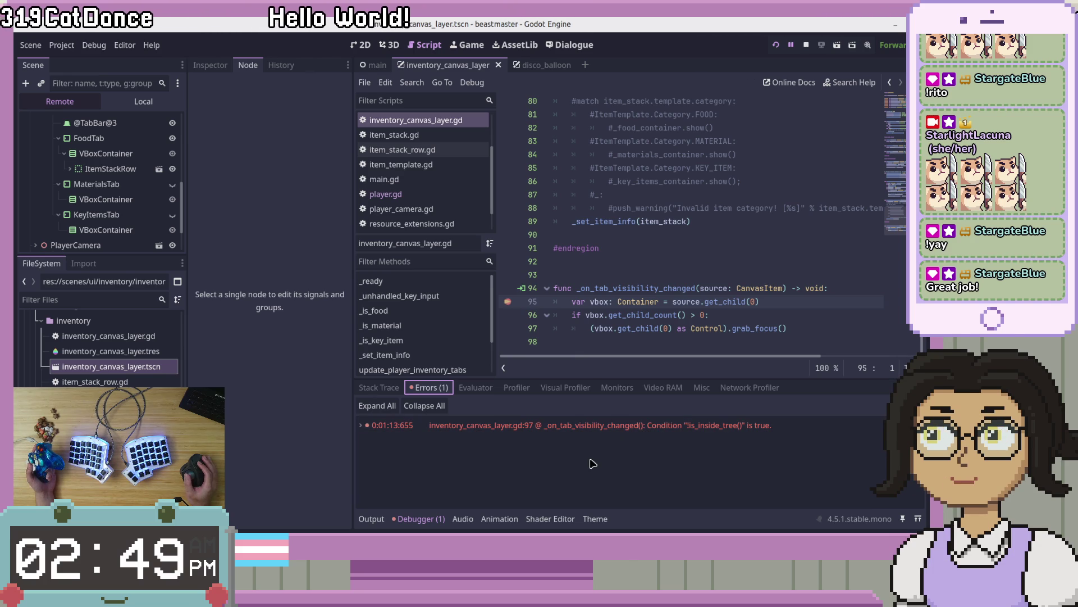
pyautogui.moveTo(625, 424)
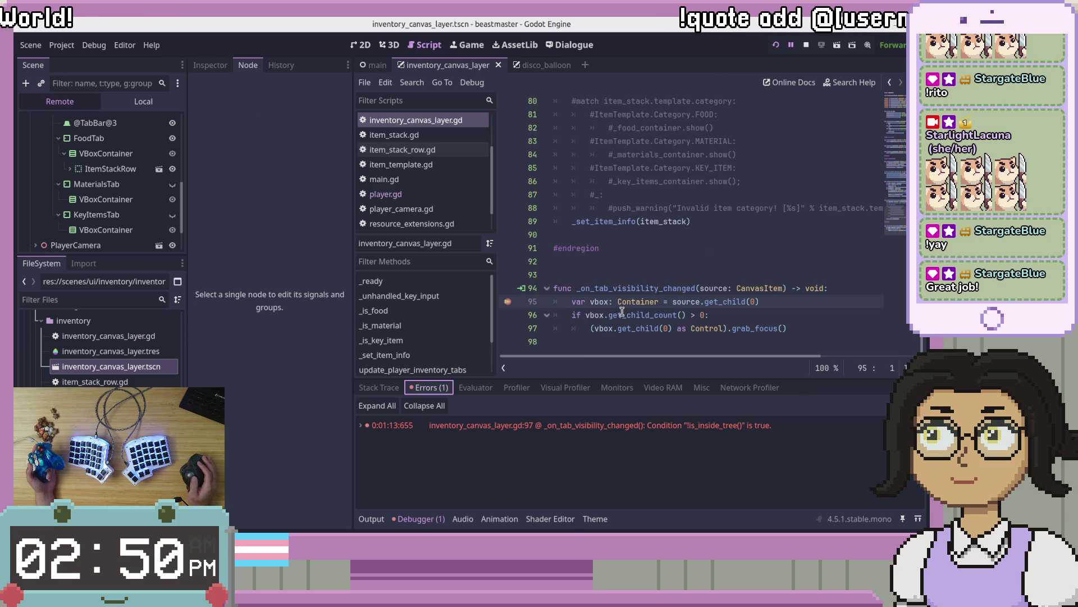
# Step: Collapse the debugger panel and move the caret from line 95 up to the handler's signature line
pyautogui.click(727, 301)
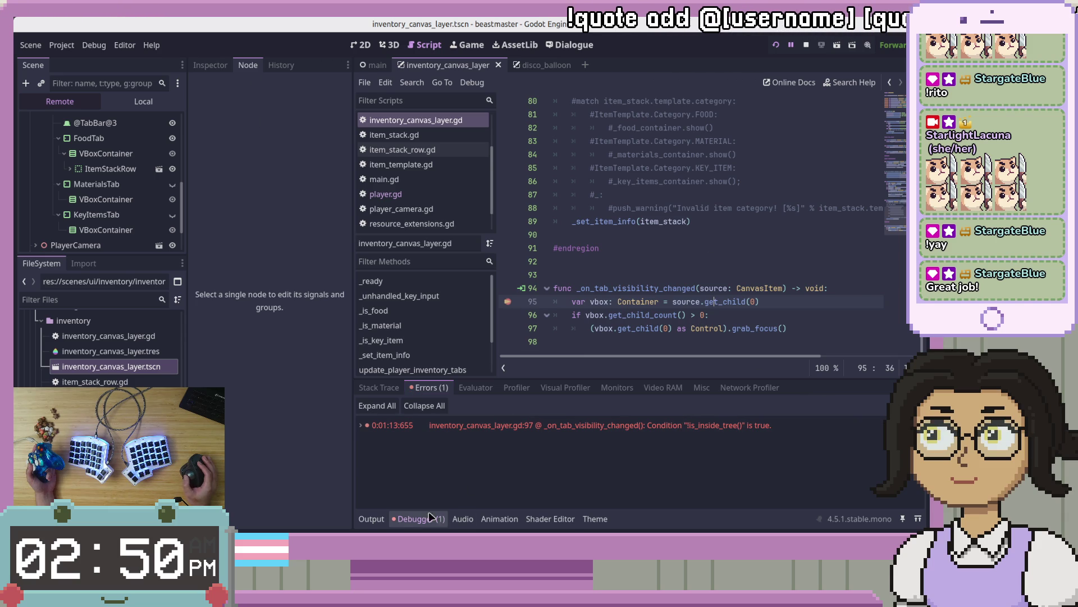
pyautogui.click(433, 515)
pyautogui.press('Up')
pyautogui.press('End')
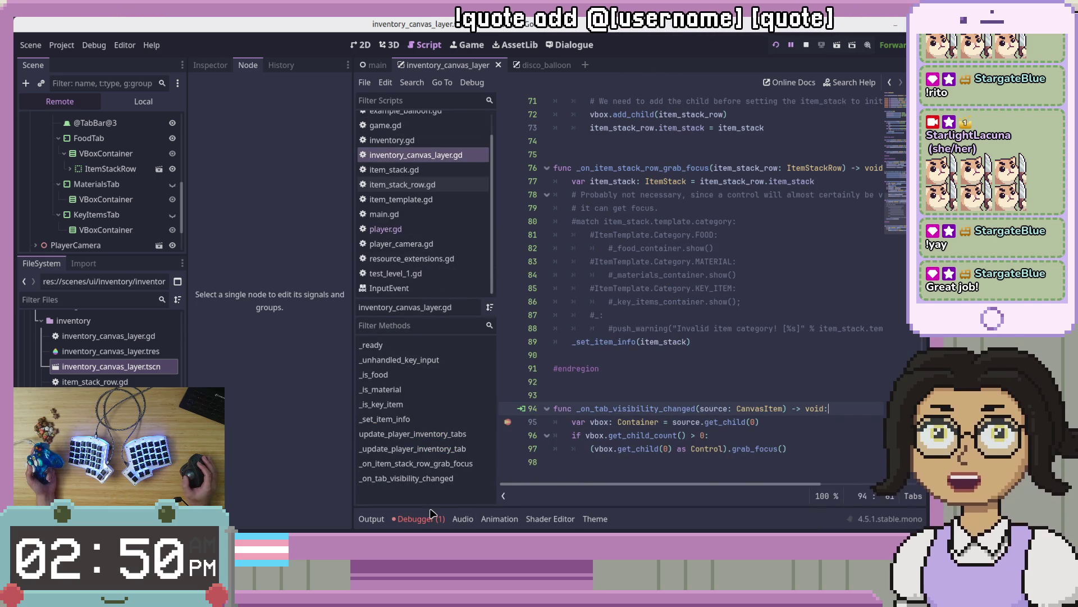
# Step: Reopen the debugger on Stack Trace and show the breakpoints list for lines 95 and 60
pyautogui.click(431, 515)
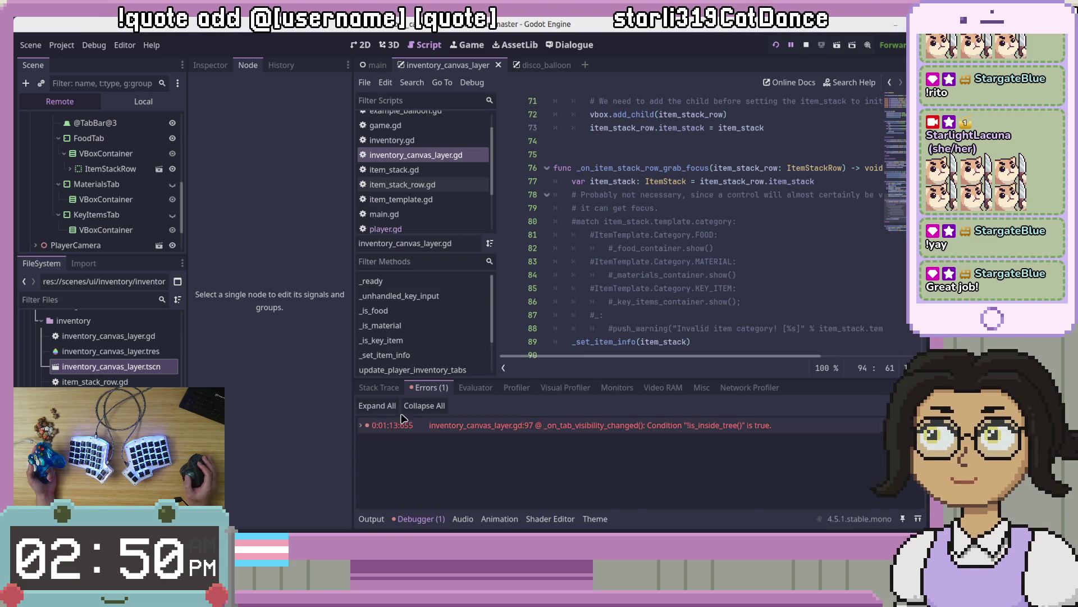
pyautogui.click(379, 388)
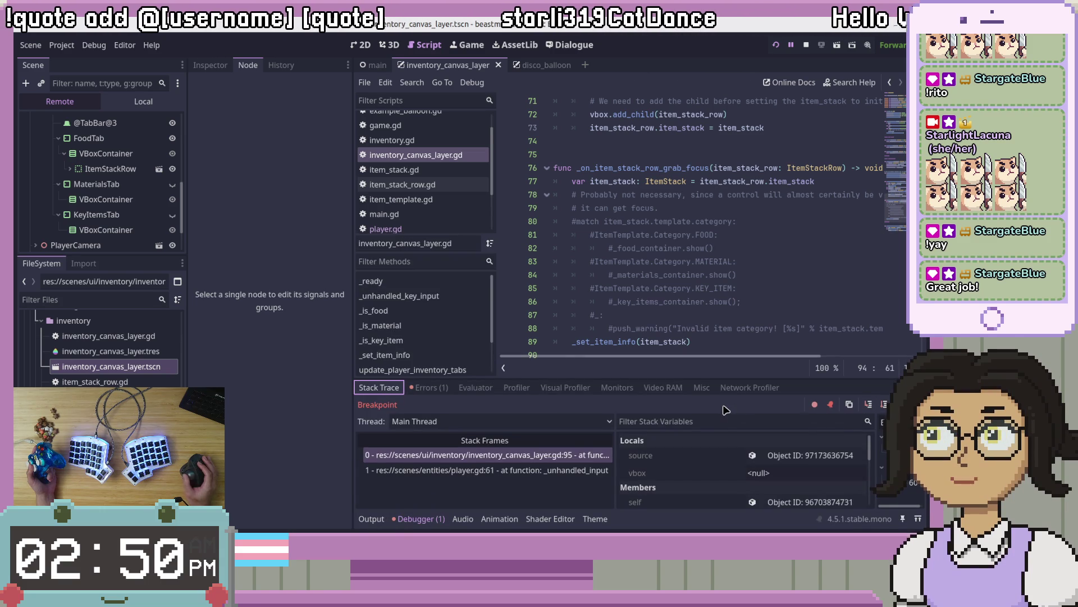
pyautogui.click(868, 404)
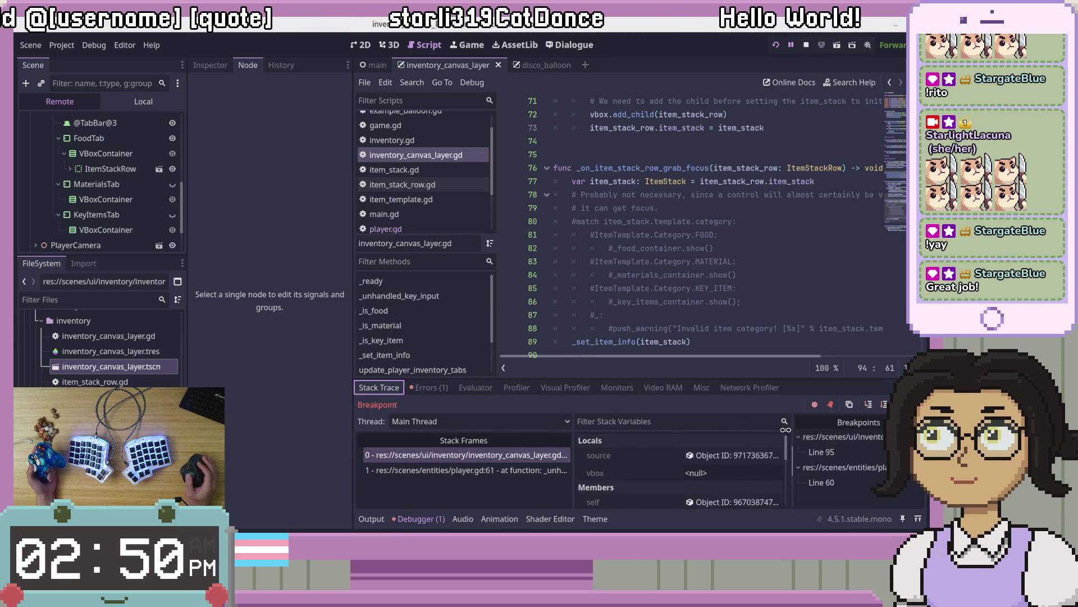
# Step: Step through the child-count check and grab_focus line into item_stack_row.gd line 19
pyautogui.click(884, 404)
pyautogui.click(884, 409)
pyautogui.click(883, 410)
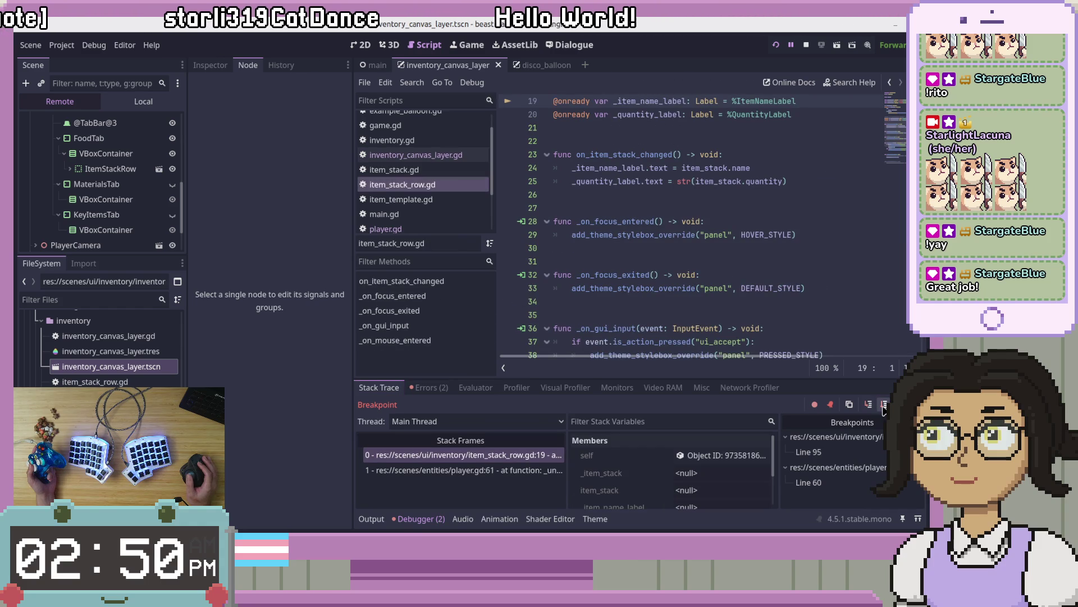
# Step: Step to line 20 of item_stack_row.gd, inspect the still-null item_stack property, then switch to the game window
pyautogui.click(883, 410)
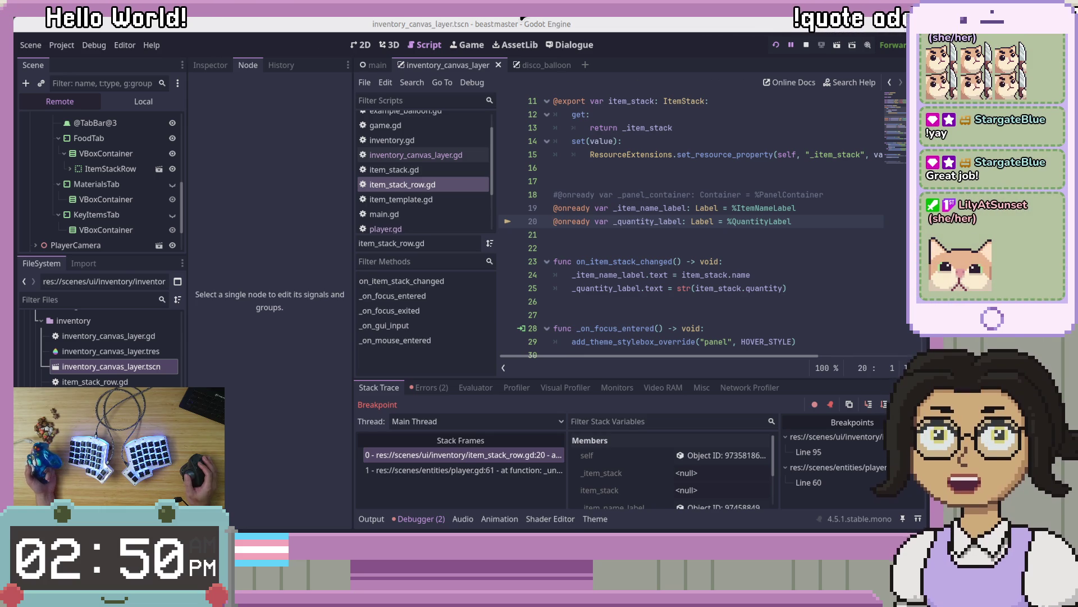
pyautogui.click(654, 231)
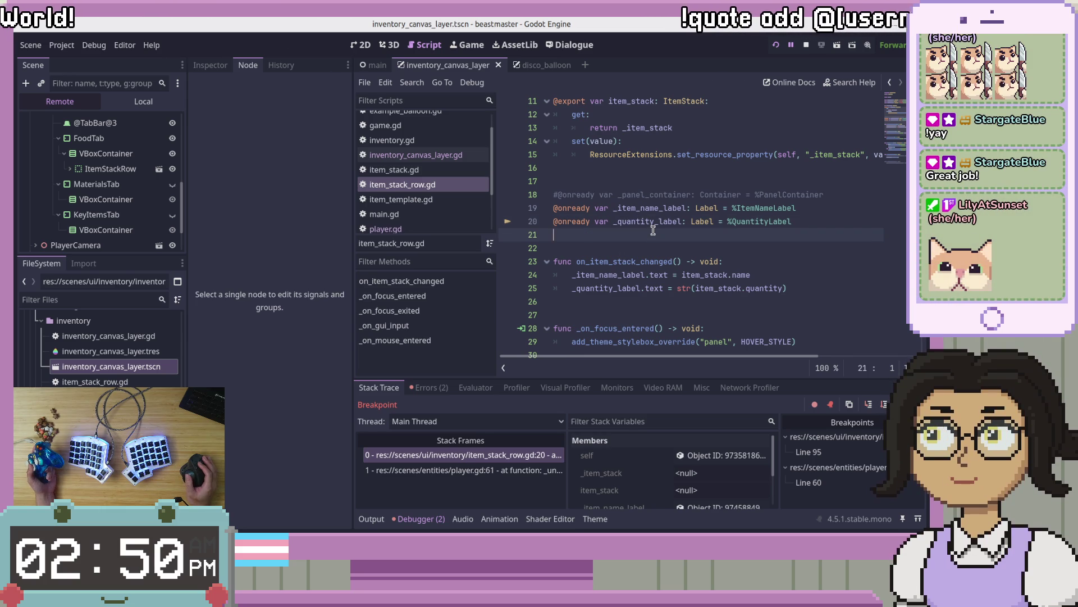
pyautogui.scroll(2, 653, 230)
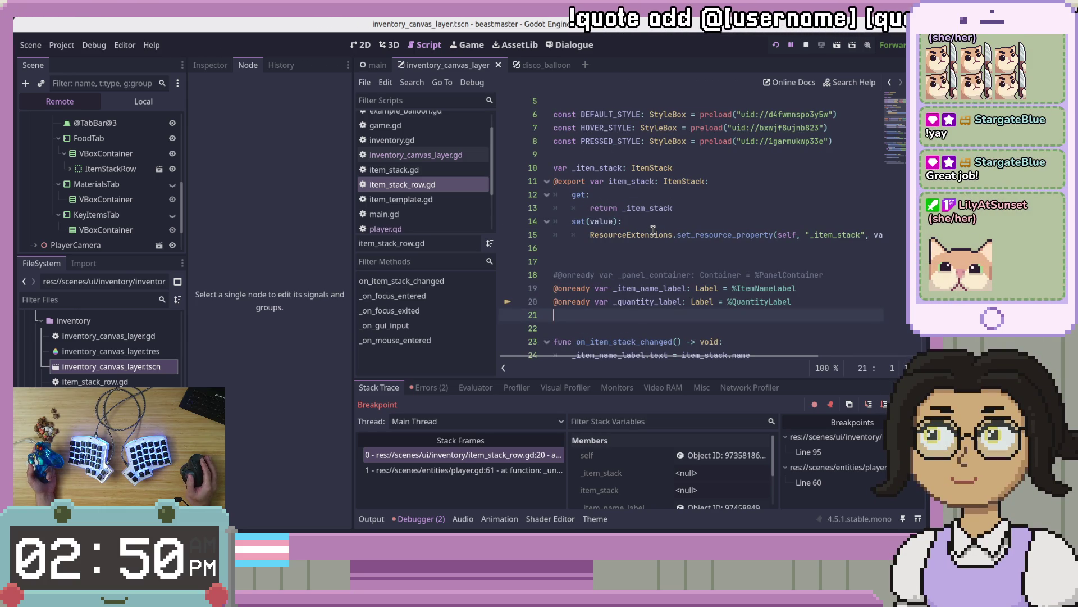
pyautogui.scroll(-5, 653, 230)
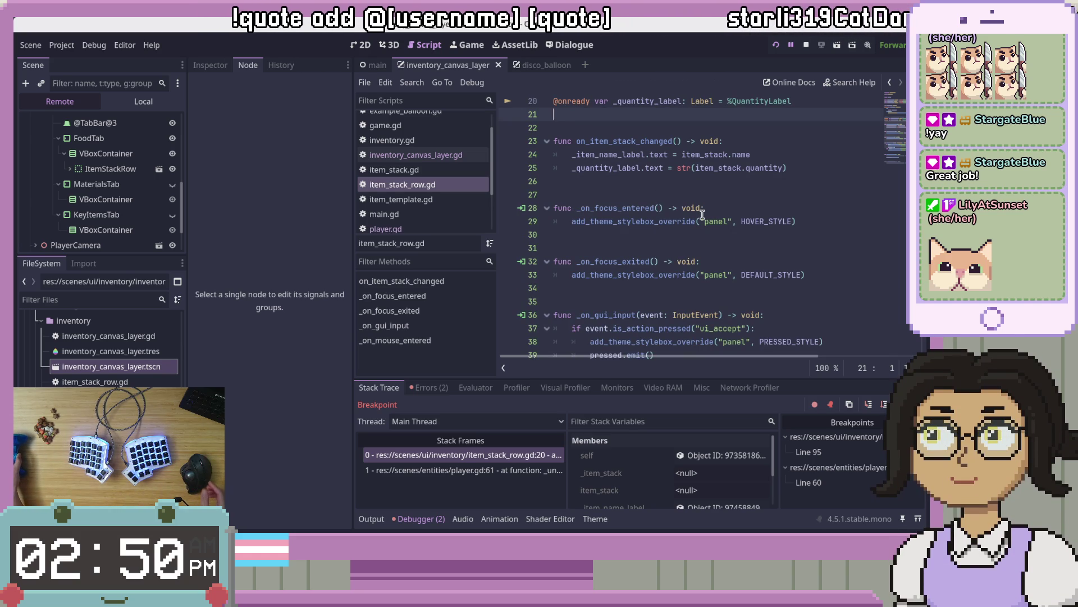
pyautogui.scroll(1, 758, 274)
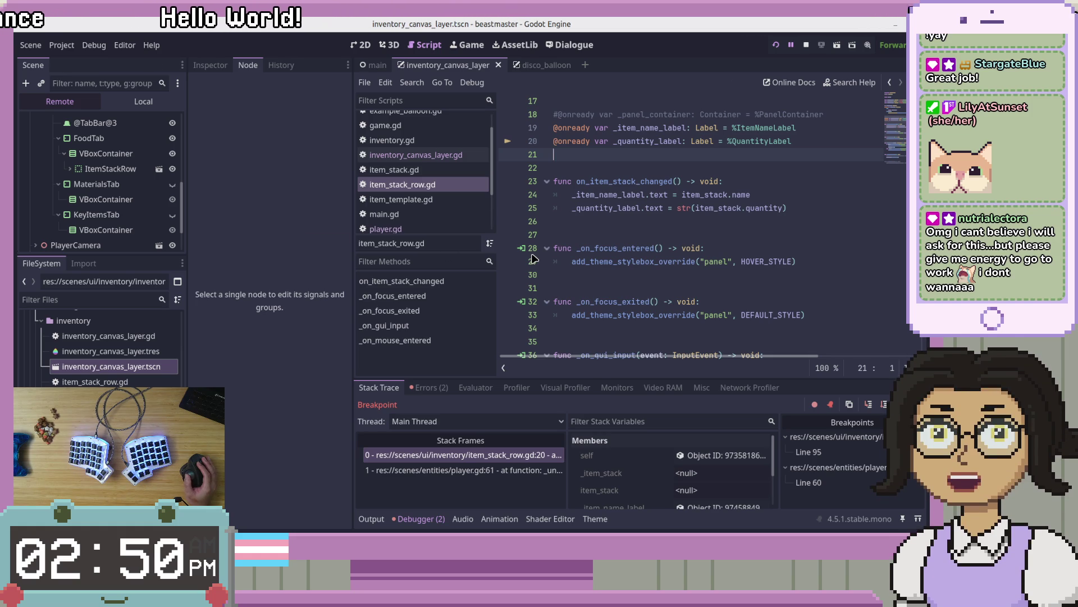
pyautogui.click(773, 238)
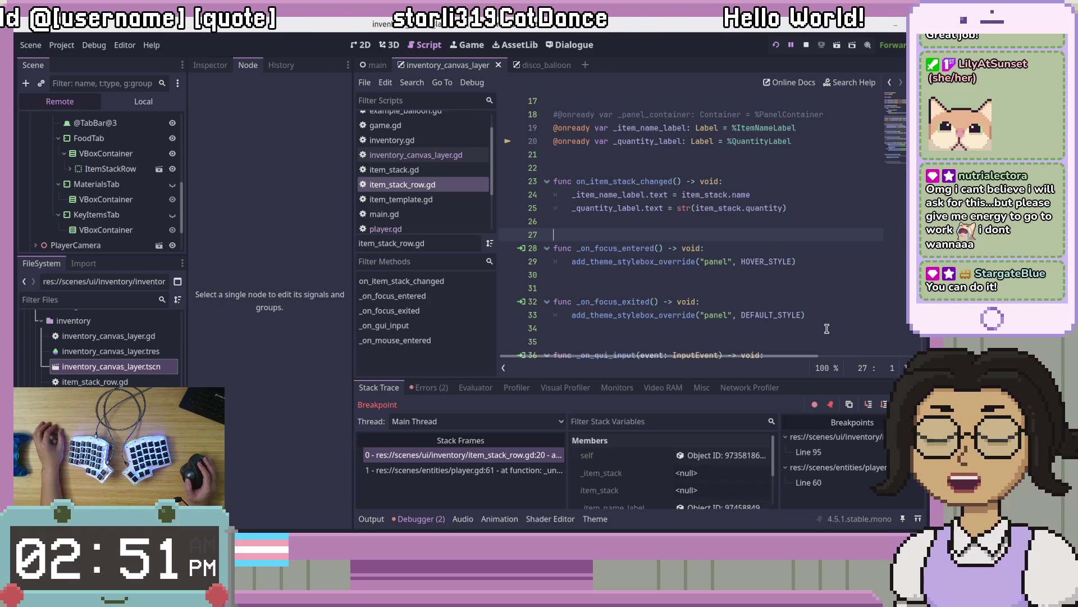
pyautogui.click(699, 195)
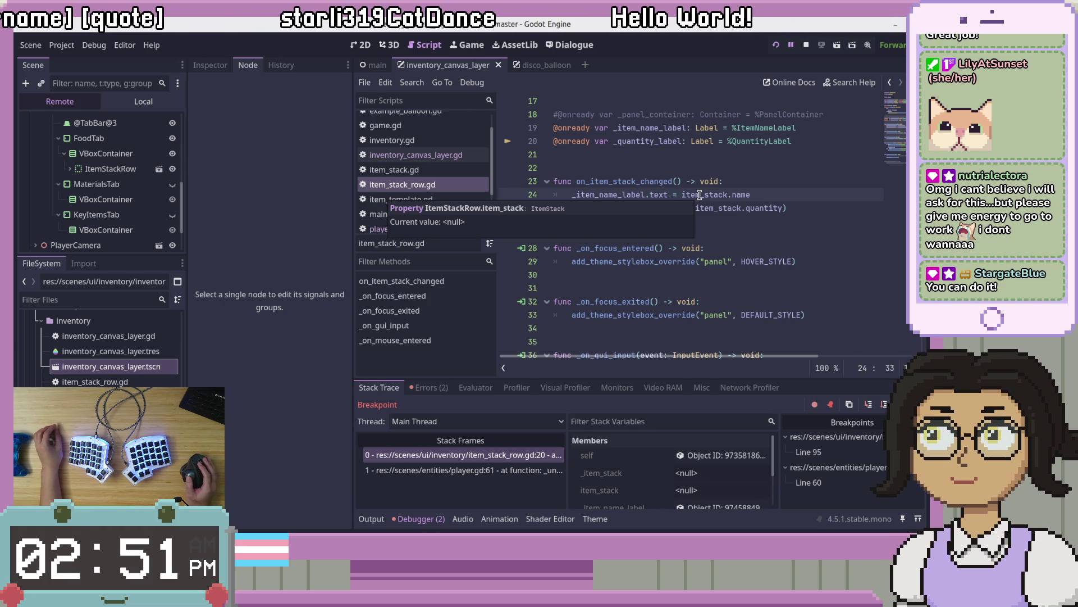
pyautogui.click(609, 180)
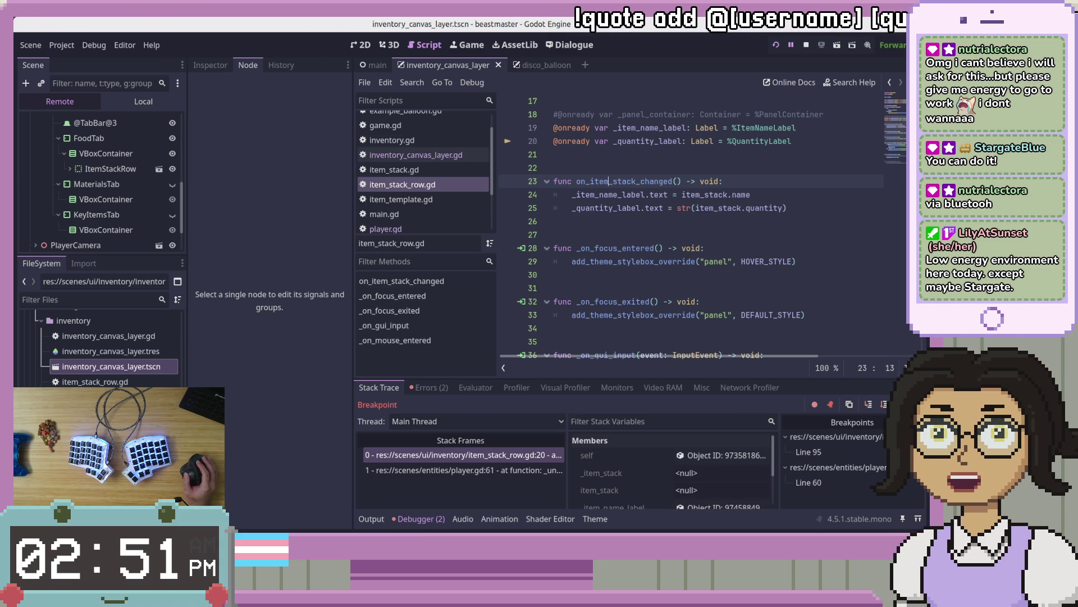
pyautogui.hotkey('alt', 'Tab')
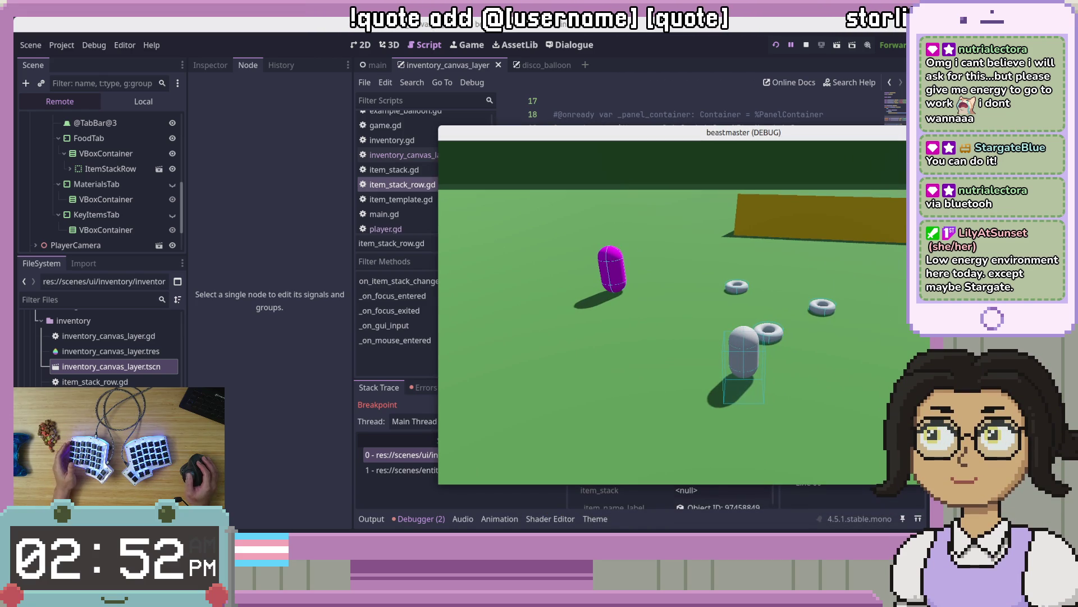
# Step: Close the game window to end the debug session and scroll through item_stack_row.gd
pyautogui.click(809, 49)
pyautogui.click(720, 298)
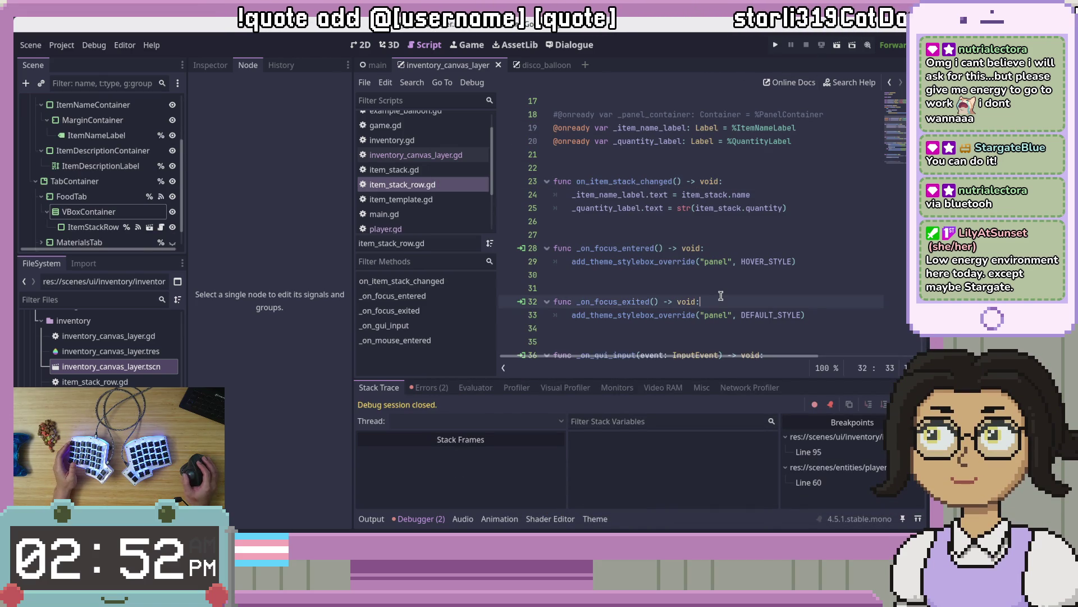
pyautogui.scroll(-6, 720, 296)
pyautogui.click(721, 298)
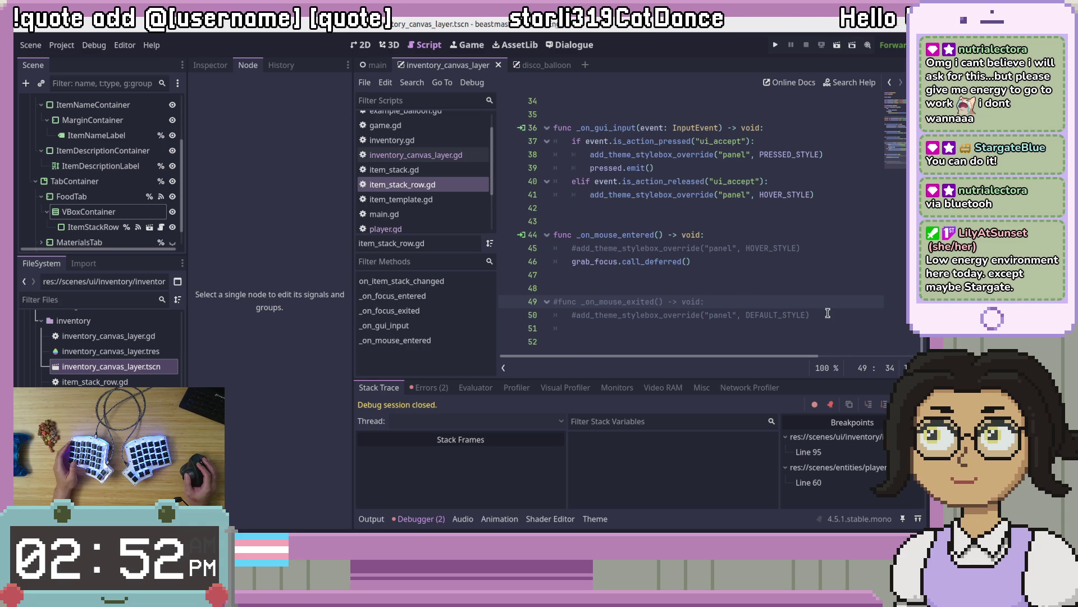
pyautogui.moveTo(896, 144); pyautogui.dragTo(902, 131)
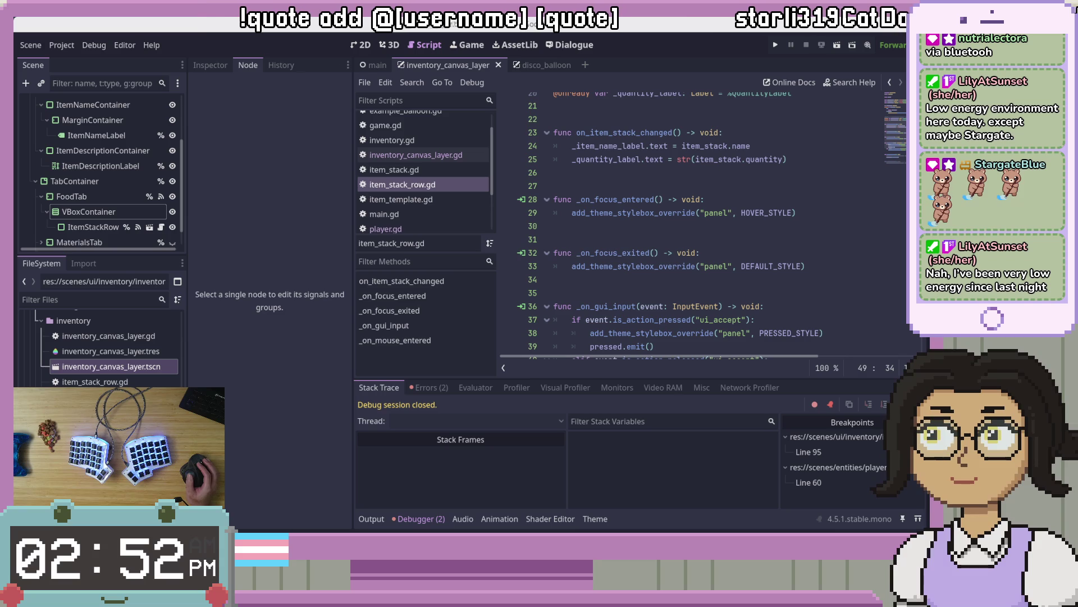
# Step: Review the commented-out hover styling on lines 36–46 and _on_mouse_exited, then switch to inventory_canvas_layer.gd
pyautogui.click(791, 313)
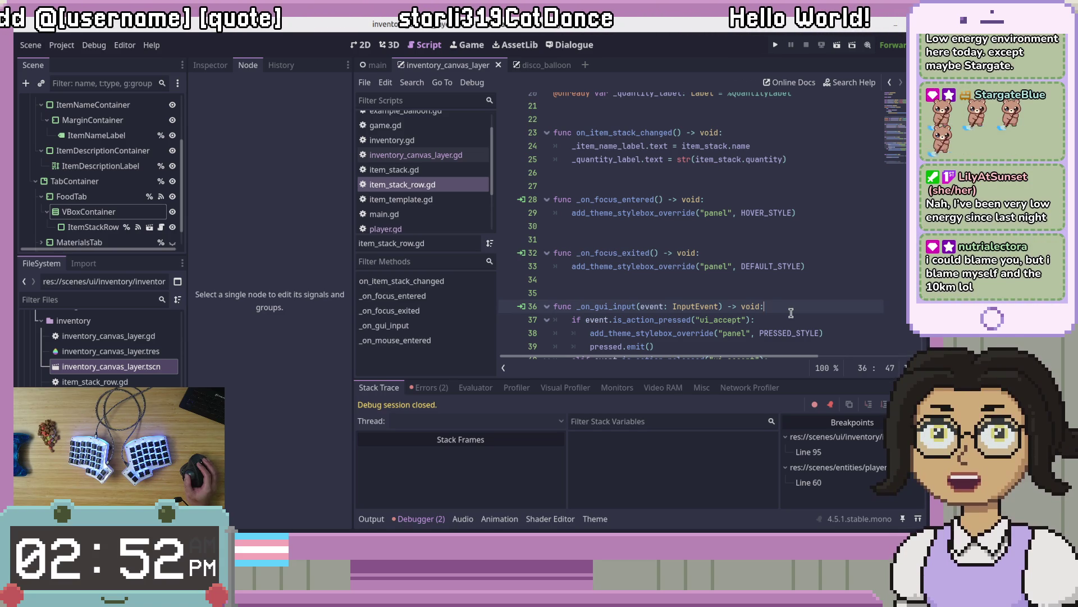
pyautogui.click(789, 320)
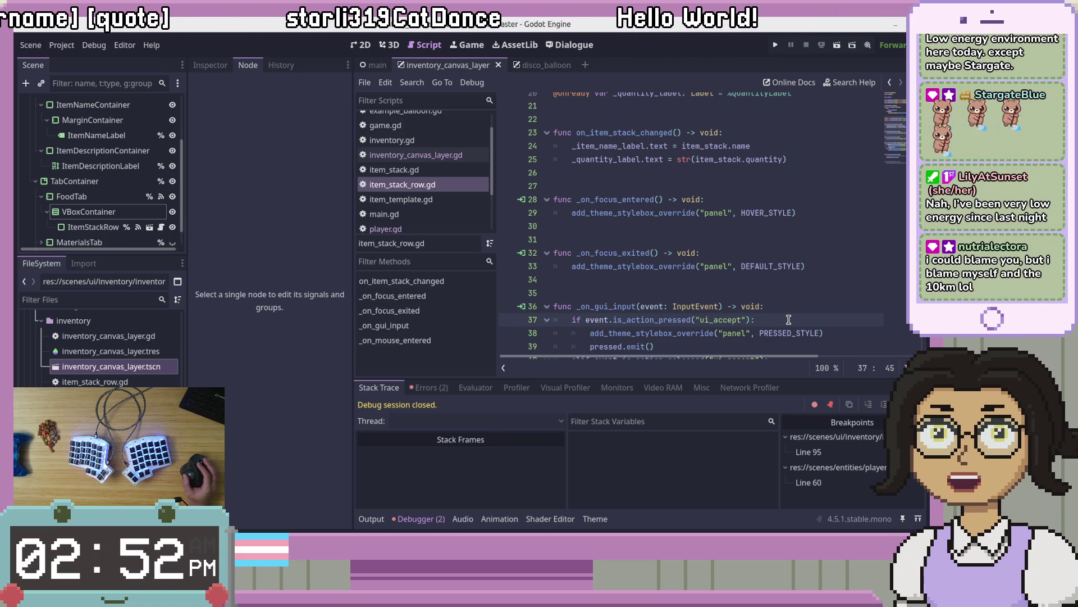
pyautogui.scroll(-3, 789, 320)
pyautogui.click(788, 320)
pyautogui.click(832, 306)
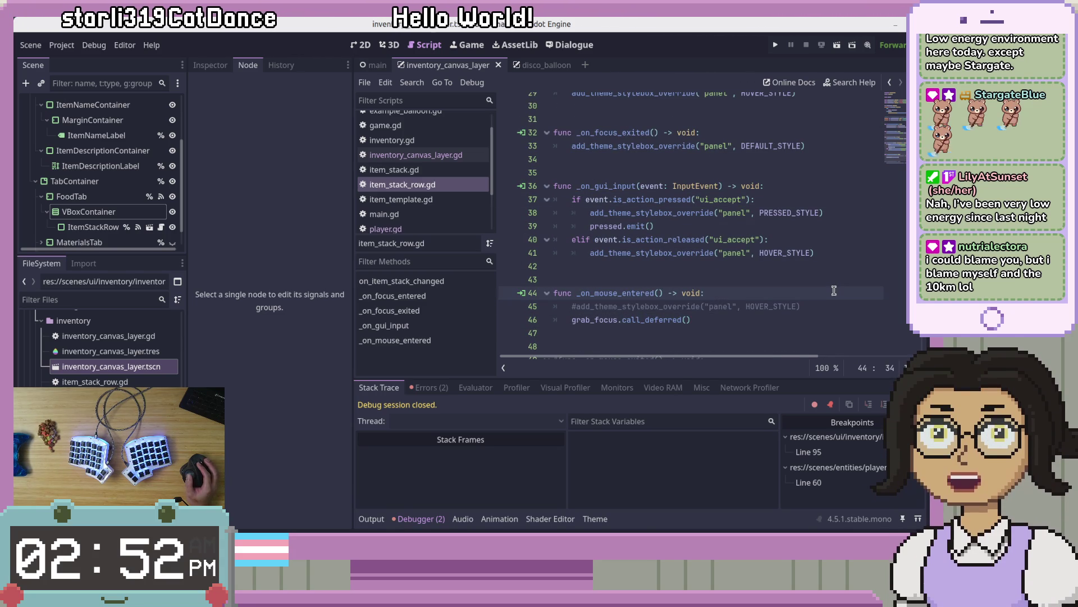
pyautogui.tripleClick(832, 307)
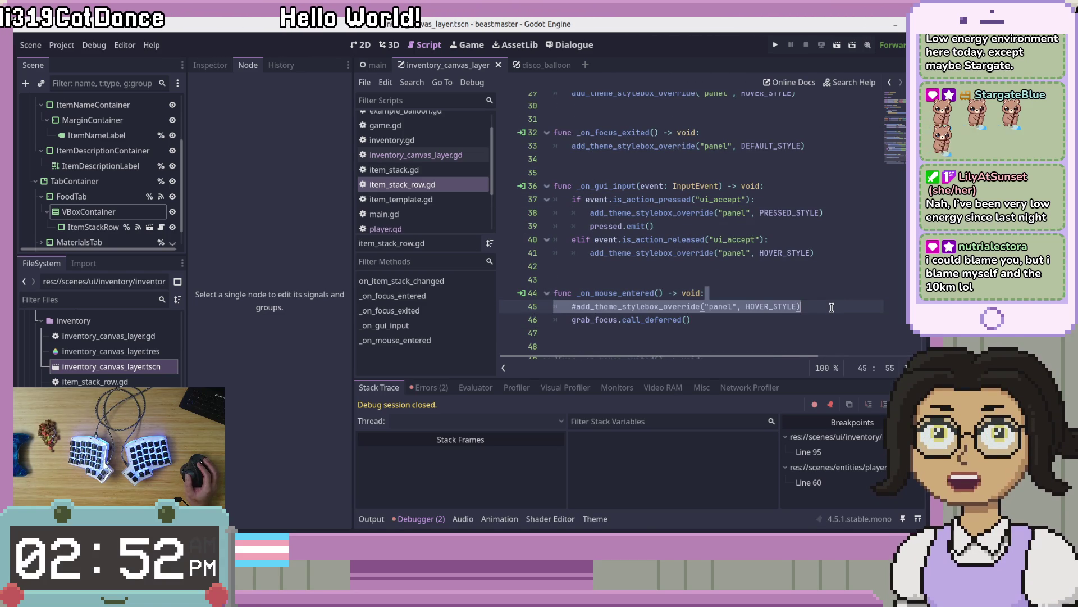
pyautogui.click(832, 308)
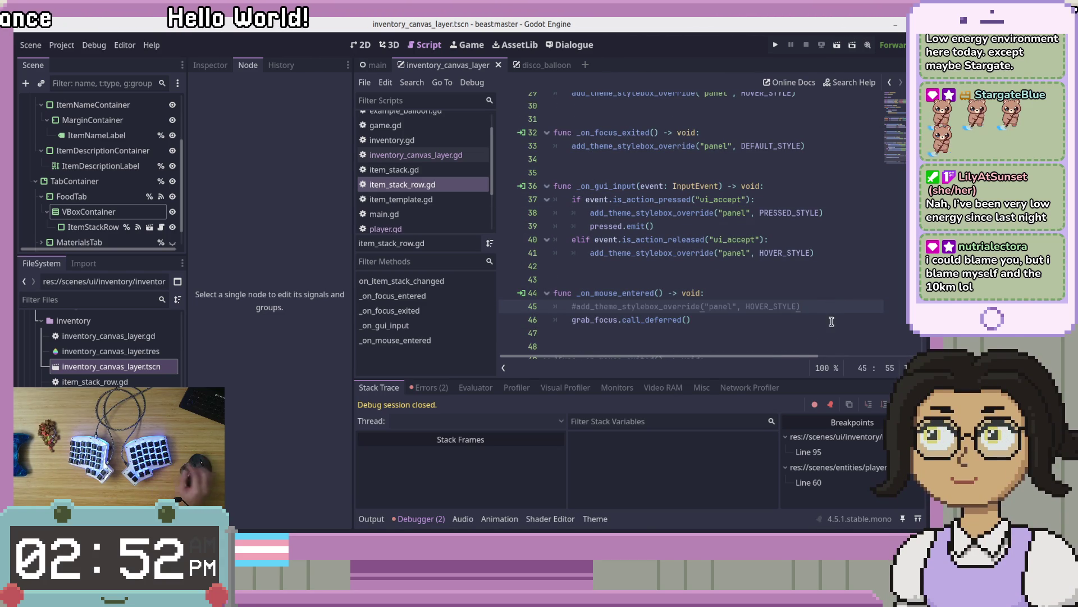
pyautogui.scroll(-2, 811, 337)
pyautogui.click(811, 338)
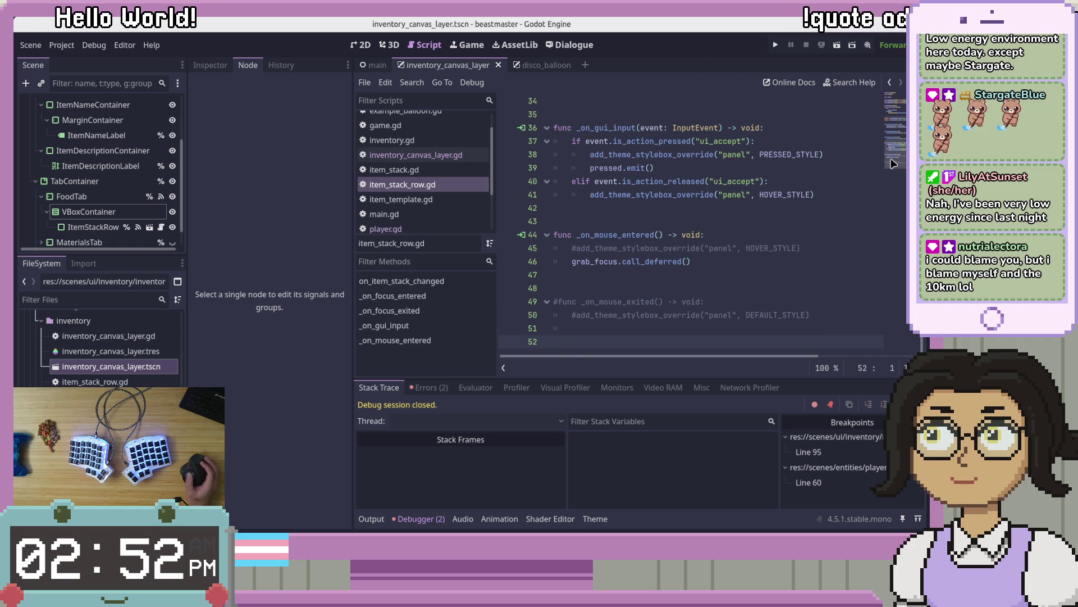
pyautogui.scroll(5, 901, 141)
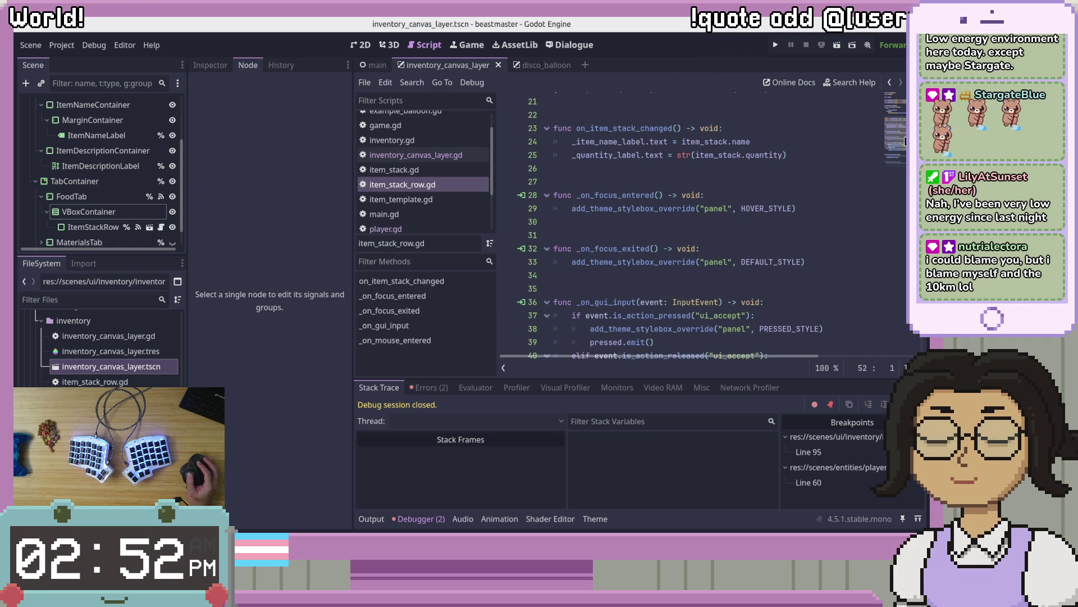
pyautogui.scroll(2, 901, 142)
pyautogui.scroll(-6, 901, 140)
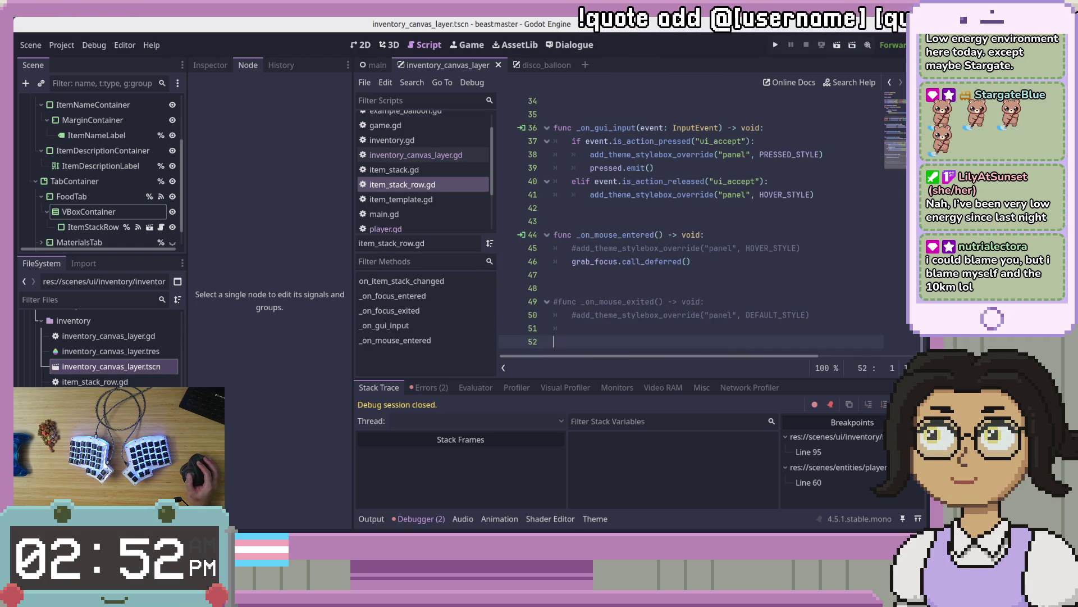
pyautogui.click(775, 141)
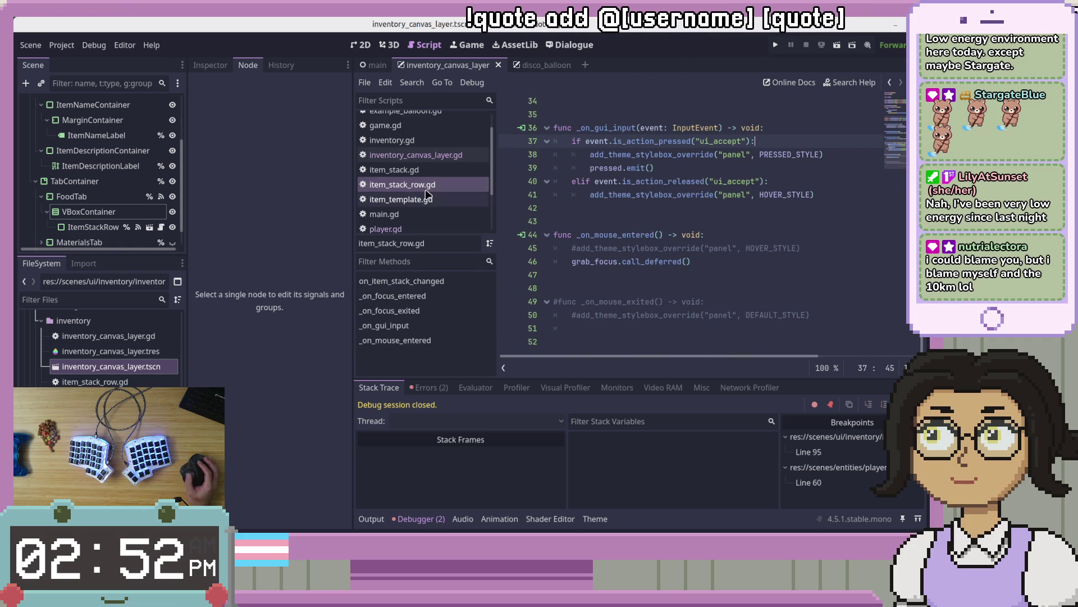
pyautogui.click(432, 160)
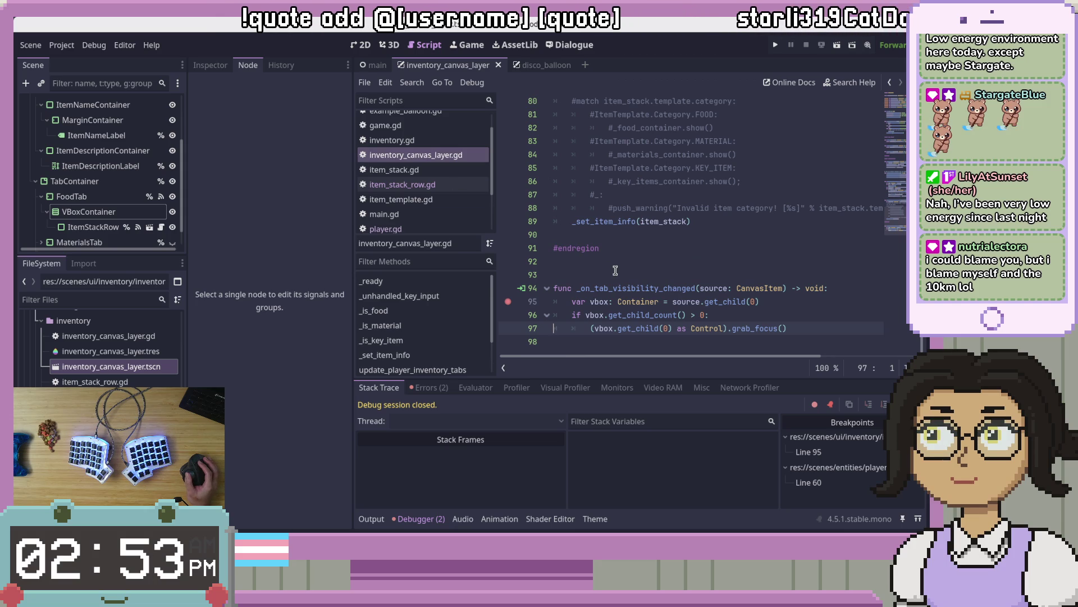
# Step: Disconnect FoodTab's visibility_changed signal from _on_tab_visibility_changed in the Node Signals panel
pyautogui.click(617, 288)
pyautogui.click(617, 248)
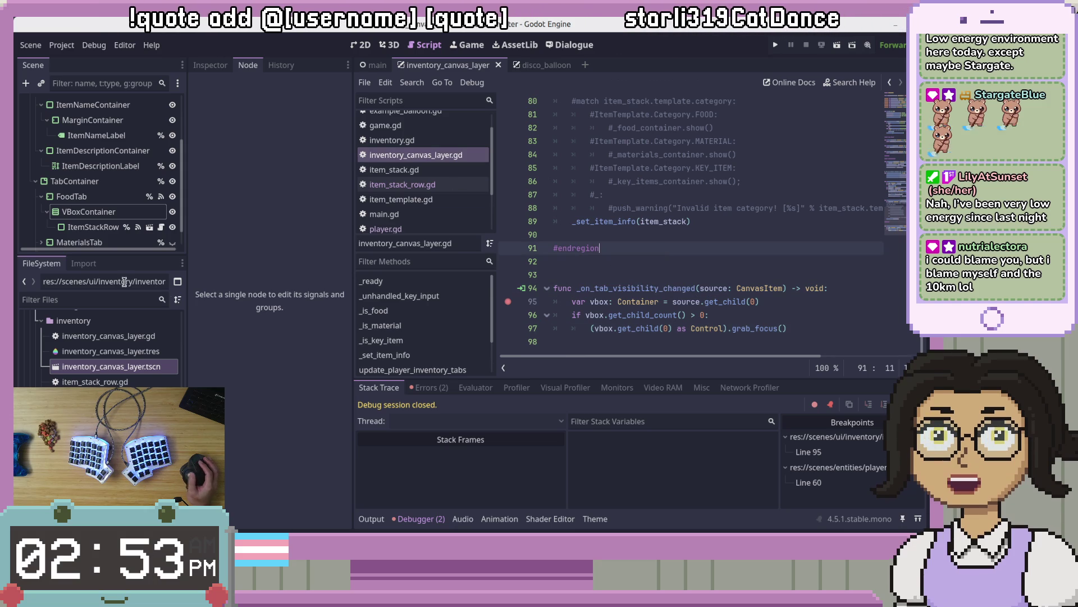
pyautogui.scroll(-1, 98, 219)
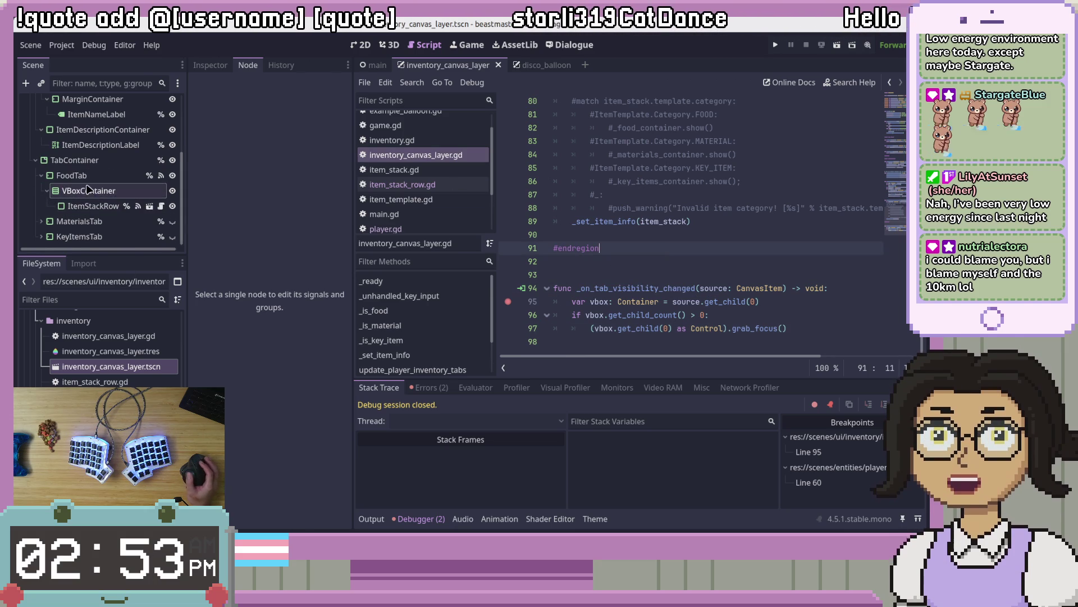
pyautogui.click(100, 176)
pyautogui.press('Tab')
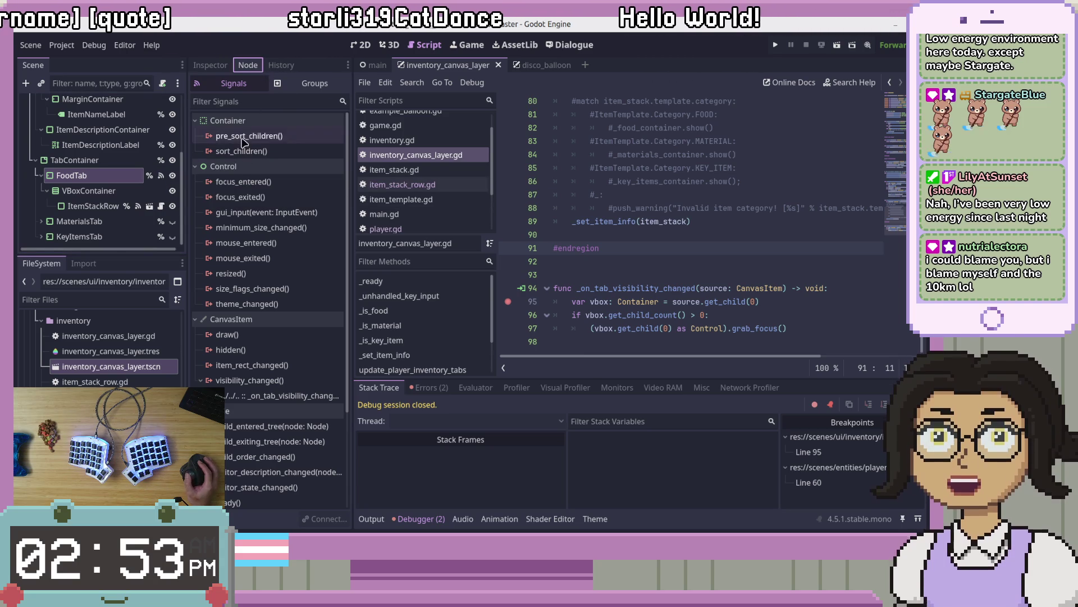
pyautogui.rightClick(286, 395)
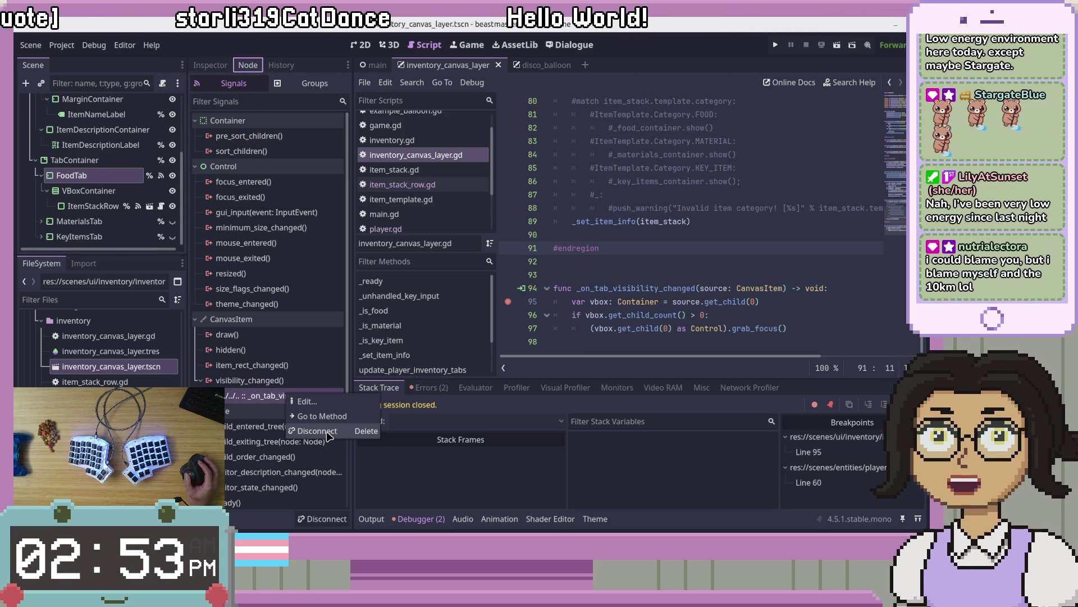
pyautogui.click(306, 431)
# Step: Remove the breakpoint on line 95 of inventory_canvas_layer.gd
pyautogui.click(736, 303)
pyautogui.click(508, 302)
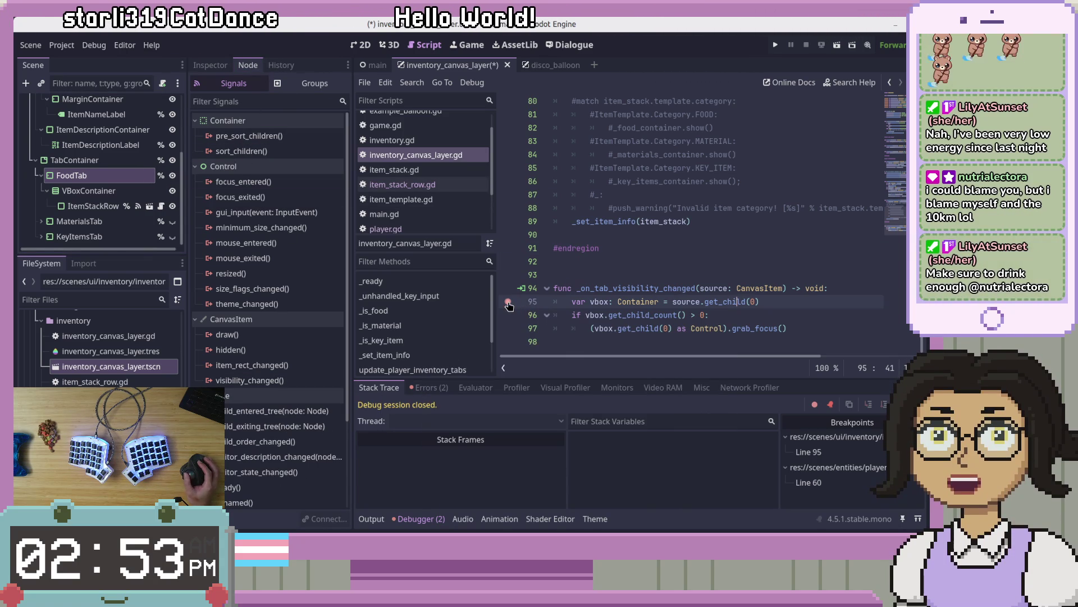
pyautogui.press('Up')
pyautogui.press('Up')
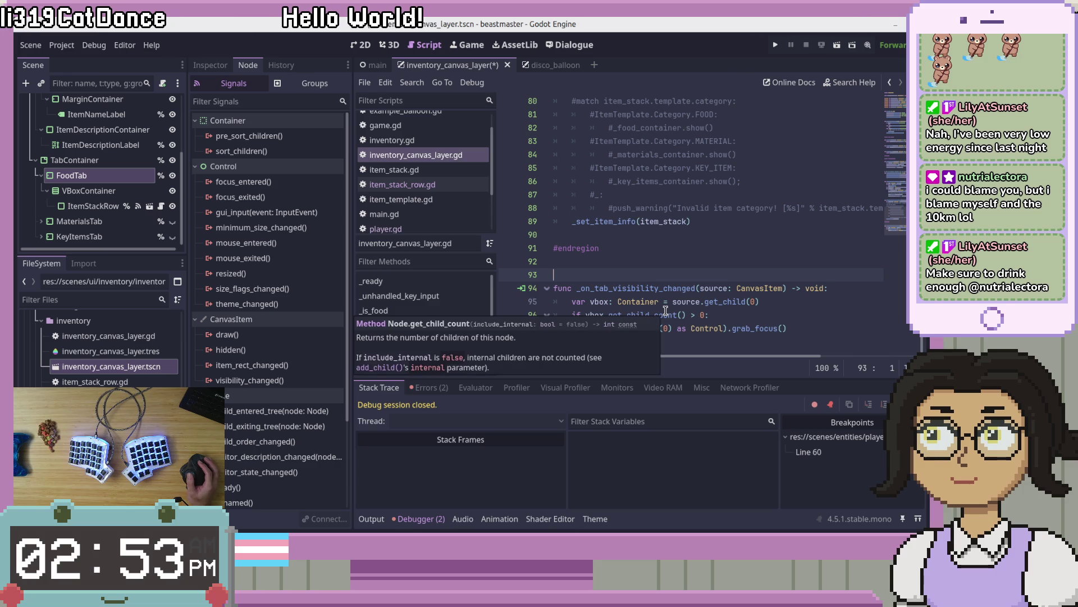
pyautogui.click(761, 237)
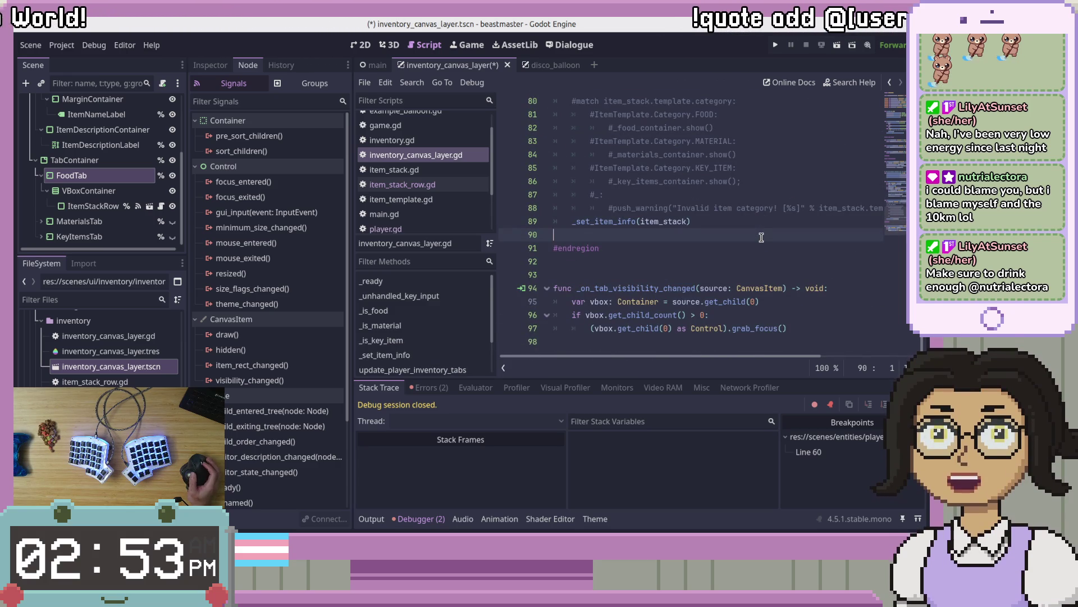
pyautogui.scroll(10, 761, 238)
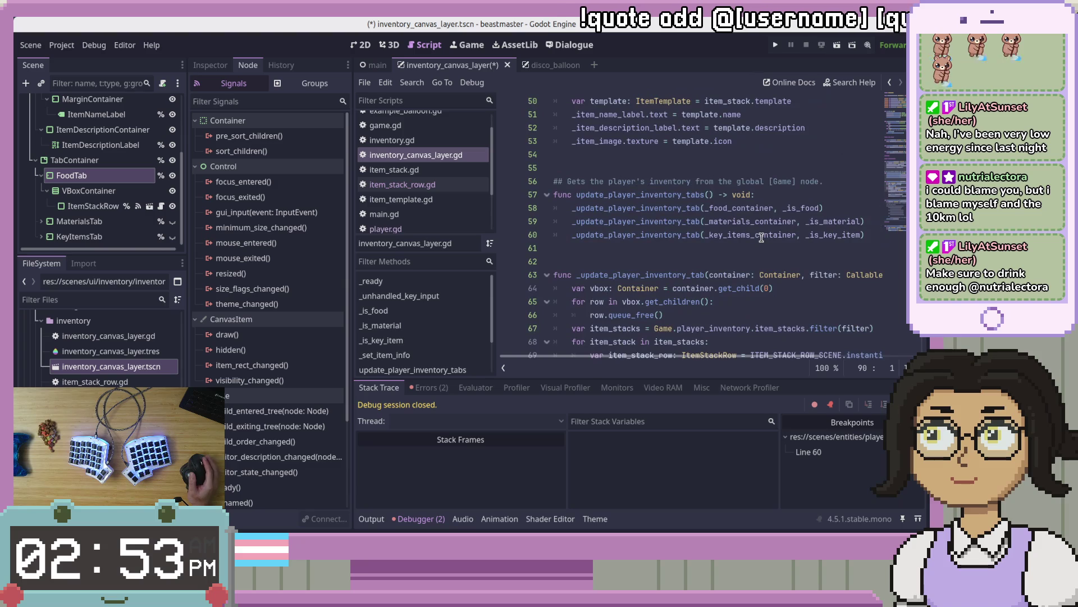
# Step: Scroll up to the item filter functions and fold the #region Item Filters block
pyautogui.scroll(5, 761, 238)
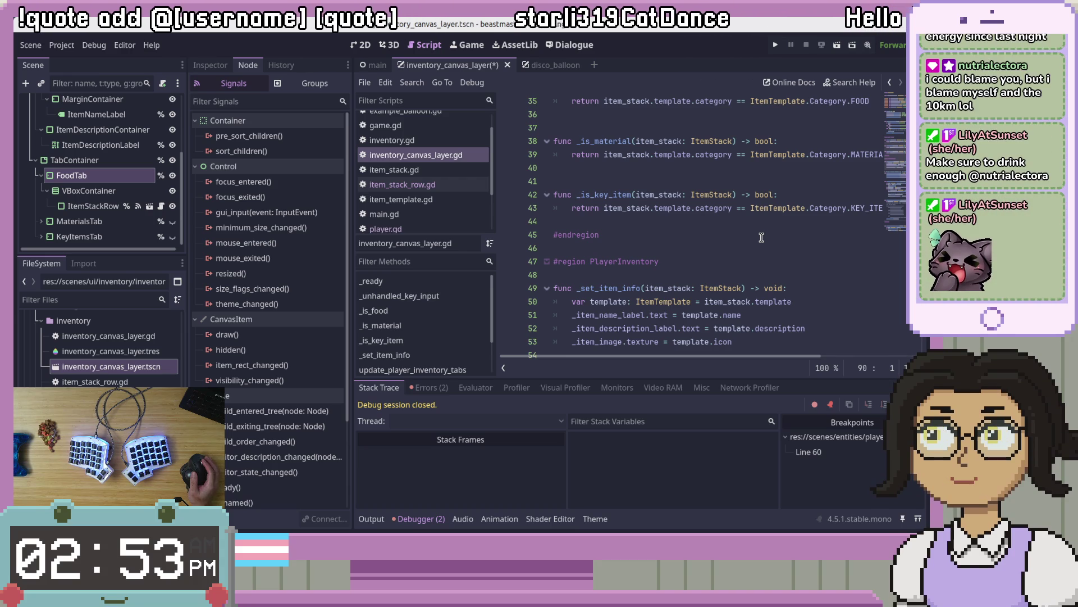
pyautogui.scroll(3, 761, 237)
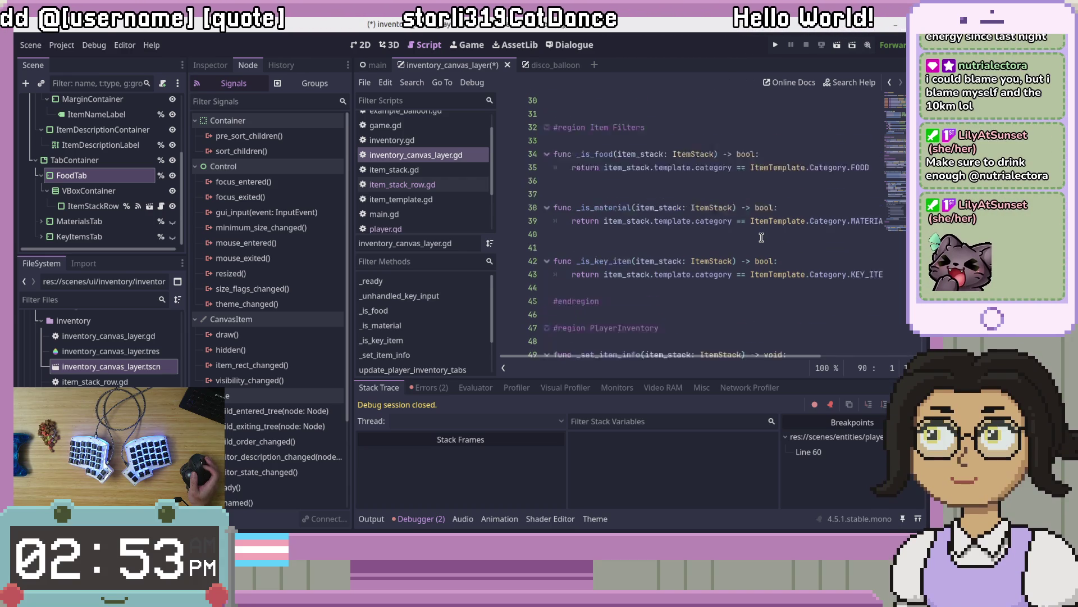
pyautogui.scroll(-4, 761, 238)
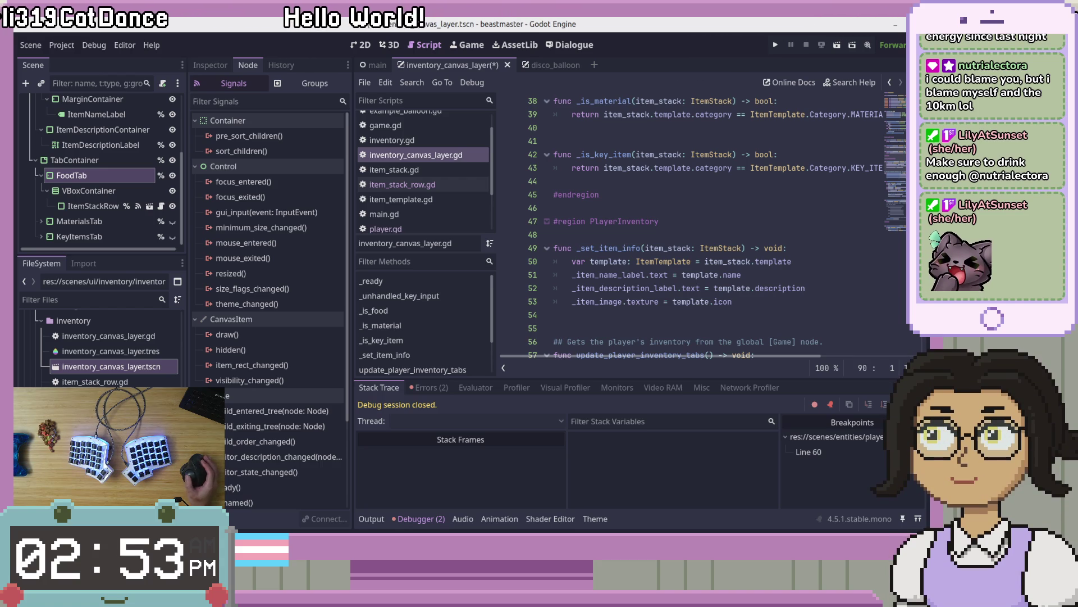
pyautogui.click(718, 169)
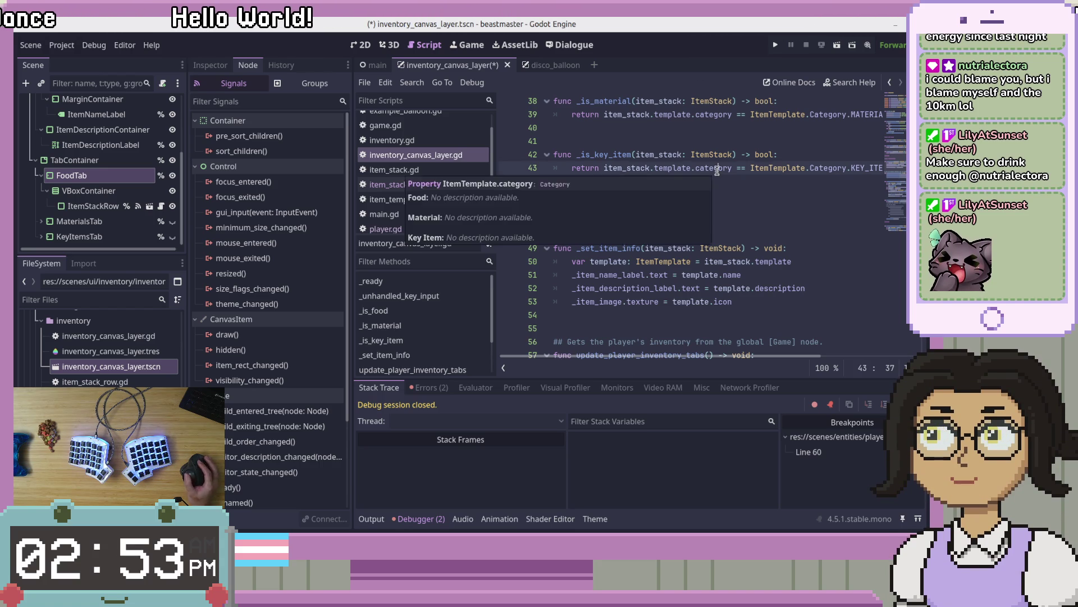
pyautogui.scroll(2, 718, 171)
pyautogui.click(739, 208)
pyautogui.scroll(5, 739, 208)
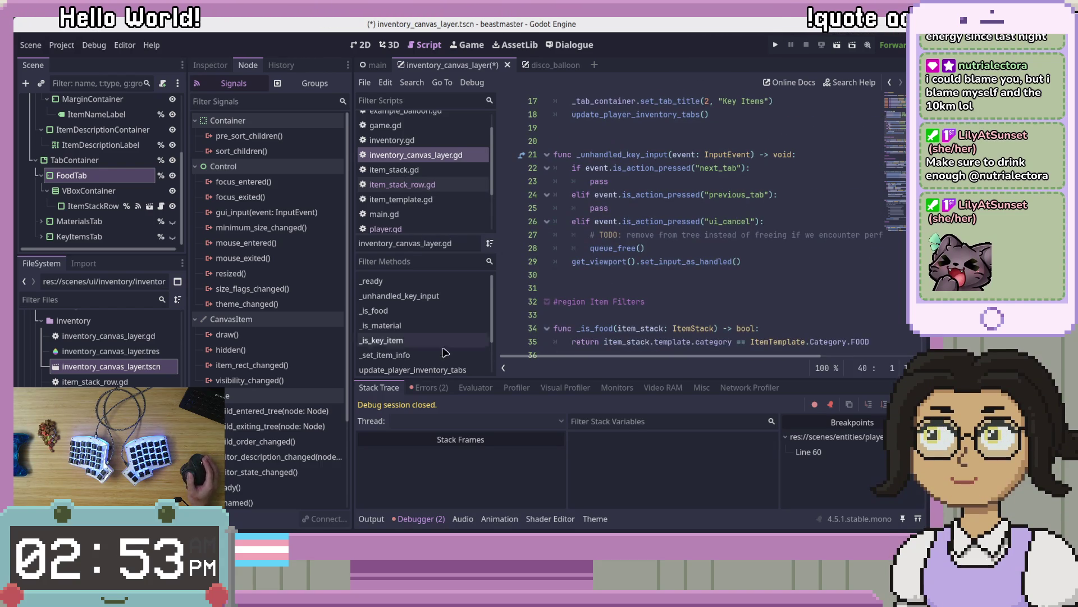
pyautogui.click(546, 302)
# Step: Scroll down through the script to its last line
pyautogui.scroll(-2, 595, 286)
pyautogui.scroll(-10, 547, 253)
pyautogui.scroll(-3, 546, 252)
pyautogui.scroll(15, 546, 252)
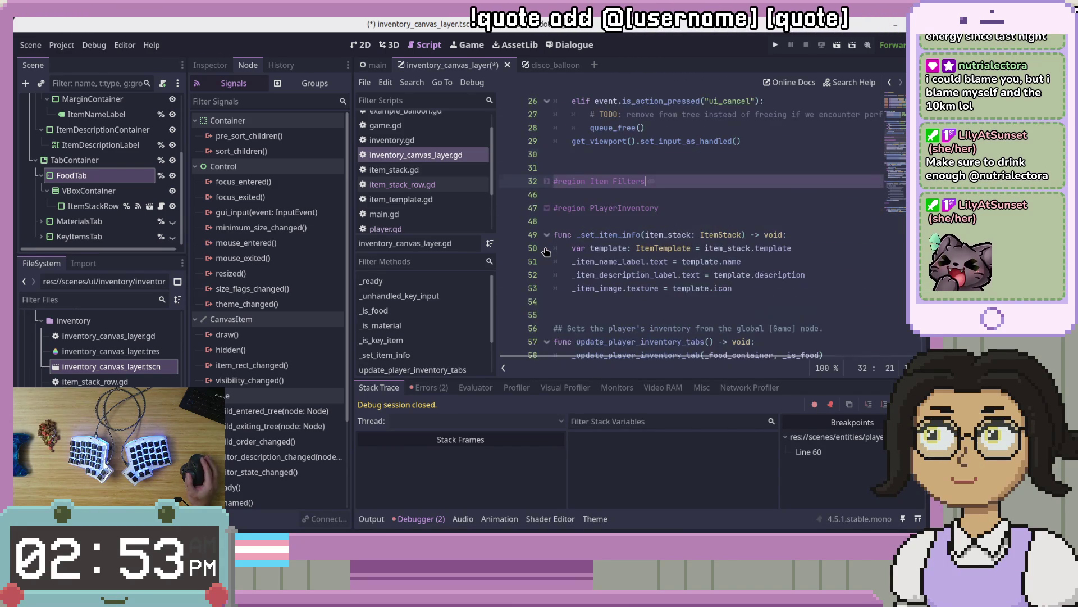
pyautogui.scroll(-10, 546, 252)
pyautogui.scroll(2, 546, 251)
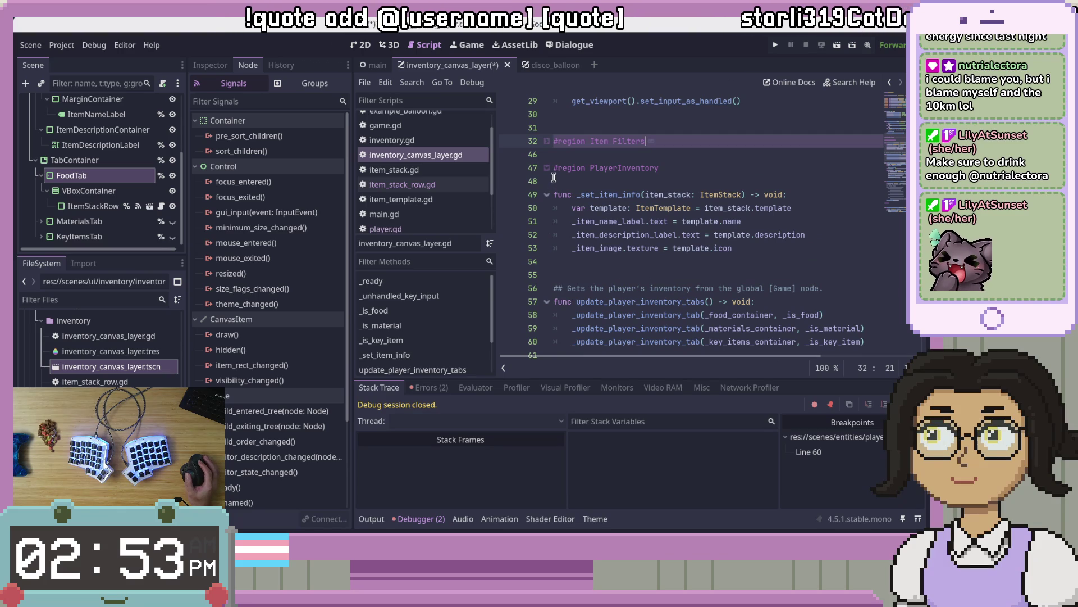
pyautogui.scroll(-15, 550, 176)
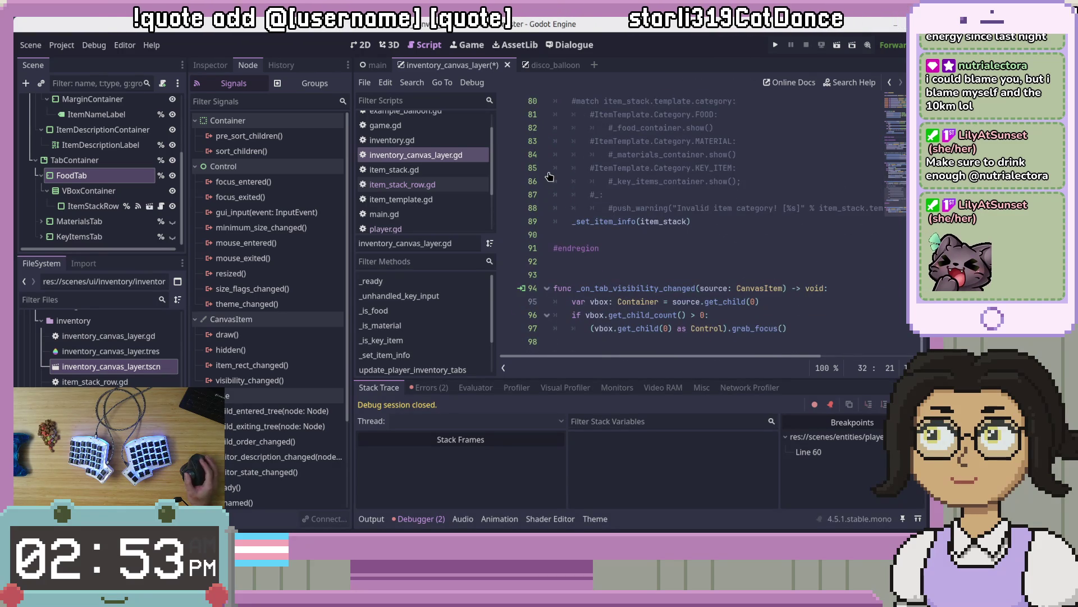
pyautogui.click(813, 335)
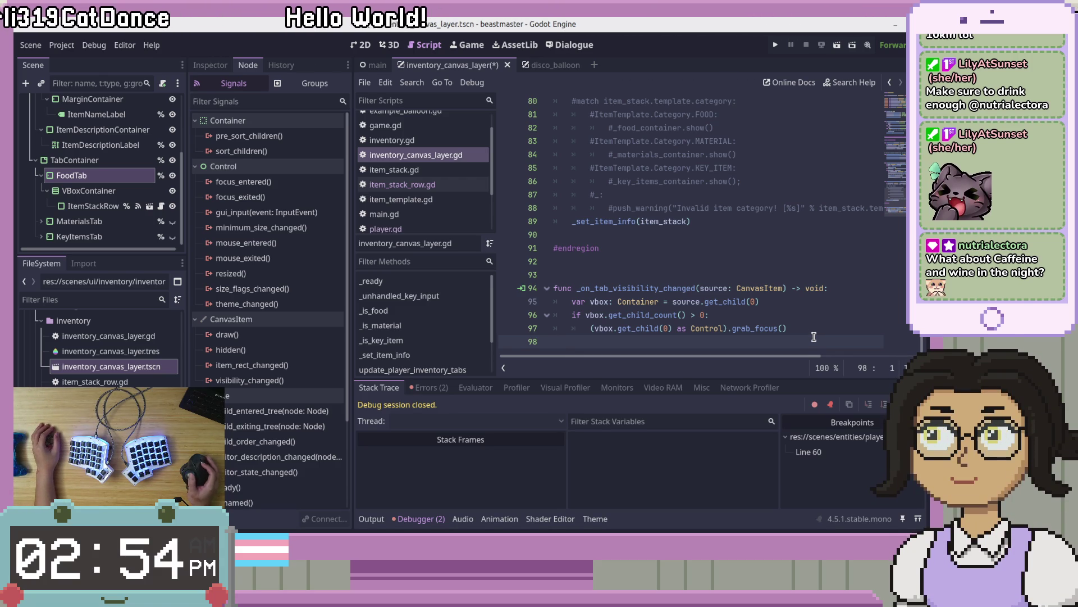
# Step: Position the caret on empty line 31, just before the Item Filters region
pyautogui.scroll(20, 814, 336)
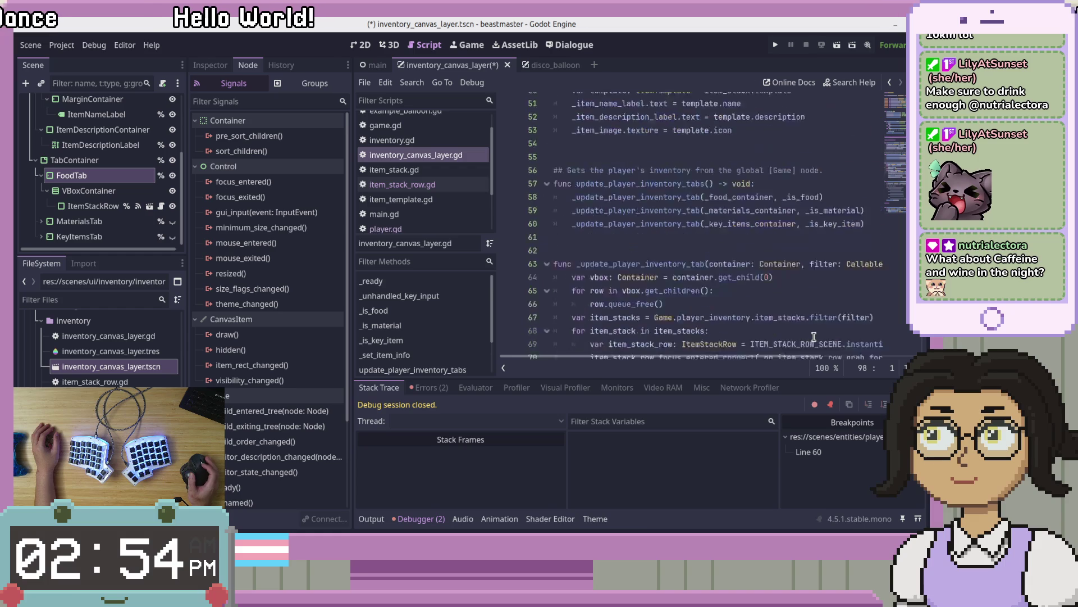
pyautogui.click(744, 247)
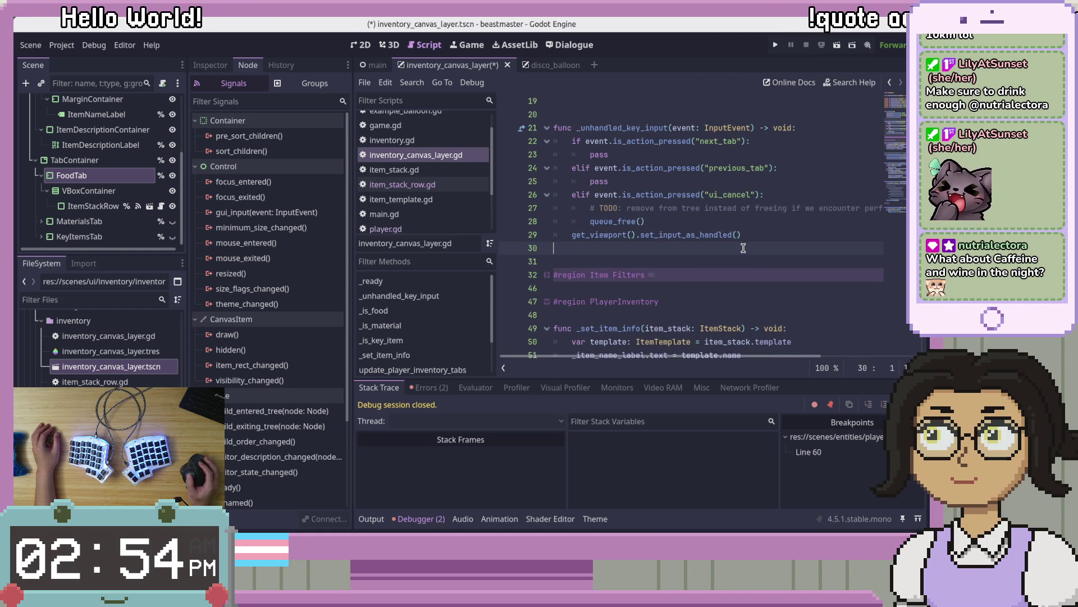
pyautogui.scroll(3, 747, 245)
pyautogui.click(757, 238)
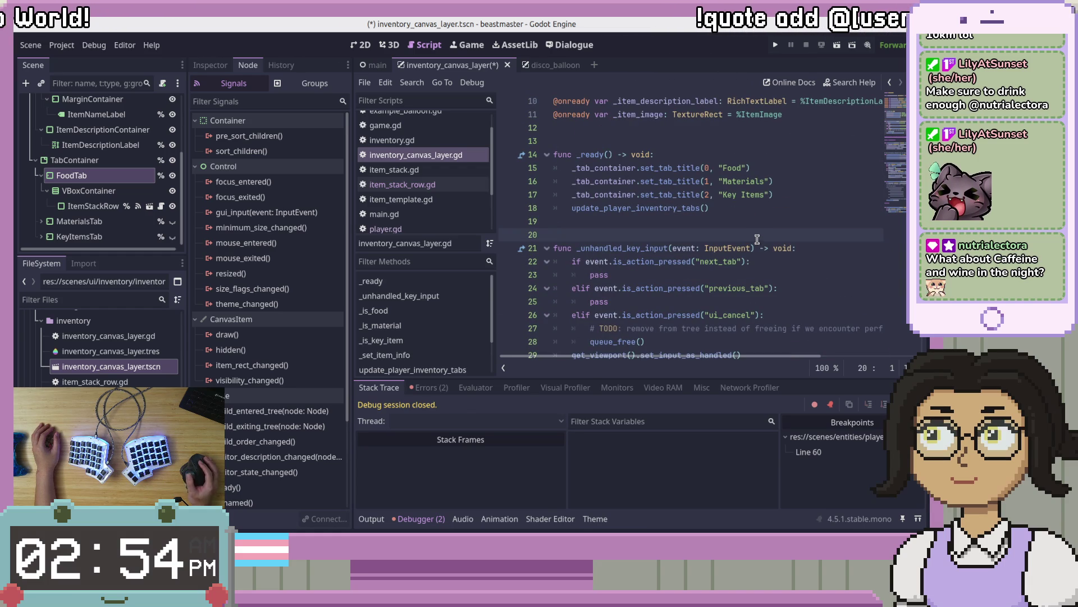
pyautogui.click(763, 221)
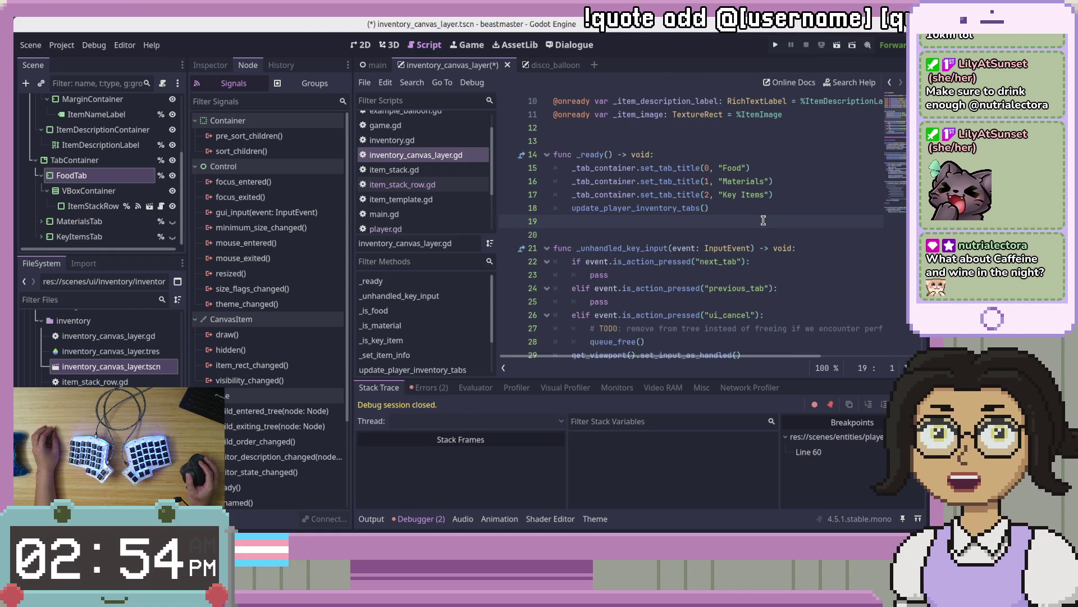
pyautogui.scroll(-3, 761, 242)
pyautogui.click(756, 285)
pyautogui.click(757, 258)
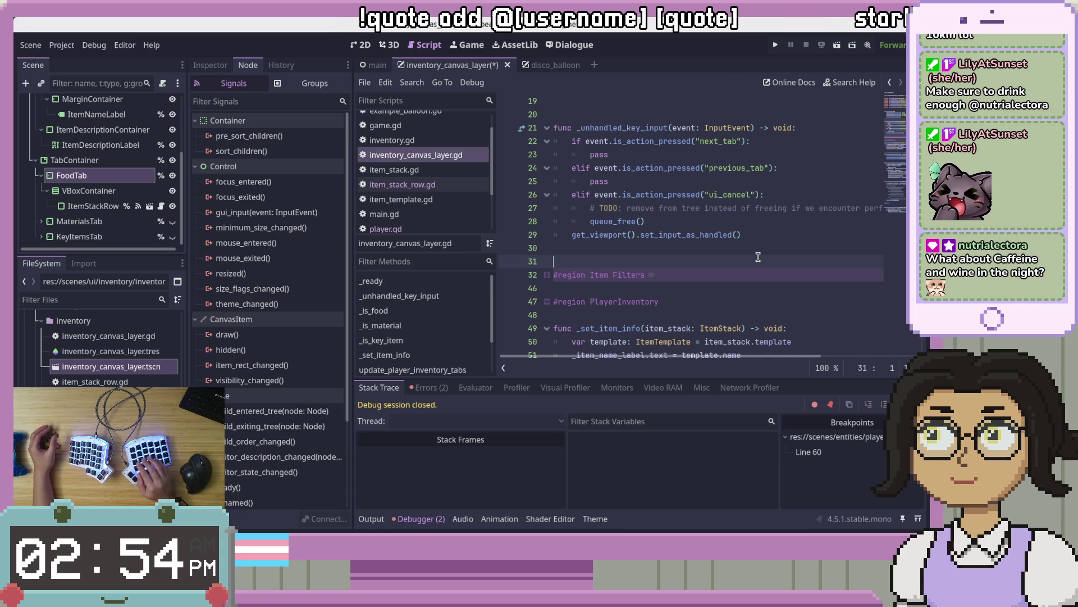
pyautogui.press('Up')
pyautogui.press('Up')
pyautogui.press('Down')
pyautogui.press('Down')
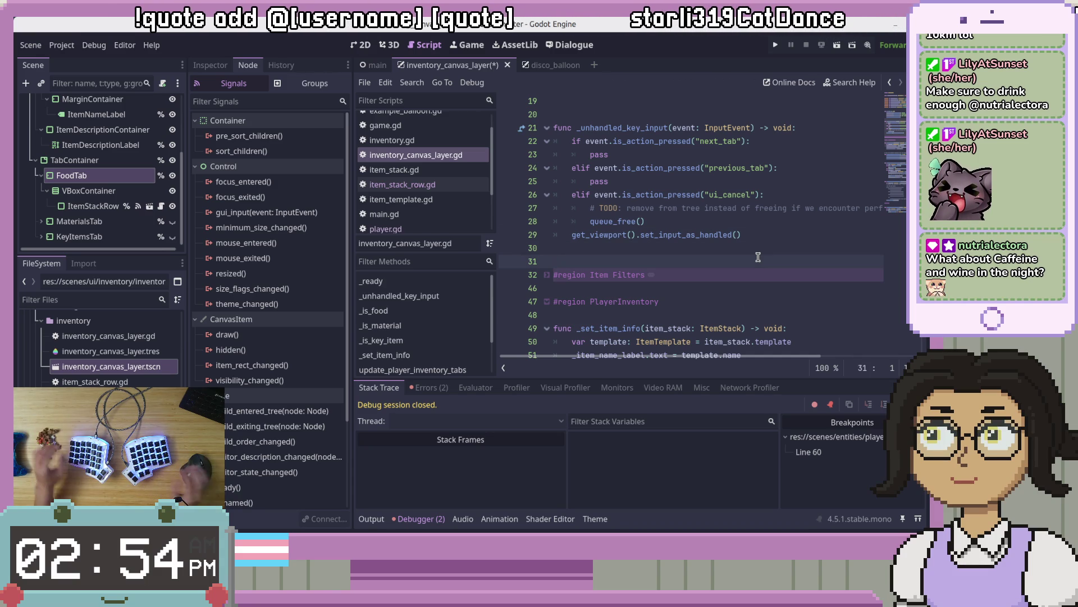
pyautogui.scroll(-15, 758, 259)
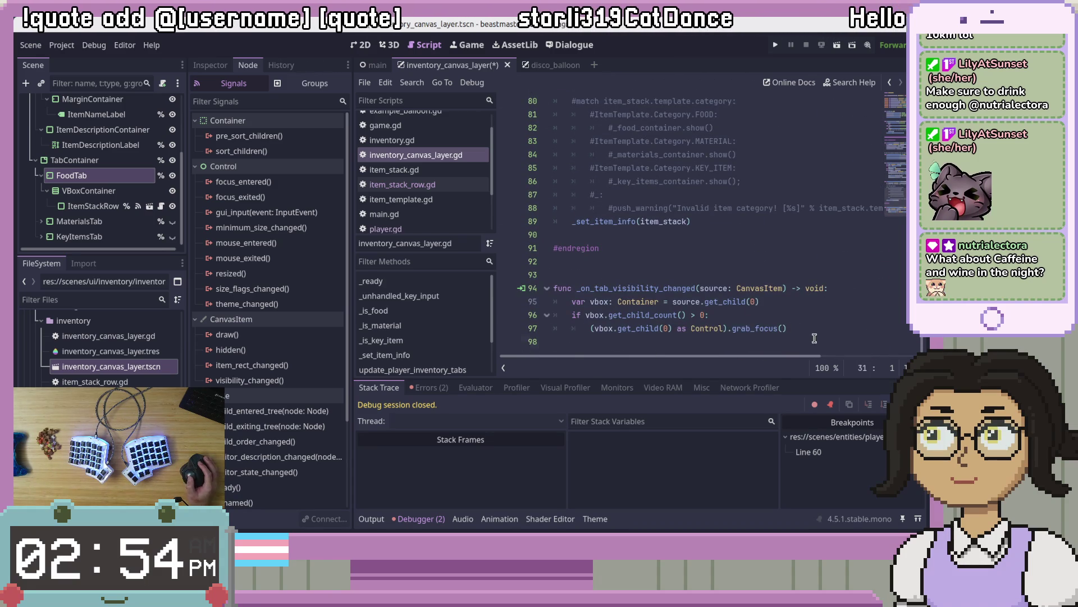
# Step: Cut the _on_tab_visibility_changed function from the end of the script and save
pyautogui.moveTo(794, 328); pyautogui.dragTo(502, 270)
pyautogui.press('BackSpace')
pyautogui.press('BackSpace')
pyautogui.hotkey('ctrl', 's')
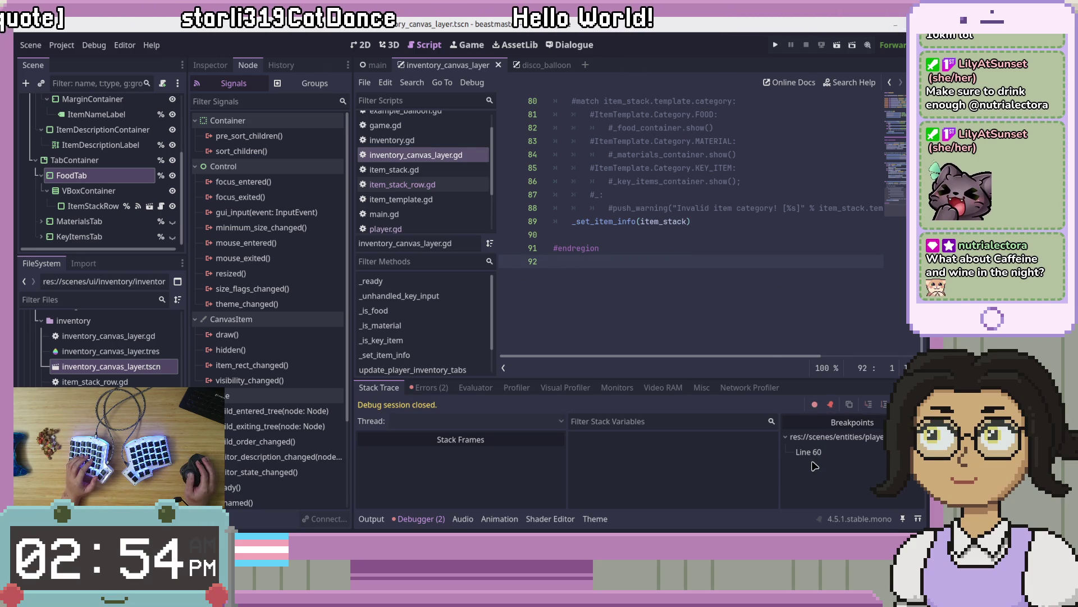
# Step: Paste _on_tab_visibility_changed on a new line after line 31, below _unhandled_key_input
pyautogui.scroll(4, 703, 237)
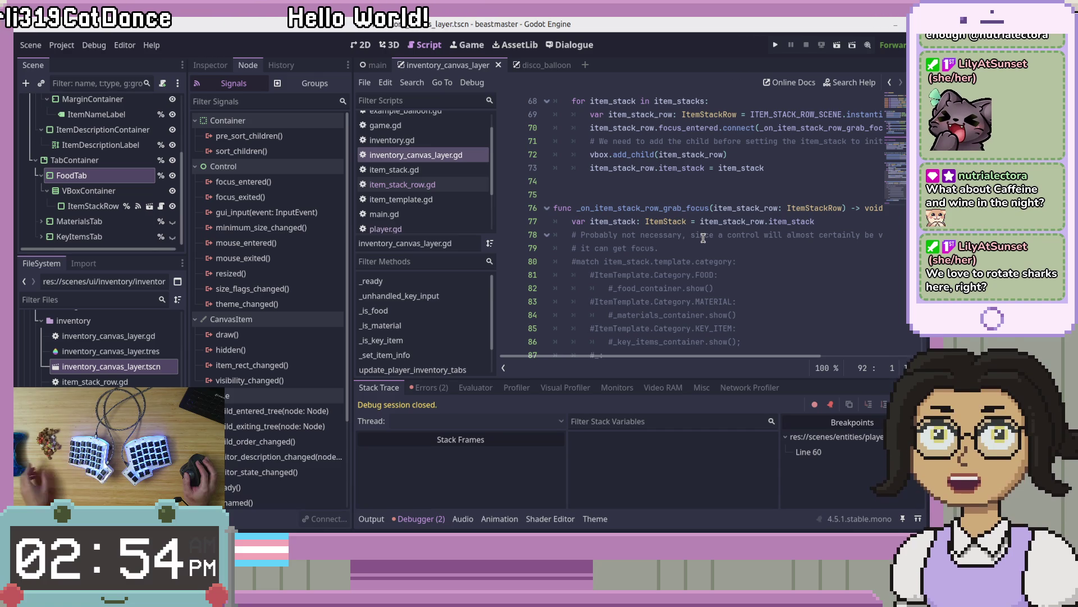
pyautogui.scroll(4, 765, 313)
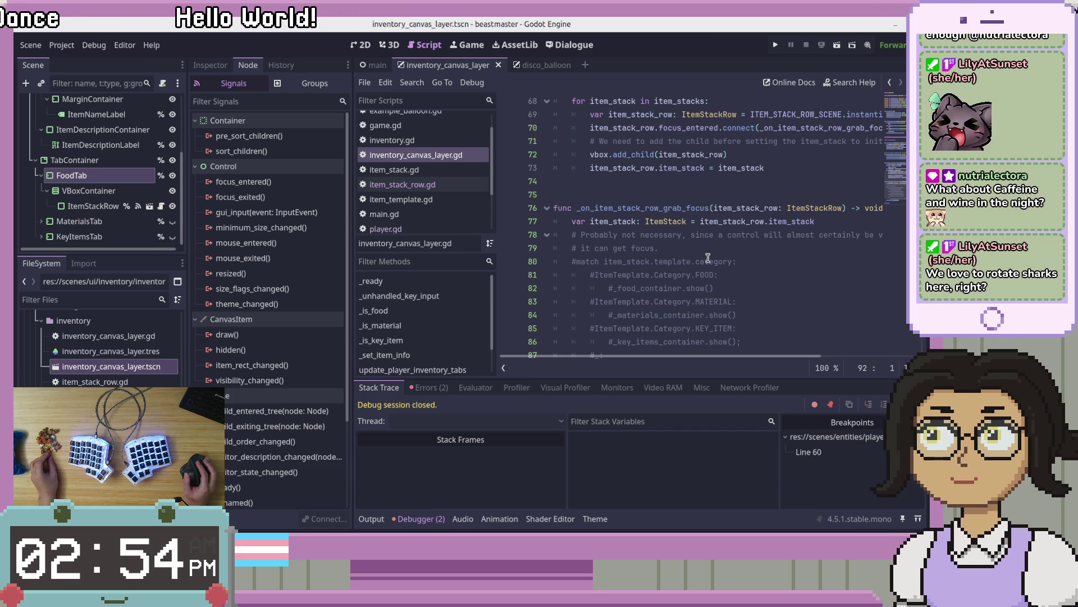
pyautogui.scroll(18, 765, 313)
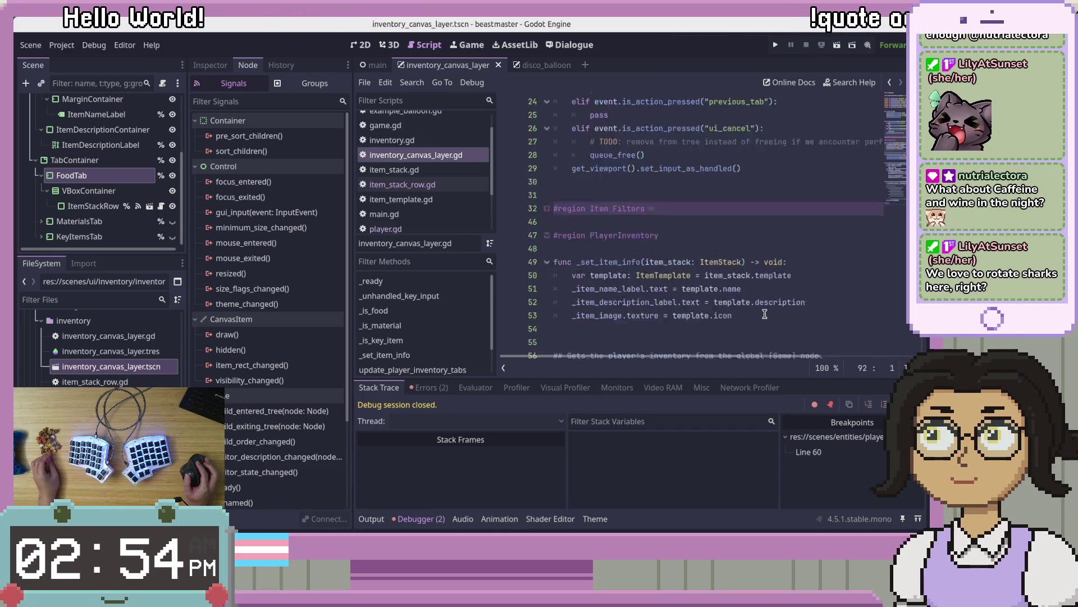
pyautogui.click(781, 328)
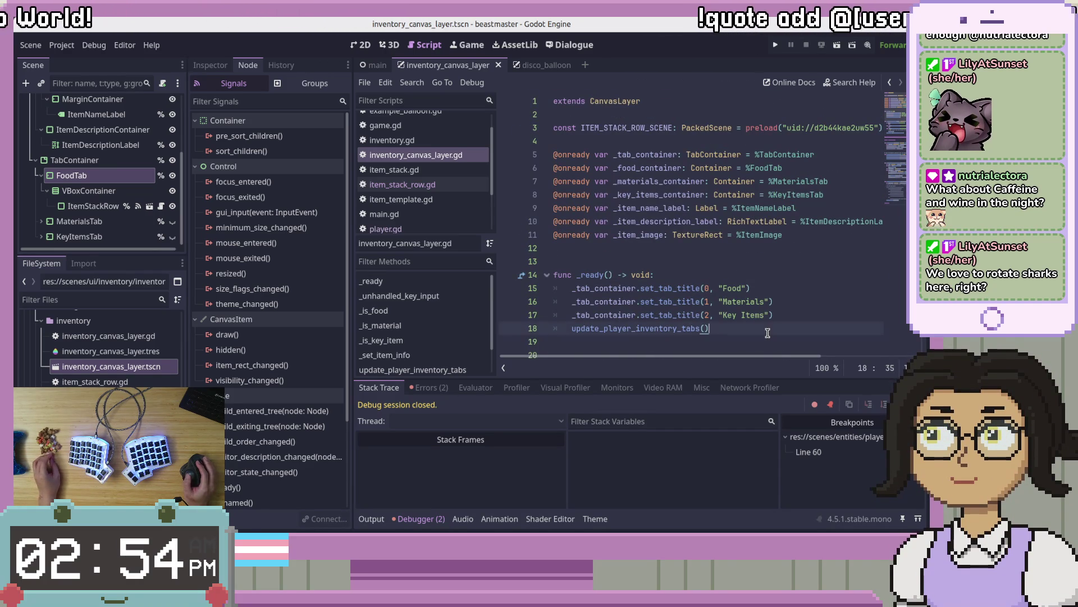
pyautogui.scroll(-2, 781, 328)
pyautogui.click(786, 273)
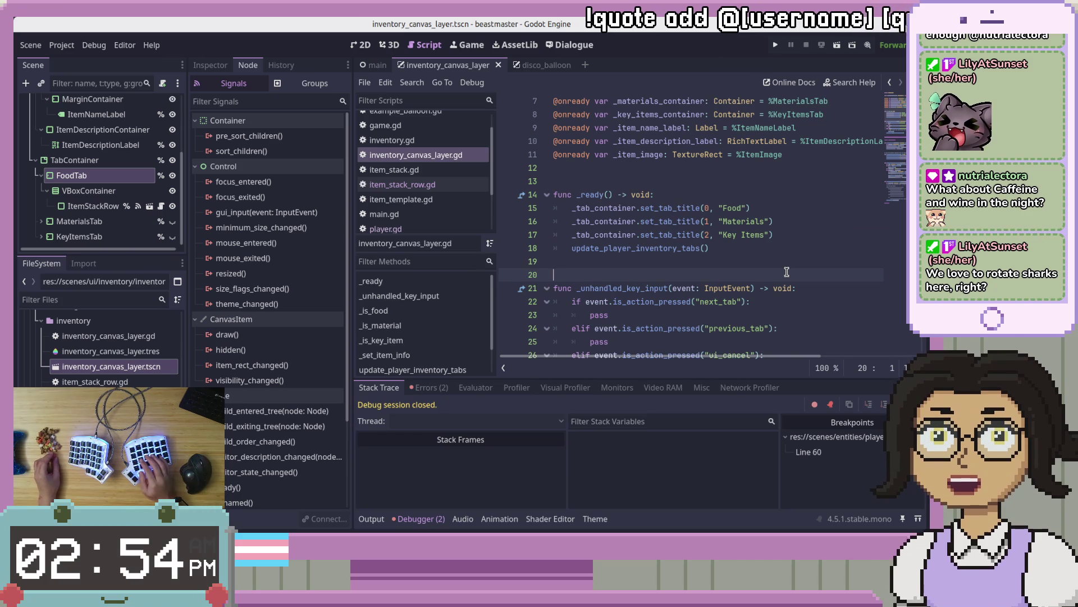
pyautogui.press('Up')
pyautogui.press('Down')
pyautogui.press('Down')
pyautogui.press('Down')
pyautogui.press('Return')
pyautogui.press('Up')
pyautogui.press('Up')
pyautogui.press('Down')
pyautogui.hotkey('ctrl', 'v')
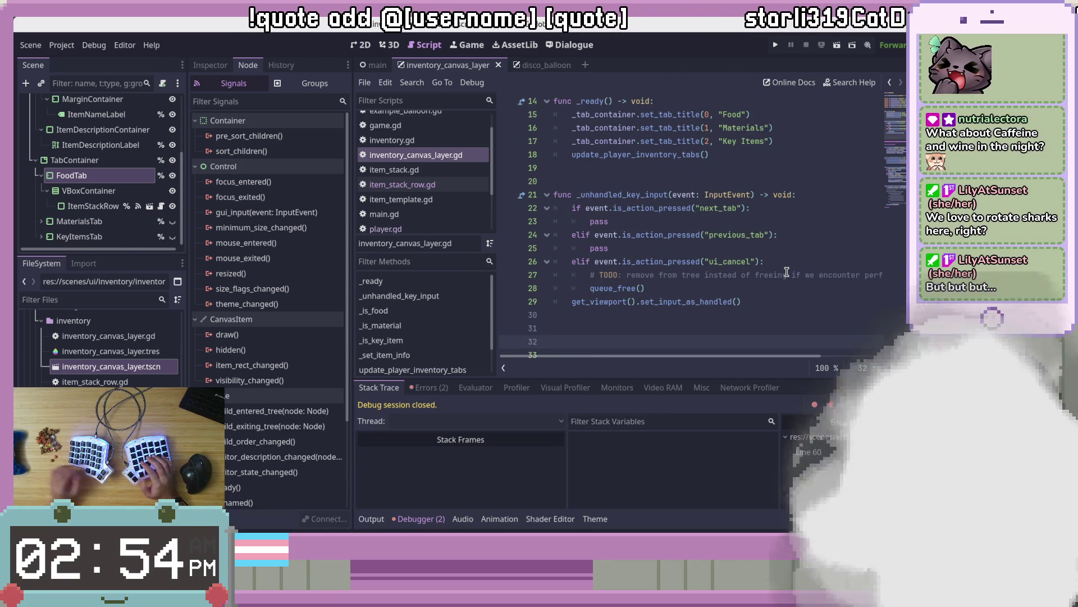
pyautogui.press('Up')
pyautogui.press('Up')
pyautogui.press('Up')
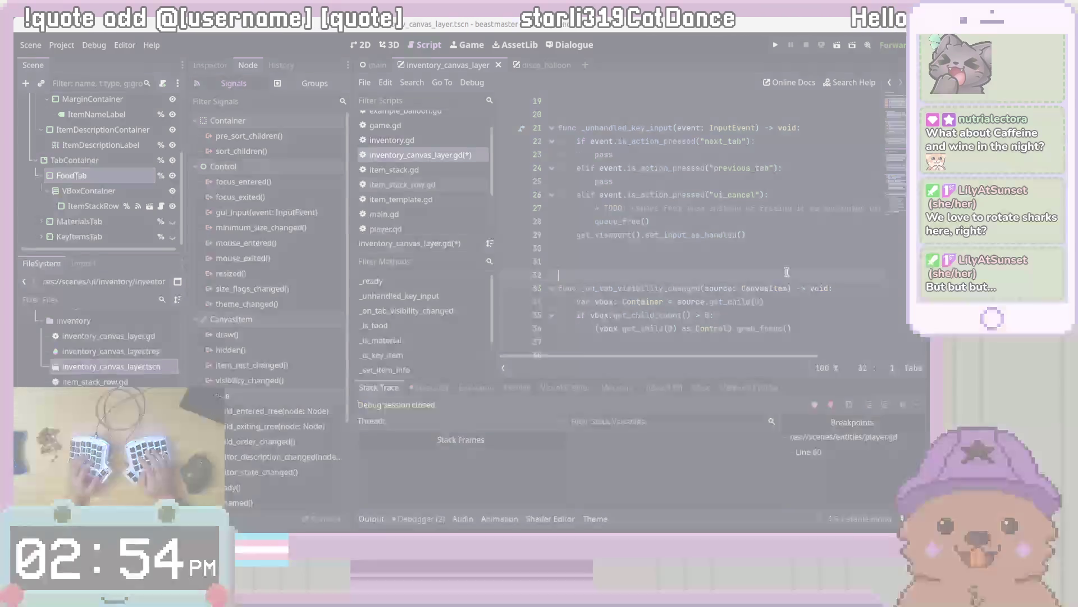
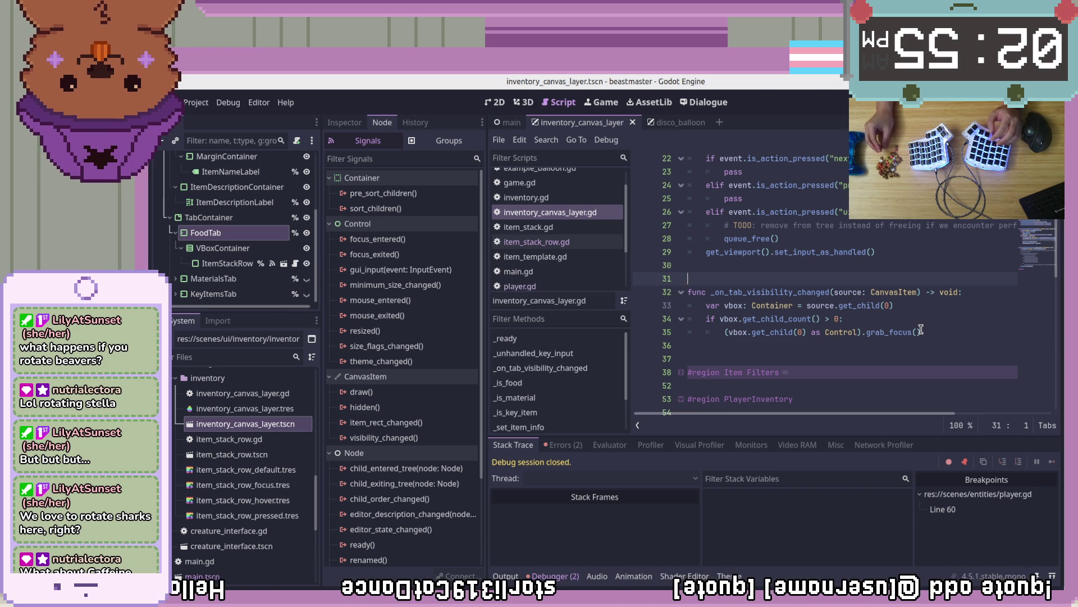
# Step: Insert a new indented line after the update_player_inventory_tabs() call in _ready
pyautogui.click(840, 342)
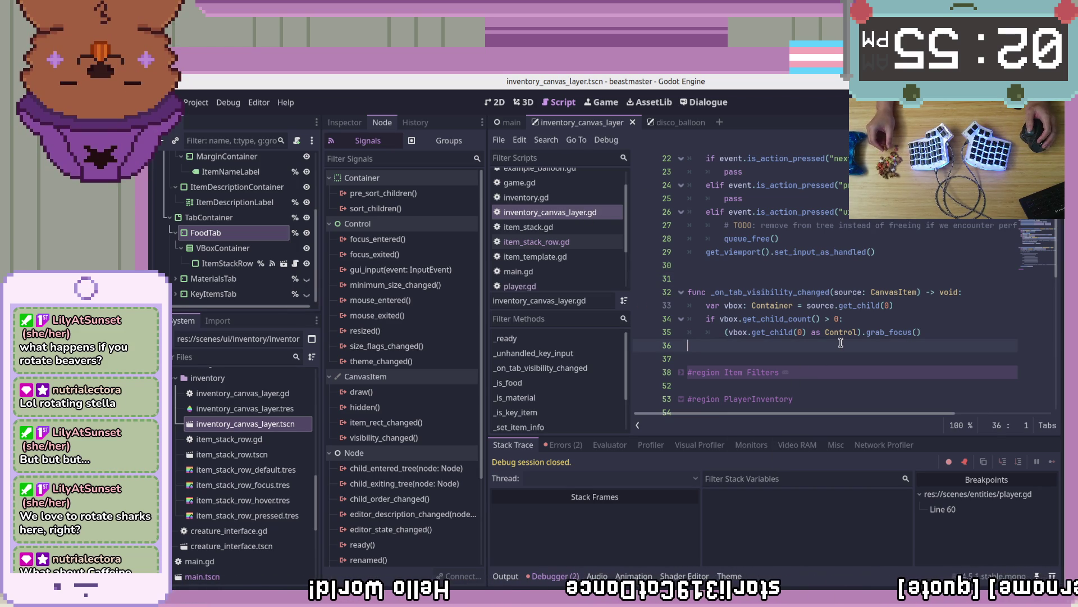
pyautogui.scroll(1, 841, 343)
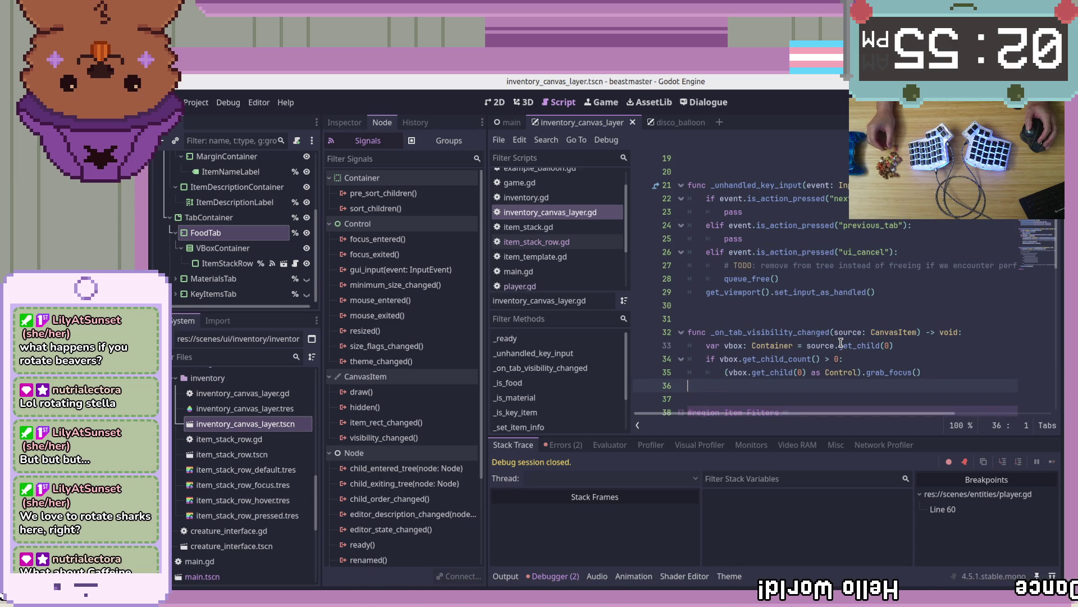
pyautogui.scroll(-2, 840, 343)
pyautogui.scroll(1, 841, 343)
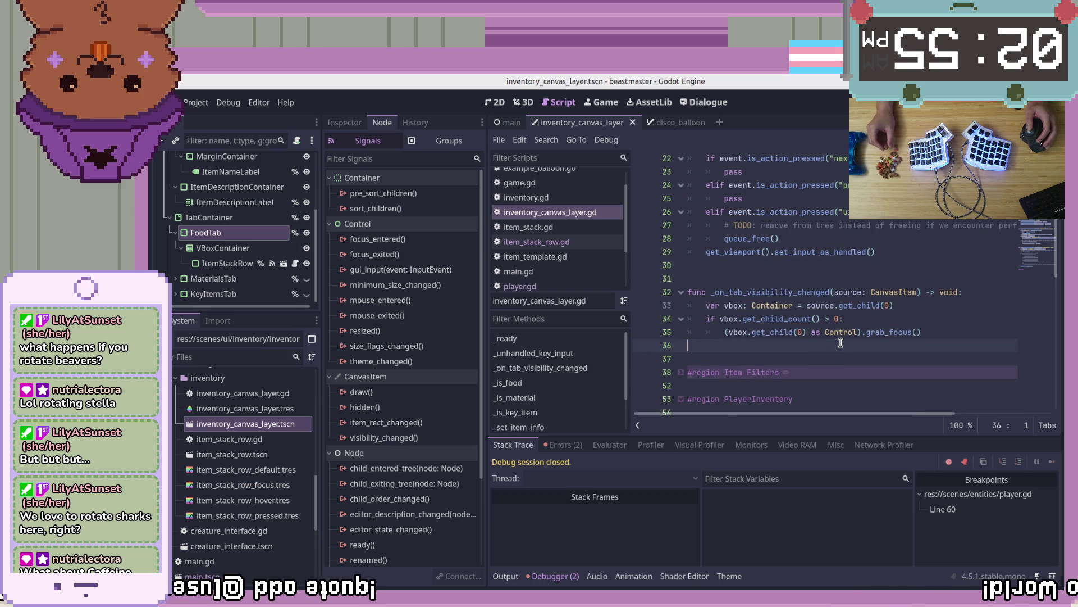
pyautogui.scroll(5, 841, 343)
pyautogui.click(853, 335)
pyautogui.click(879, 305)
pyautogui.press('Return')
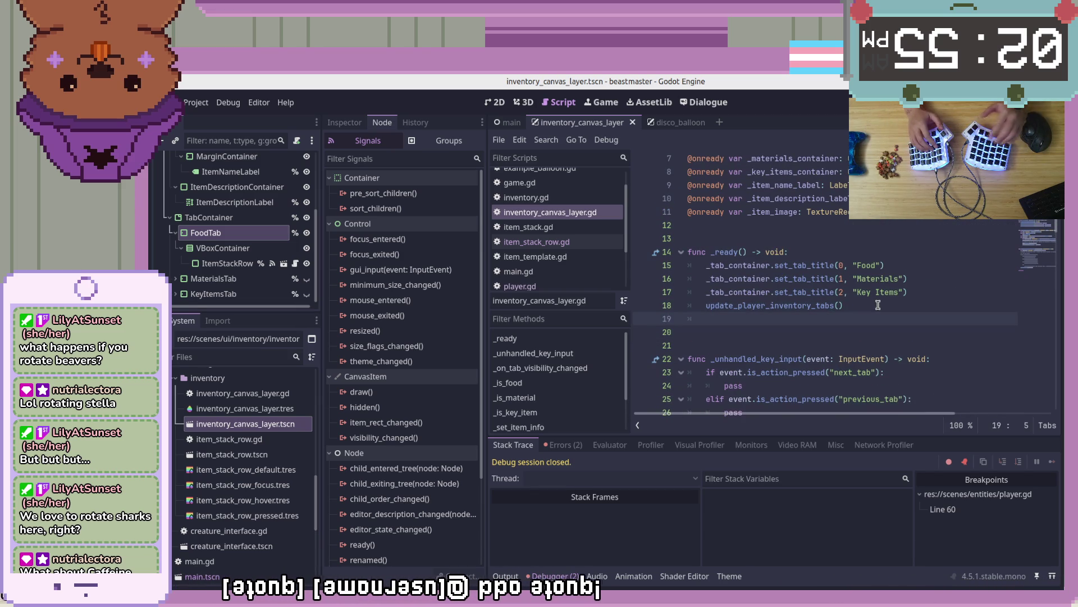
pyautogui.scroll(-9, 879, 305)
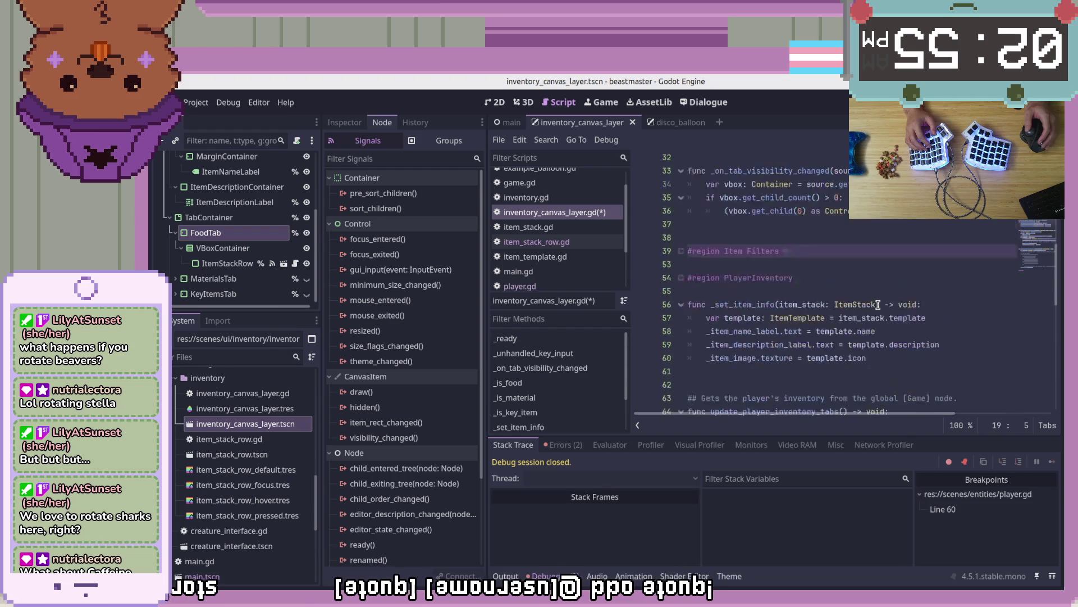
pyautogui.scroll(4, 878, 305)
pyautogui.scroll(1, 879, 305)
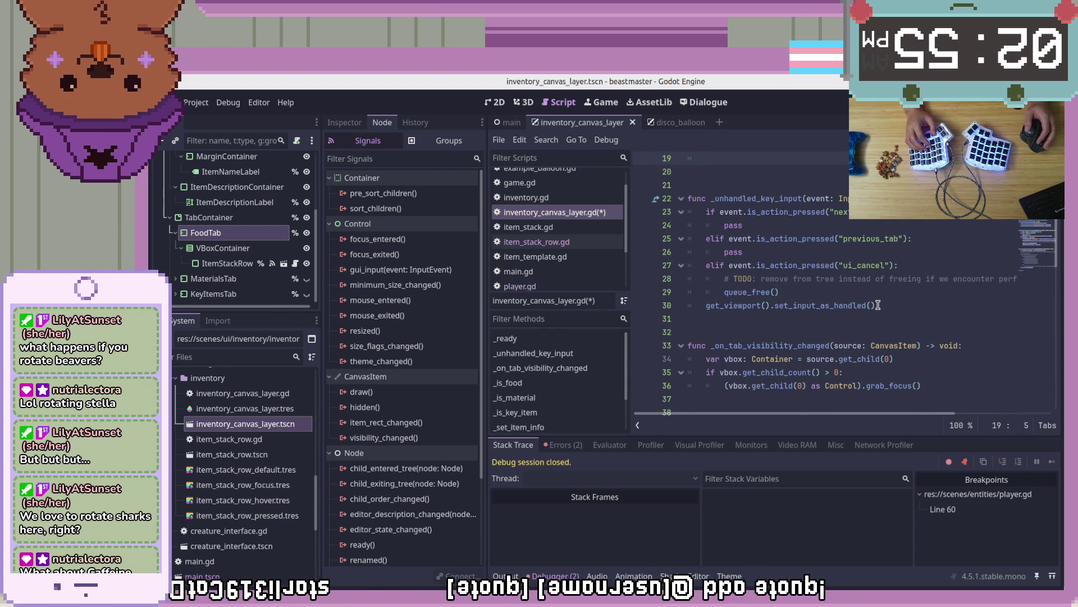
pyautogui.scroll(1, 878, 305)
pyautogui.scroll(1, 878, 305)
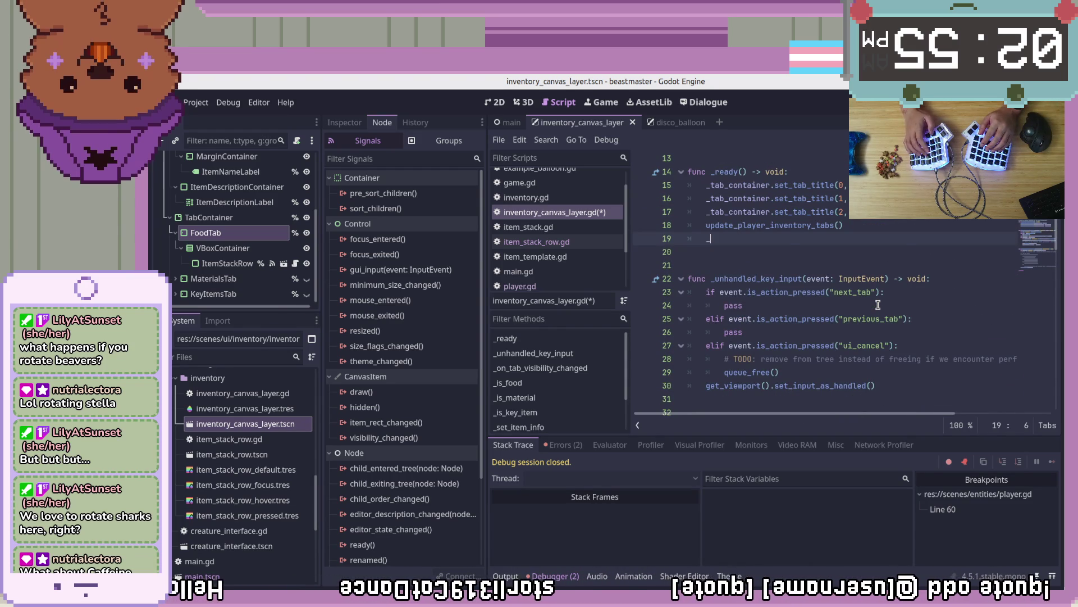
# Step: Type _food_container on the new line and jump to its declaration
pyautogui.write('_')
pyautogui.press('Return')
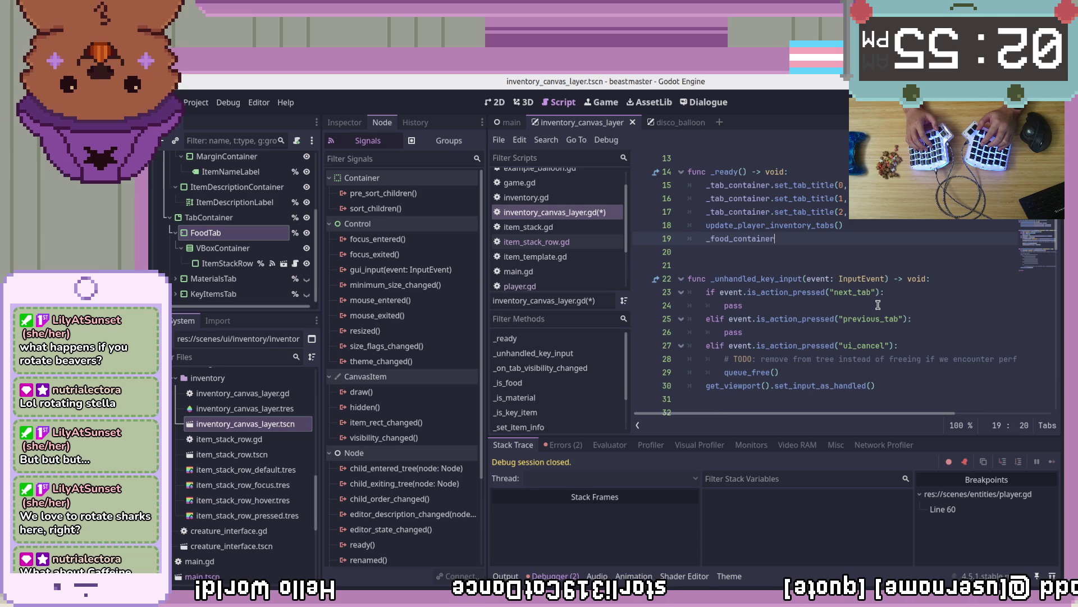
pyautogui.write('.')
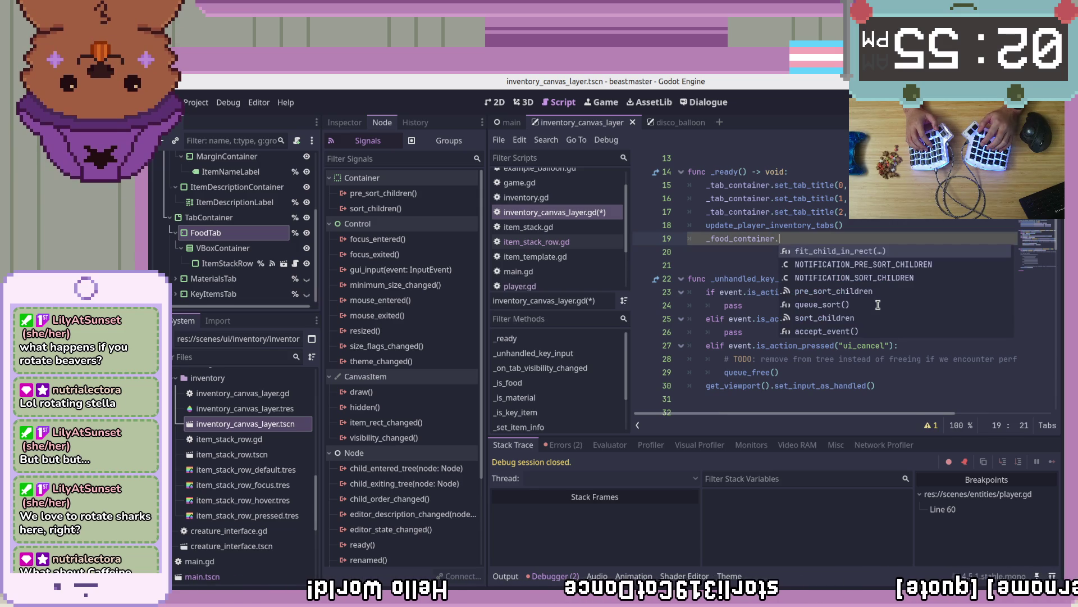
pyautogui.press('BackSpace')
pyautogui.click(824, 212)
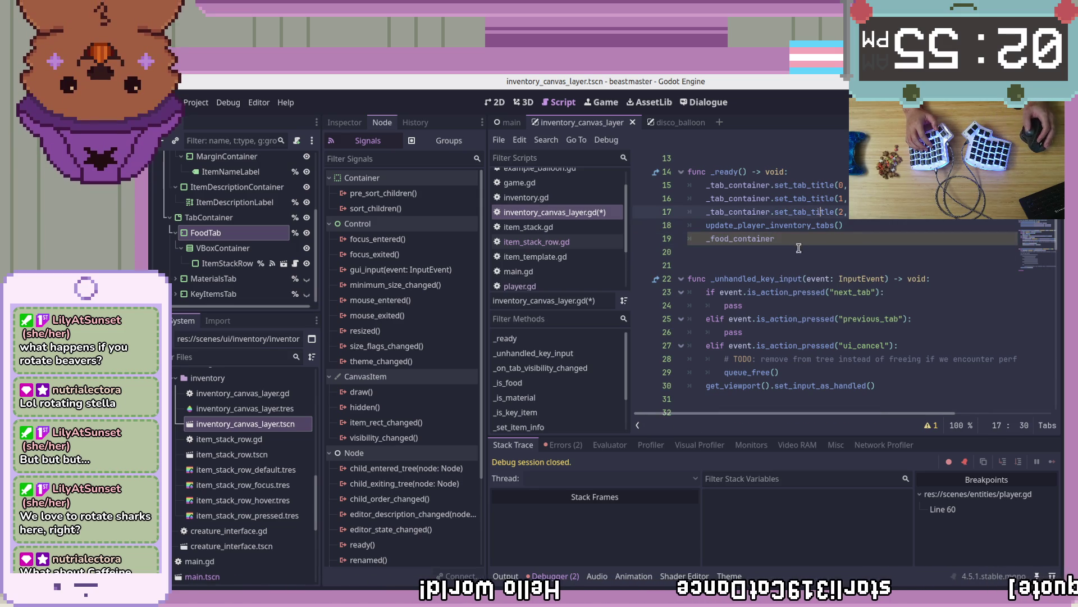
pyautogui.keyDown('ctrl'); pyautogui.click(742, 245); pyautogui.keyUp('ctrl')
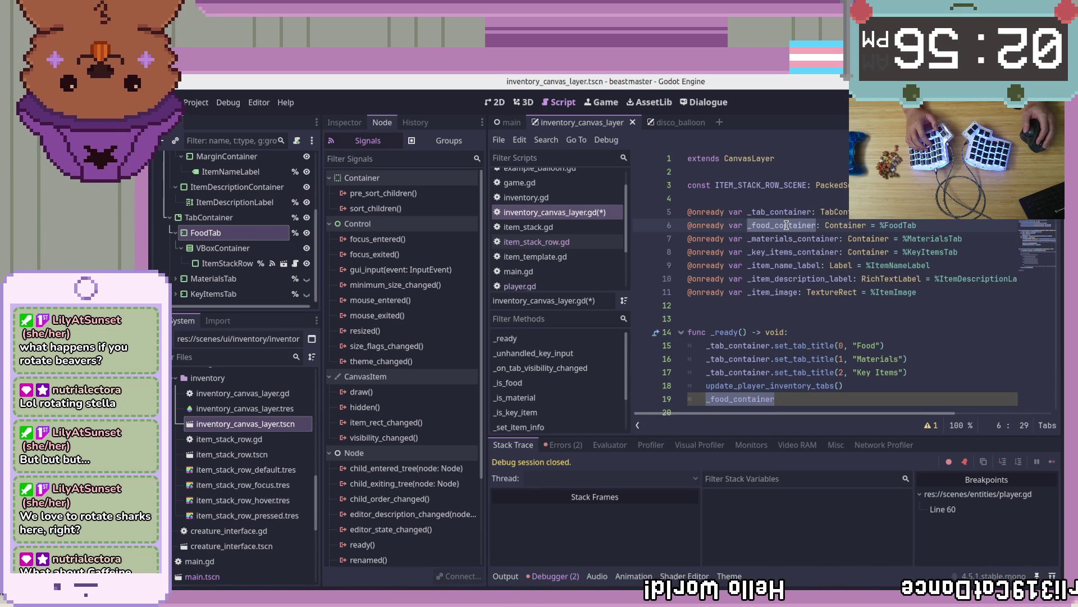
# Step: Step through the _food_container matches with Find, reviewing the set_tab_title calls in _ready
pyautogui.hotkey('ctrl', 'f')
pyautogui.press('Return')
pyautogui.press('Return')
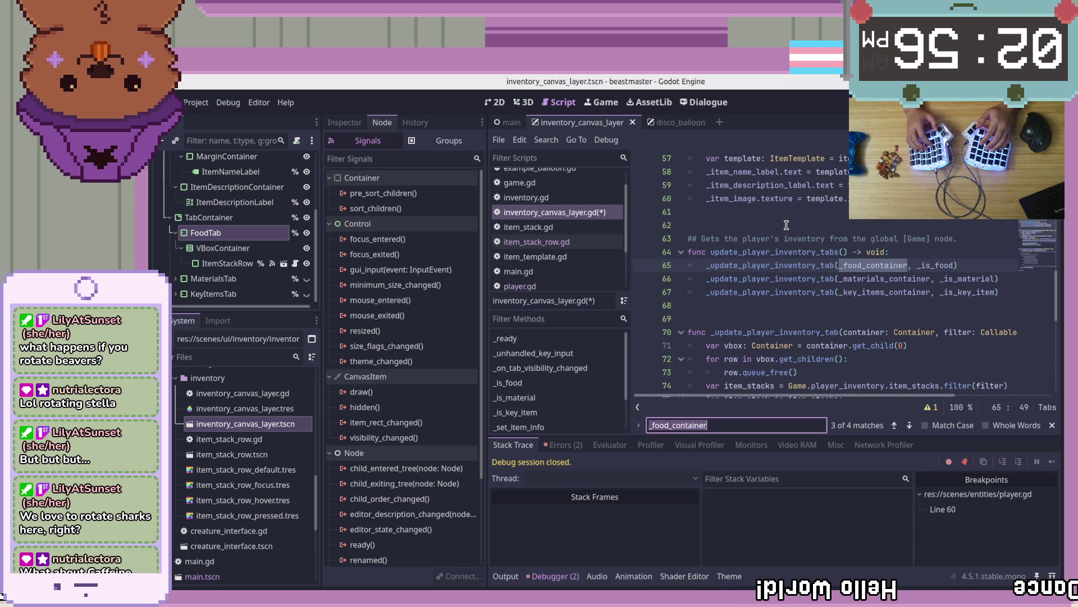
pyautogui.scroll(-3, 805, 262)
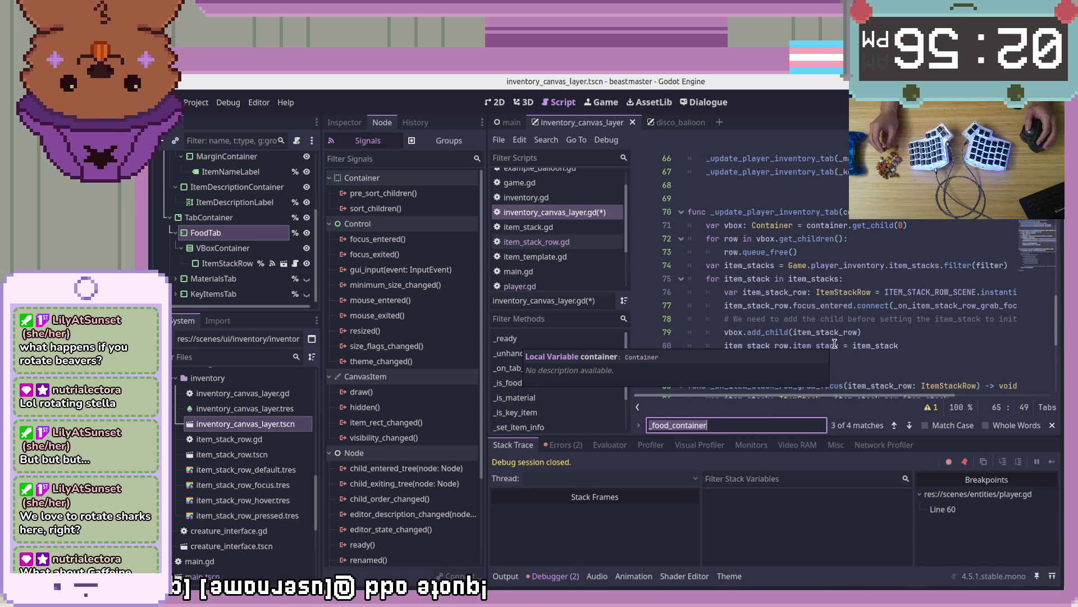
pyautogui.scroll(2, 835, 344)
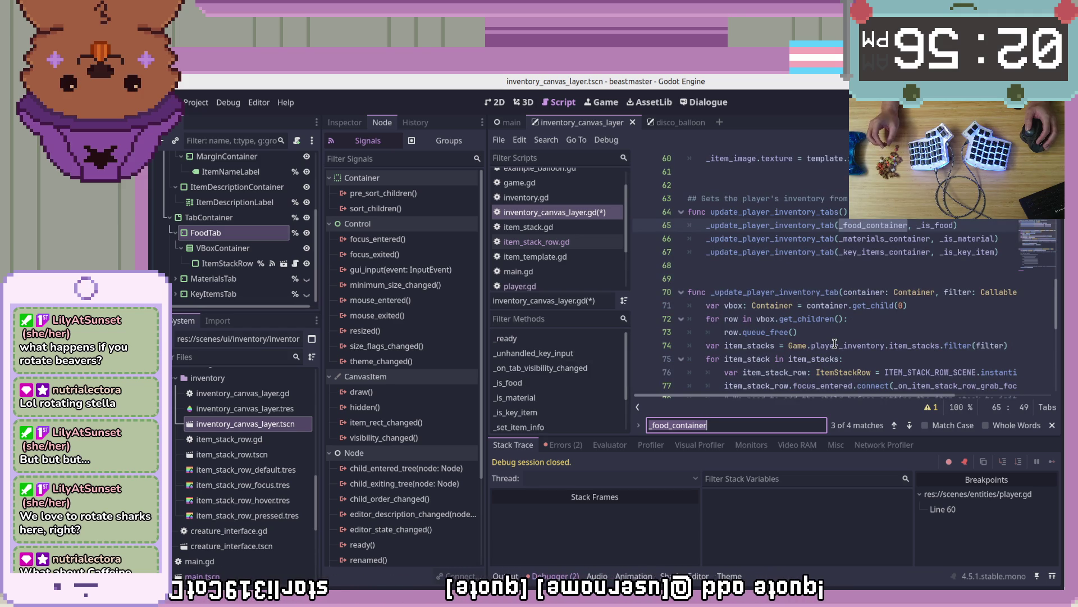
pyautogui.scroll(15, 834, 343)
pyautogui.click(835, 346)
pyautogui.scroll(3, 835, 344)
pyautogui.click(835, 345)
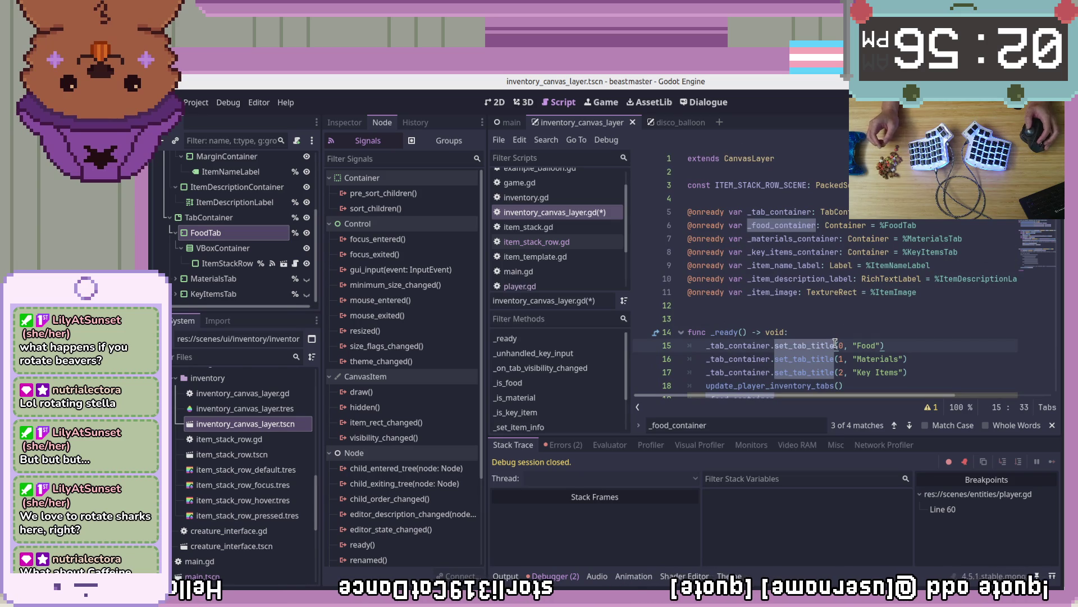
pyautogui.click(932, 227)
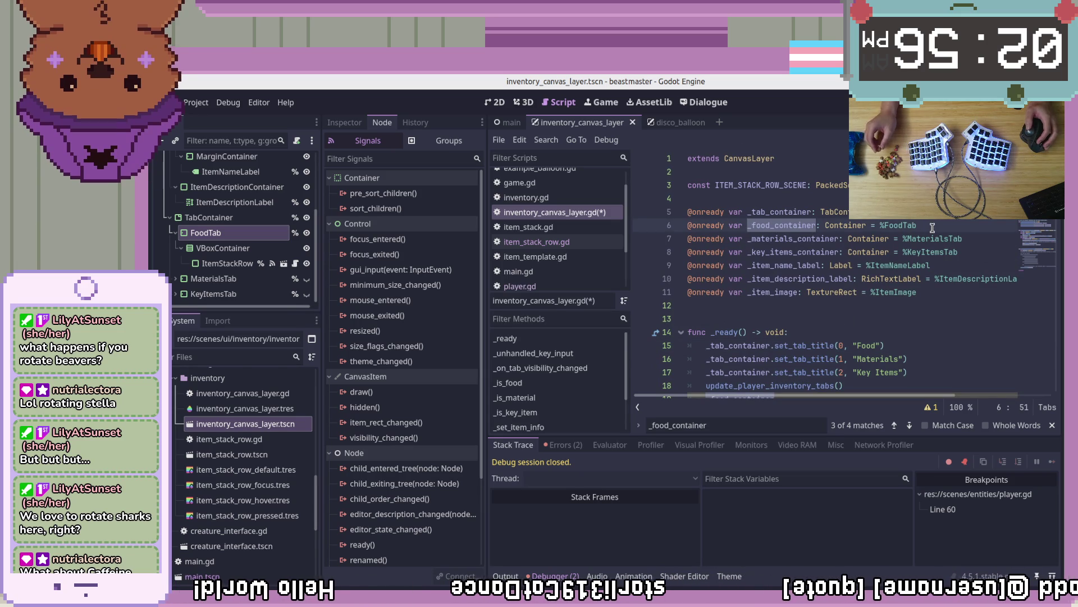
pyautogui.click(253, 248)
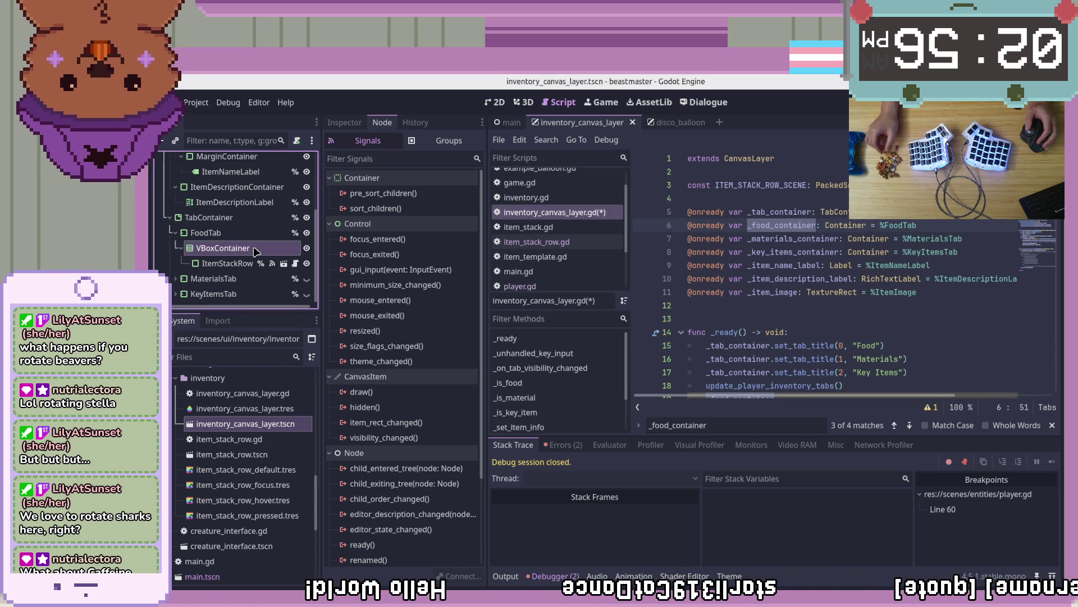
# Step: Rename the VBoxContainer under FoodTab to FoodContainer and enable Access as Unique Name
pyautogui.press('F2')
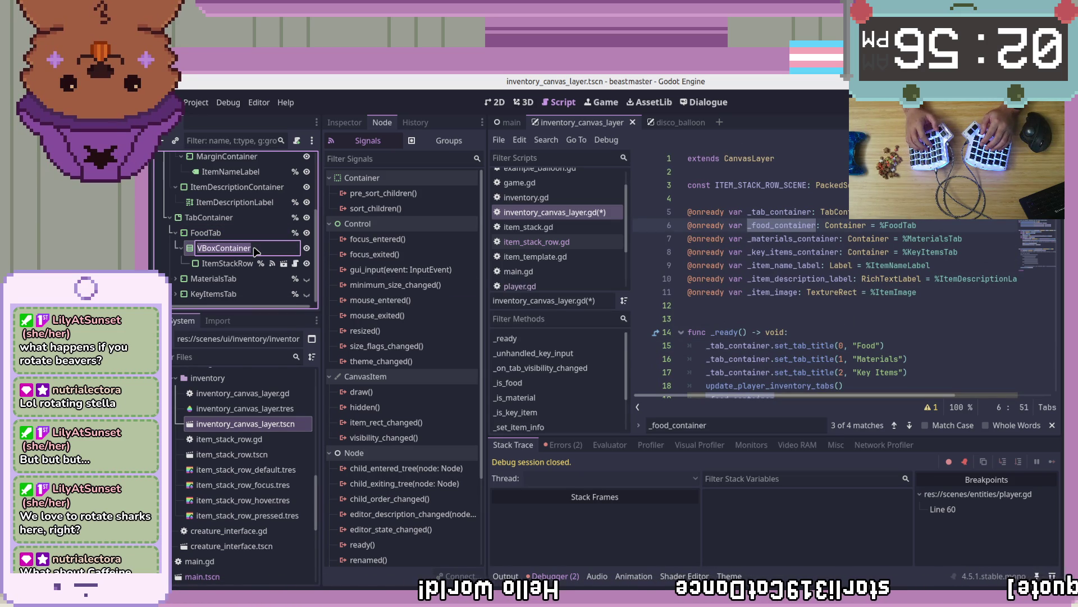
pyautogui.write('Food')
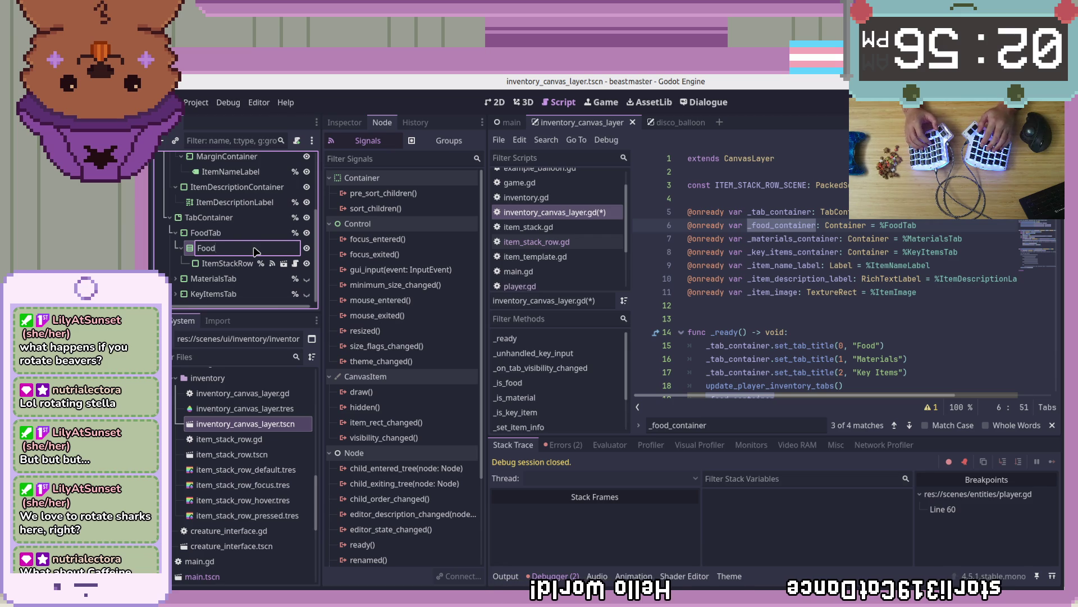
pyautogui.write('List')
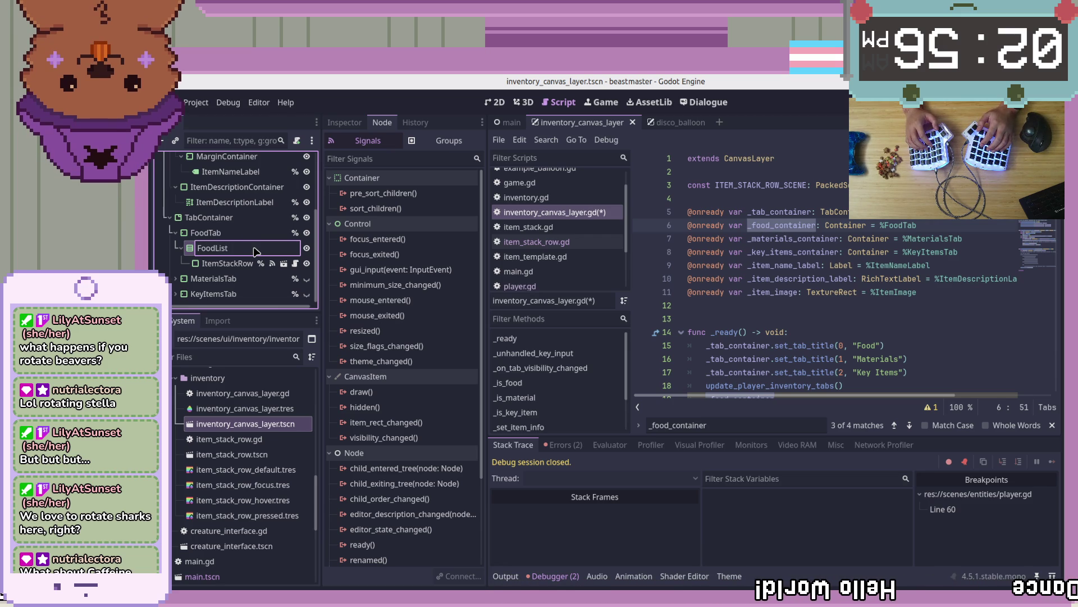
pyautogui.press('BackSpace')
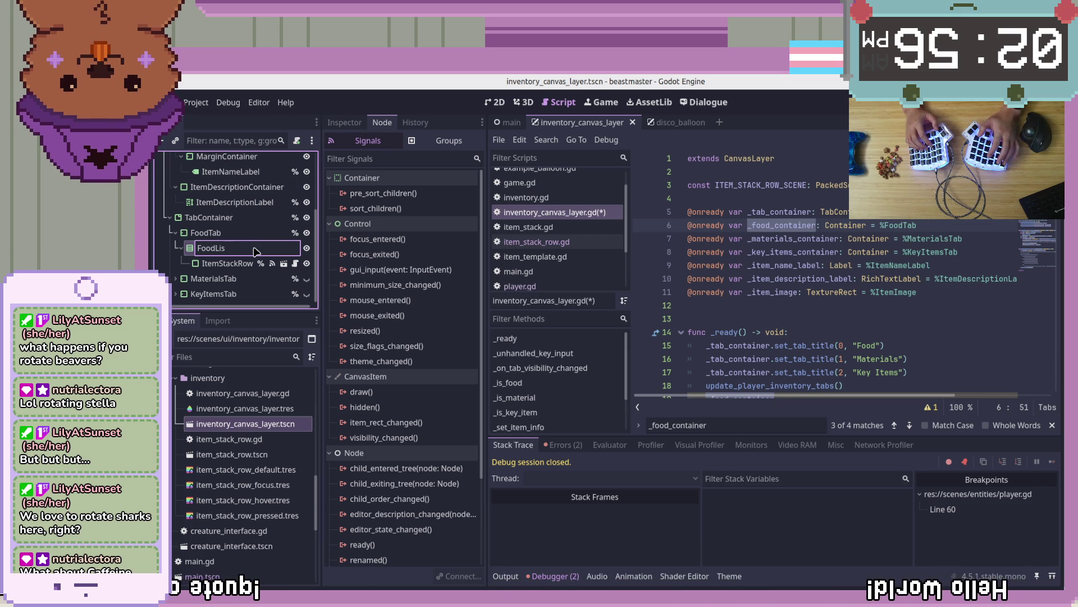
pyautogui.write('List')
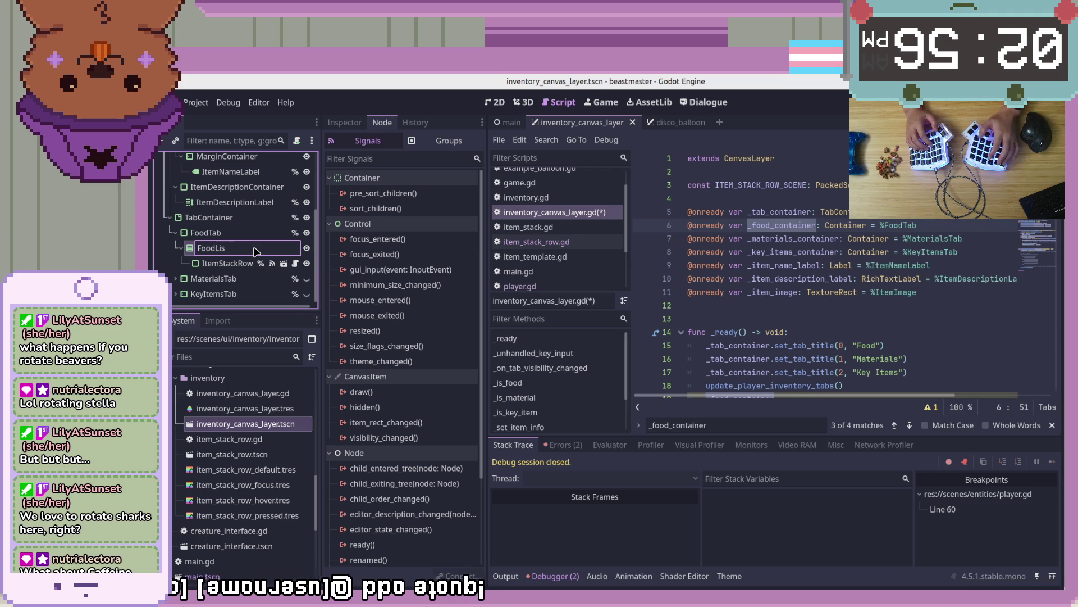
pyautogui.write('Container')
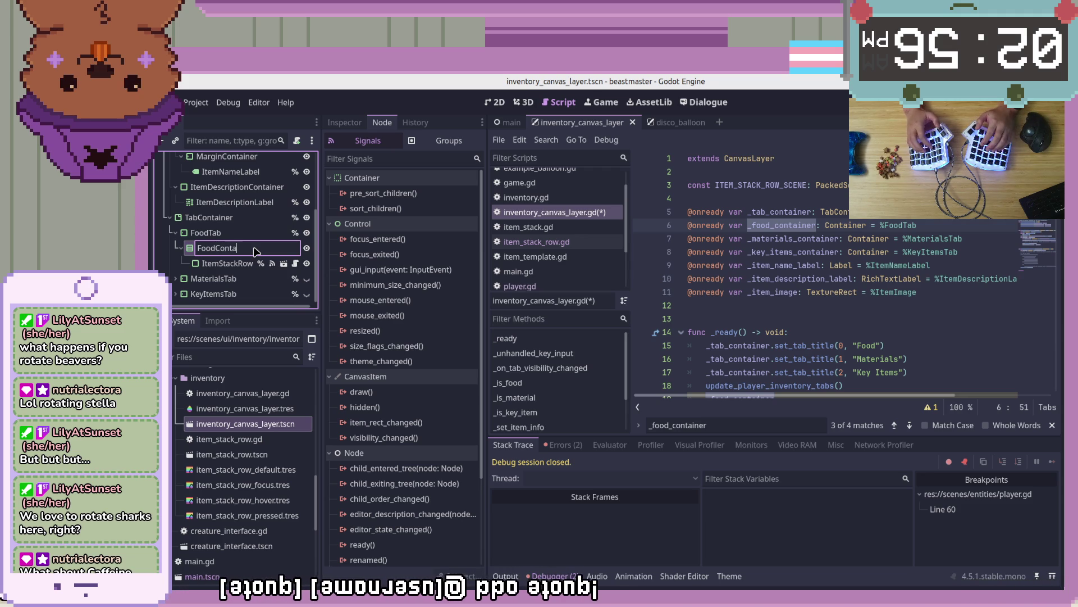
pyautogui.press('Return')
pyautogui.rightClick(254, 248)
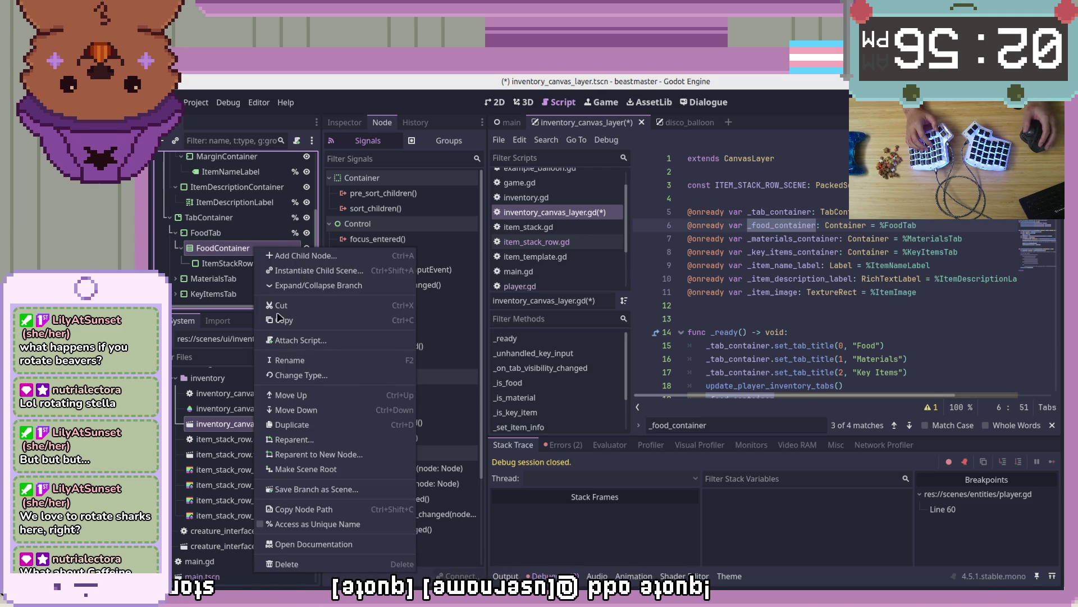
pyautogui.click(314, 524)
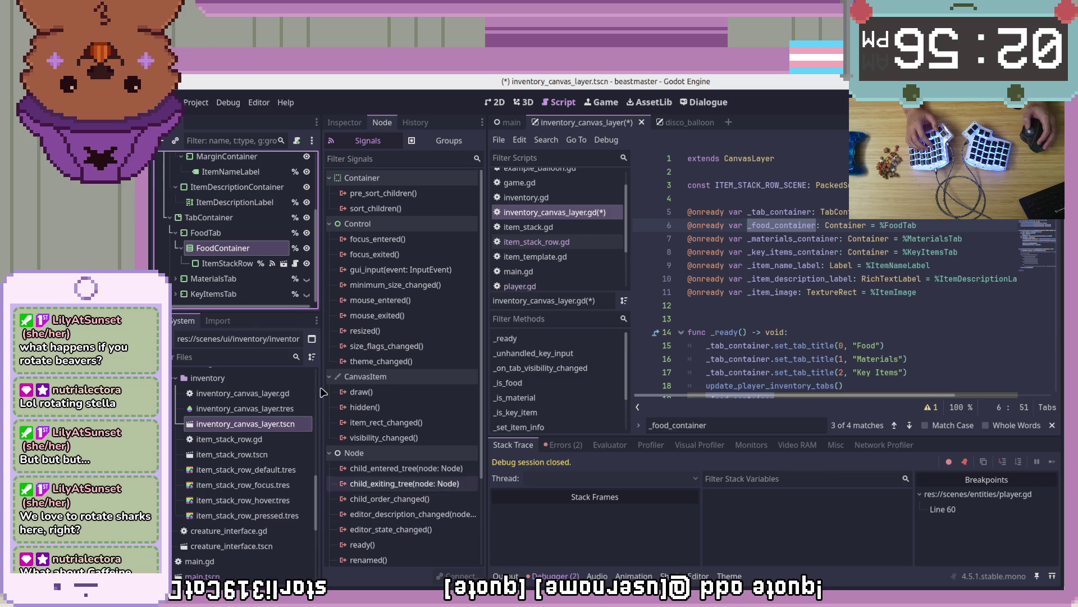
pyautogui.click(277, 236)
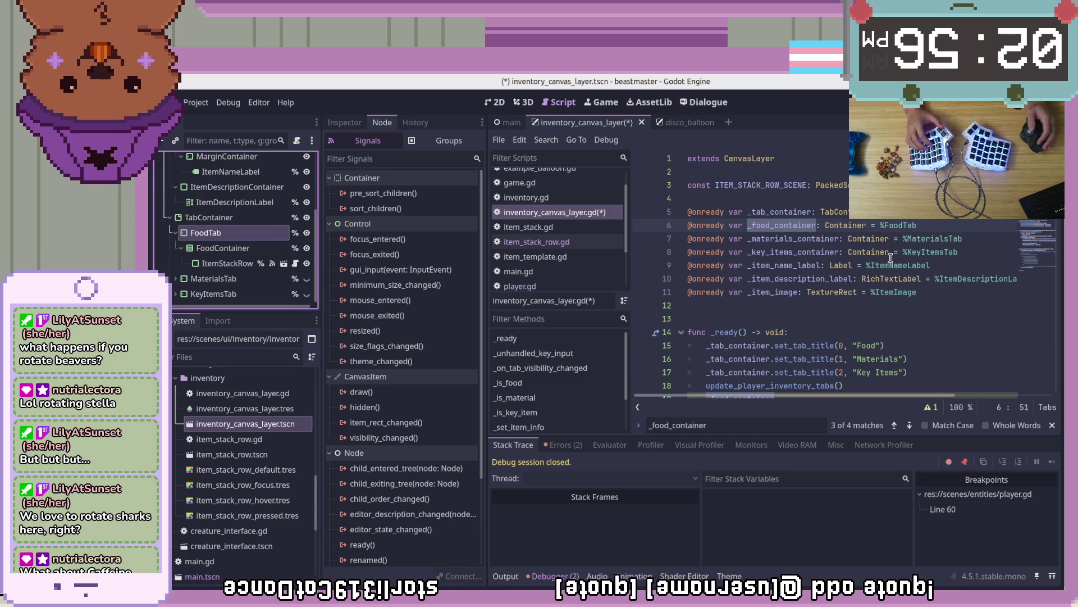
pyautogui.moveTo(890, 258)
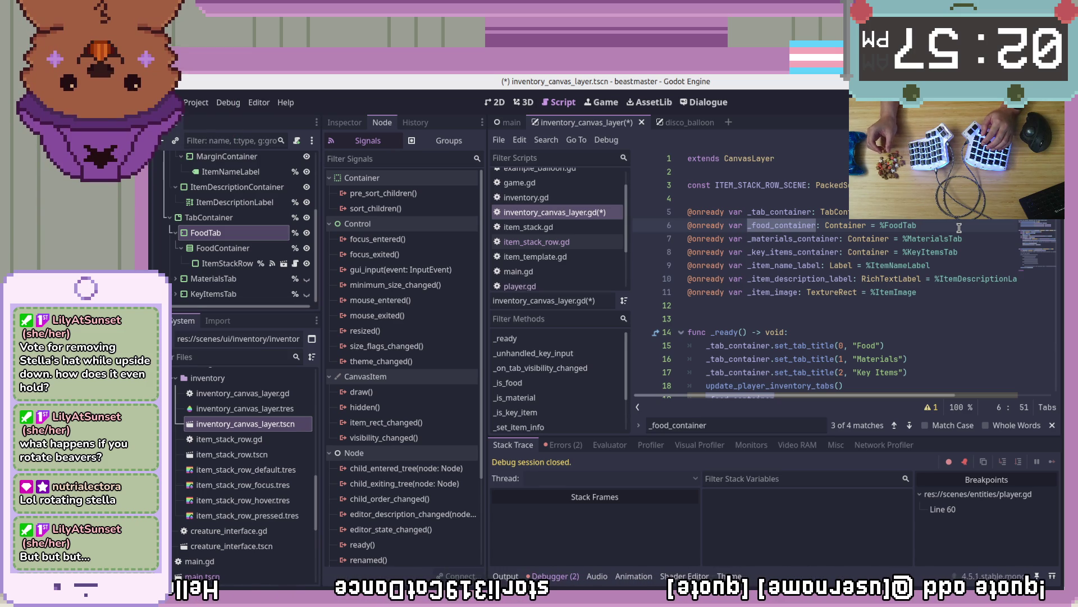
pyautogui.press('Down')
pyautogui.click(965, 225)
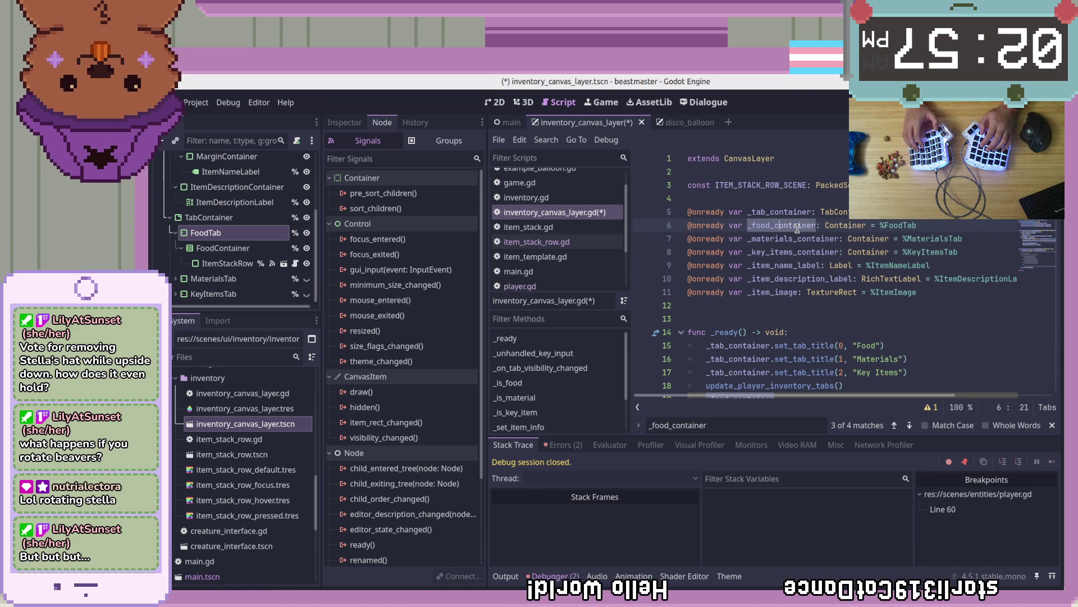
# Step: Rename the %FoodTab variable on line 6 to _food_tab, remove stray line 7, and save
pyautogui.press('BackSpace')
pyautogui.hotkey('ctrl', 'Delete')
pyautogui.write('tab')
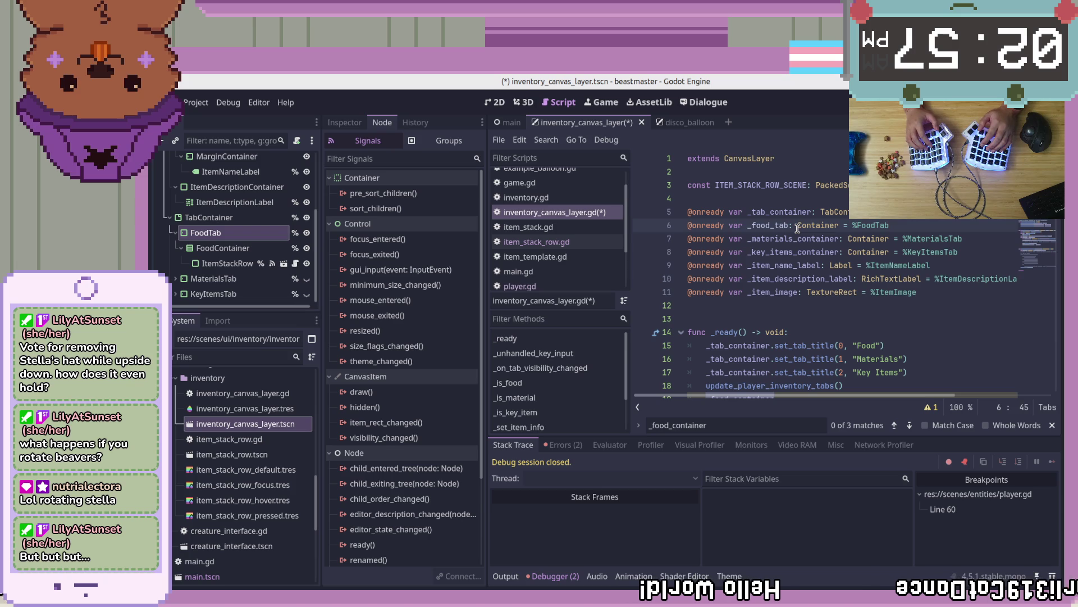
pyautogui.press('Return')
pyautogui.write('@onrea')
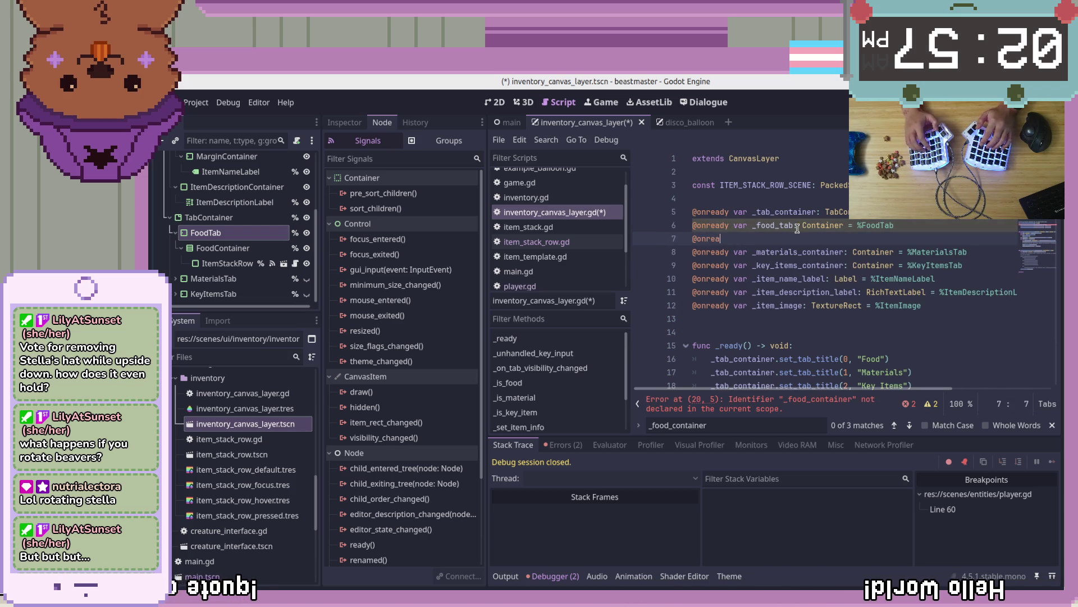
pyautogui.write('dy')
pyautogui.write('food_containe')
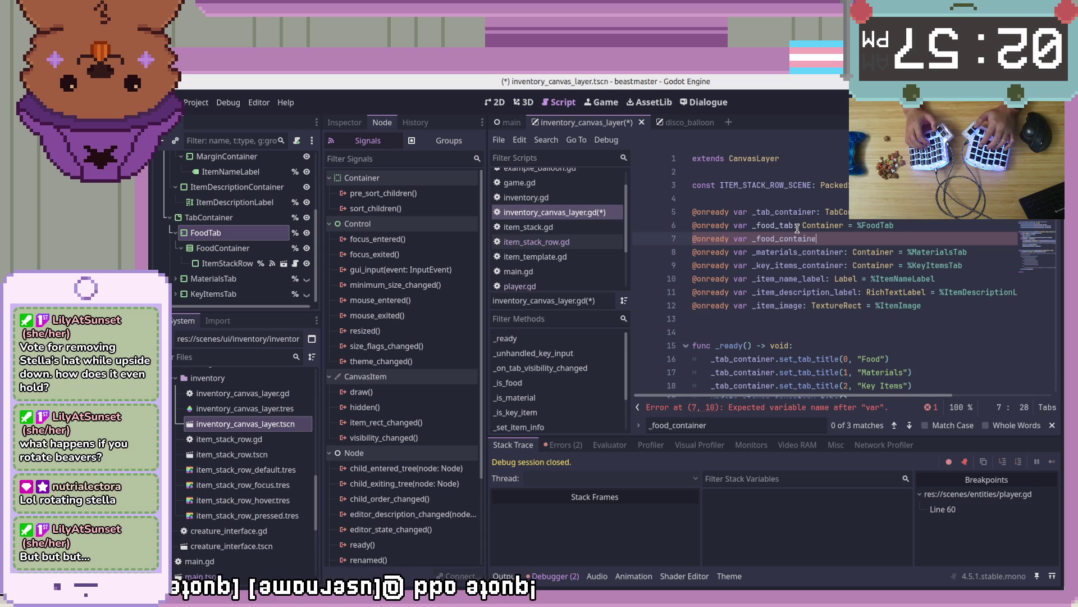
pyautogui.press('Return')
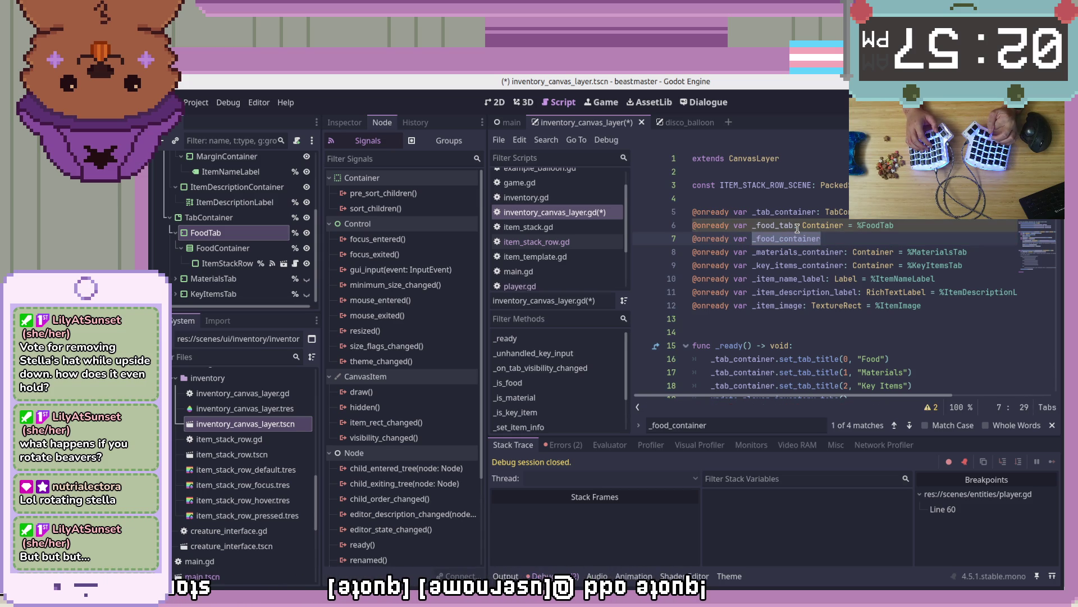
pyautogui.press('BackSpace')
pyautogui.press('BackSpace')
pyautogui.press('BackSpace')
pyautogui.hotkey('ctrl', 'BackSpace')
pyautogui.hotkey('ctrl', 'BackSpace')
pyautogui.hotkey('ctrl', 'BackSpace')
pyautogui.press('BackSpace')
pyautogui.hotkey('ctrl', 's')
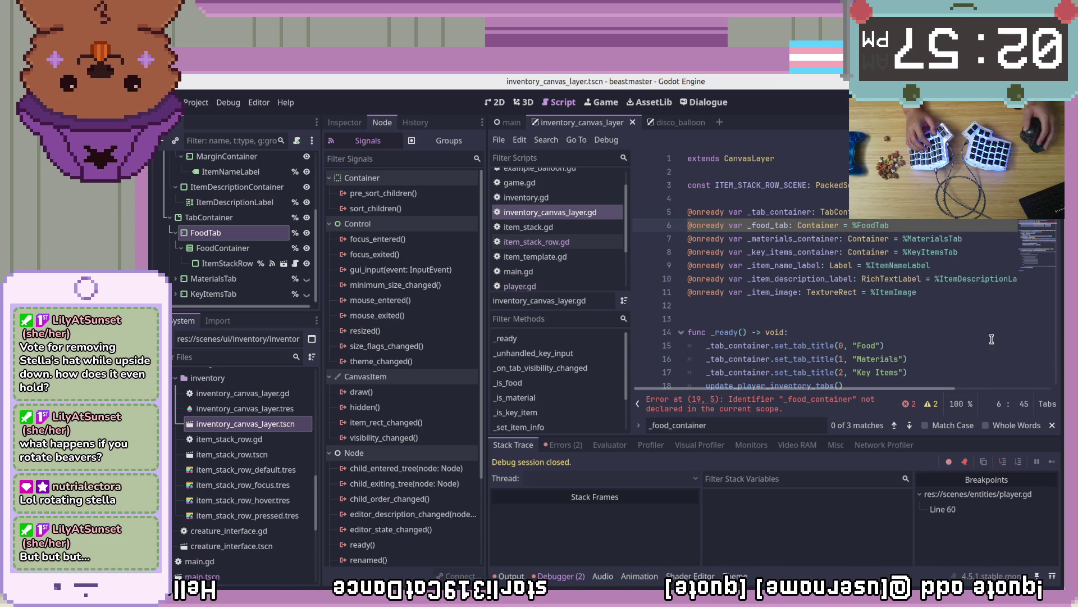
pyautogui.click(903, 329)
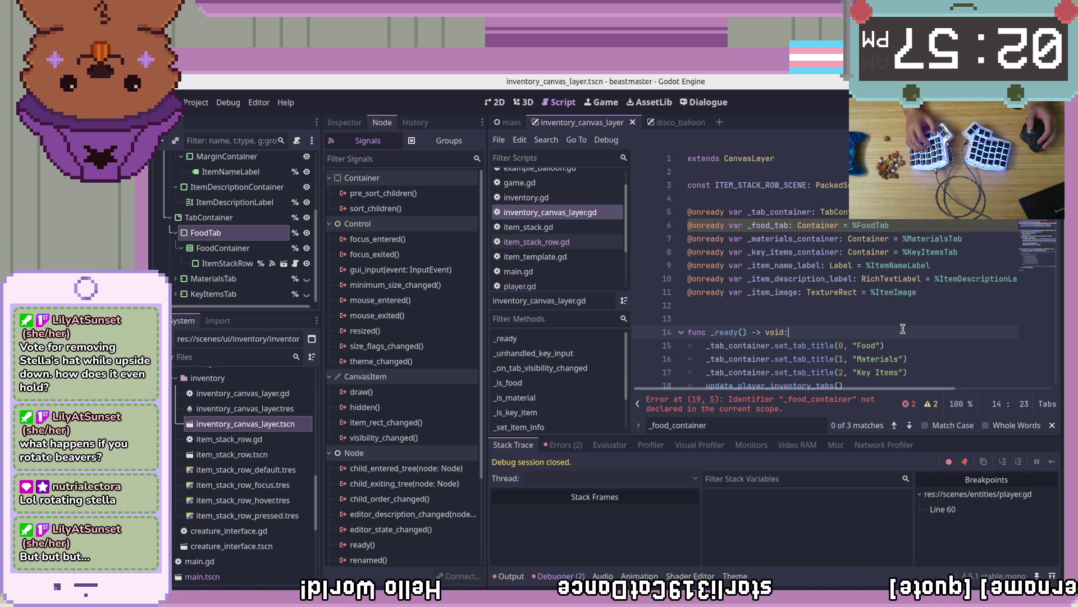
pyautogui.click(918, 224)
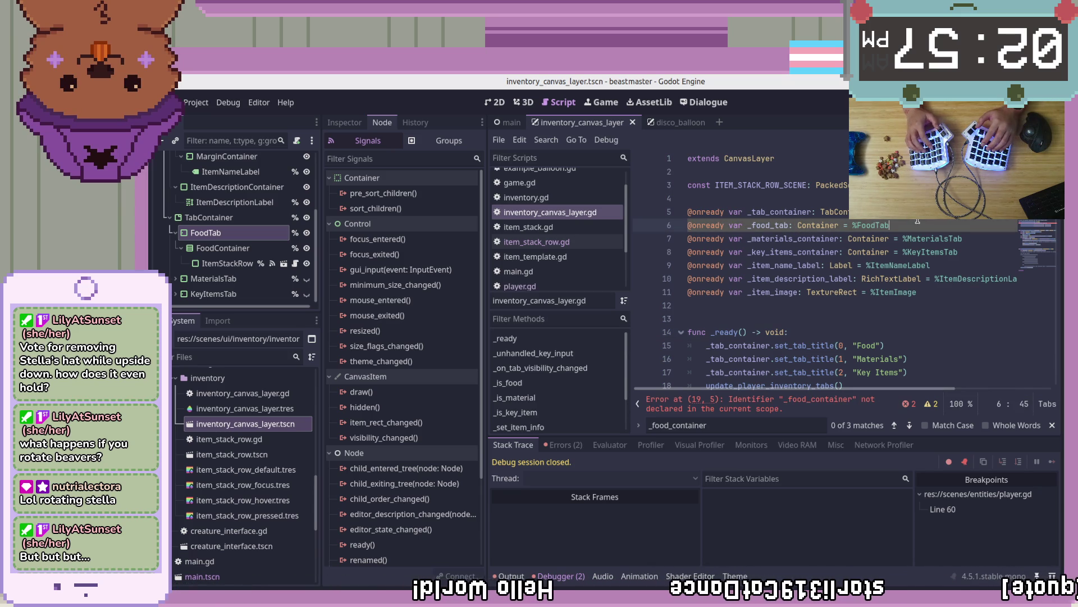
pyautogui.scroll(-3, 921, 236)
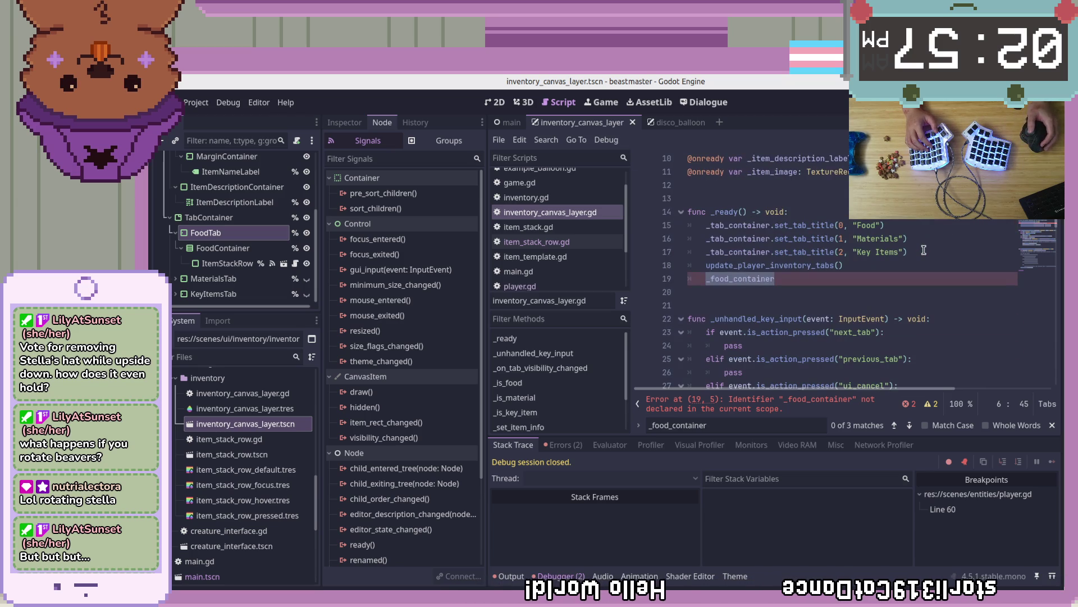
# Step: Change line 19 to reference _food_tab.visibility_changed
pyautogui.click(879, 285)
pyautogui.press('BackSpace')
pyautogui.press('BackSpace')
pyautogui.press('BackSpace')
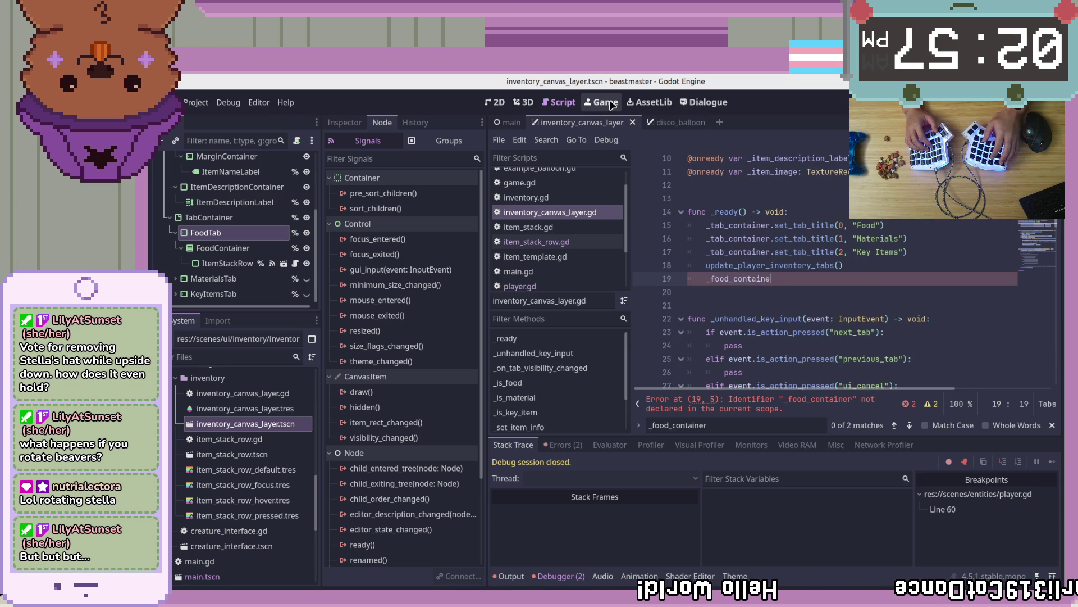
pyautogui.press('BackSpace')
pyautogui.press('BackSpace')
pyautogui.press('BackSpace')
pyautogui.write('tab.')
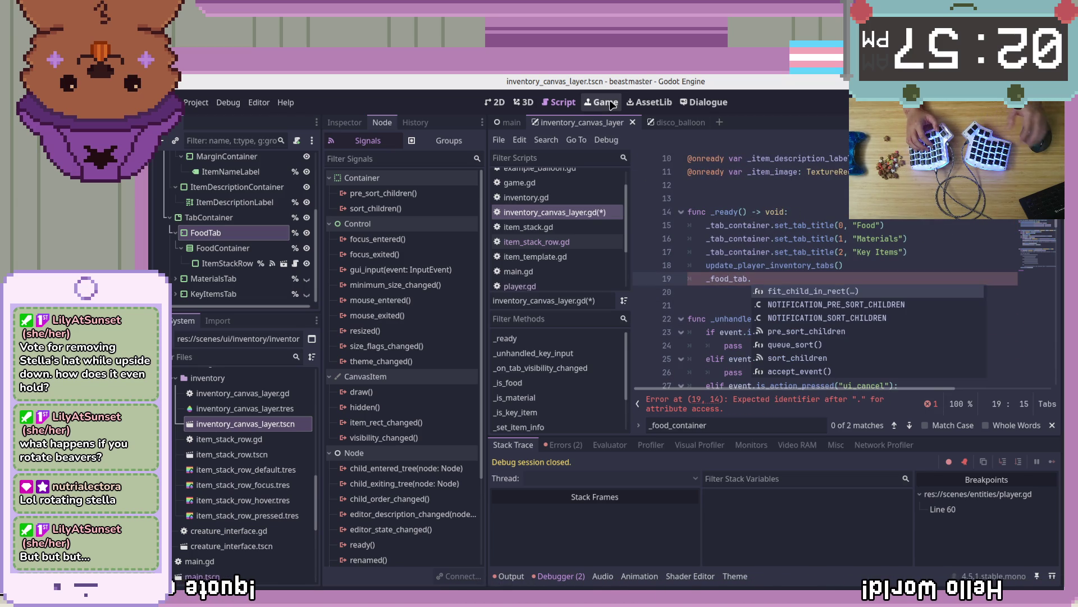
pyautogui.scroll(2, 863, 228)
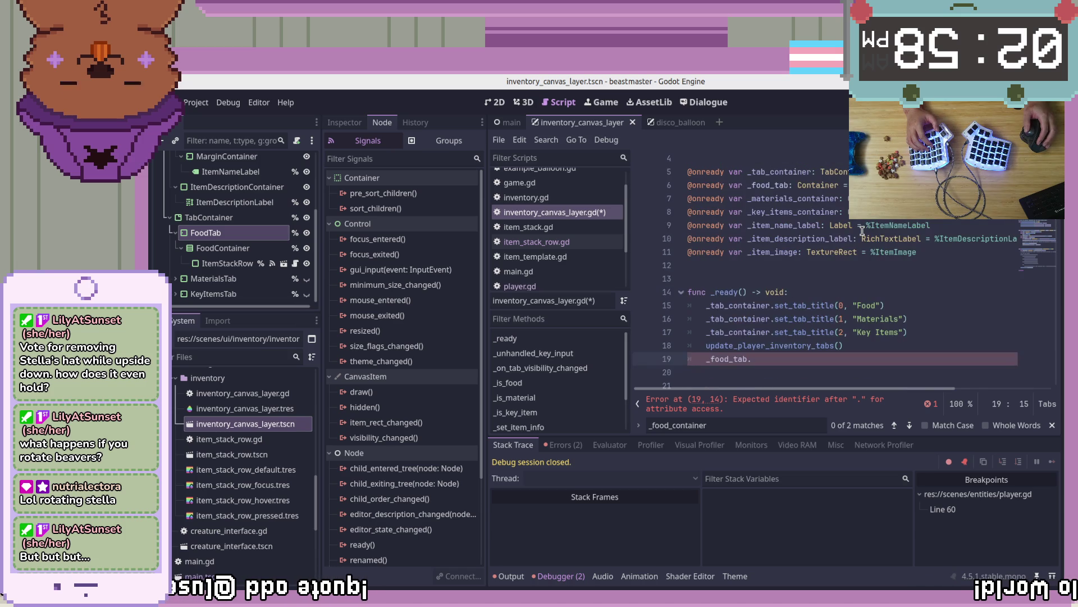
pyautogui.scroll(-1, 858, 317)
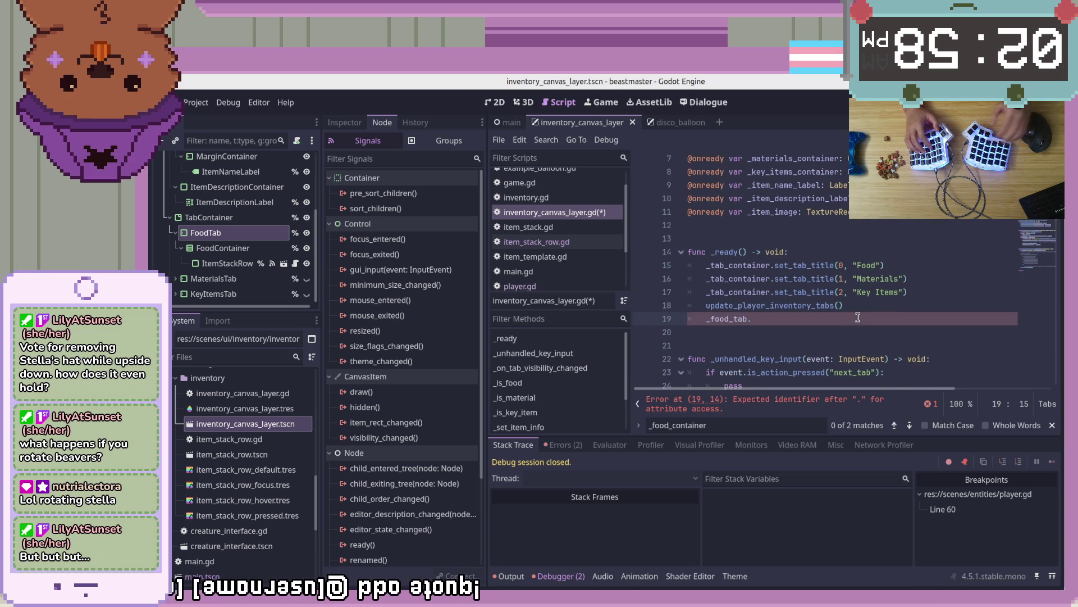
pyautogui.write('visi')
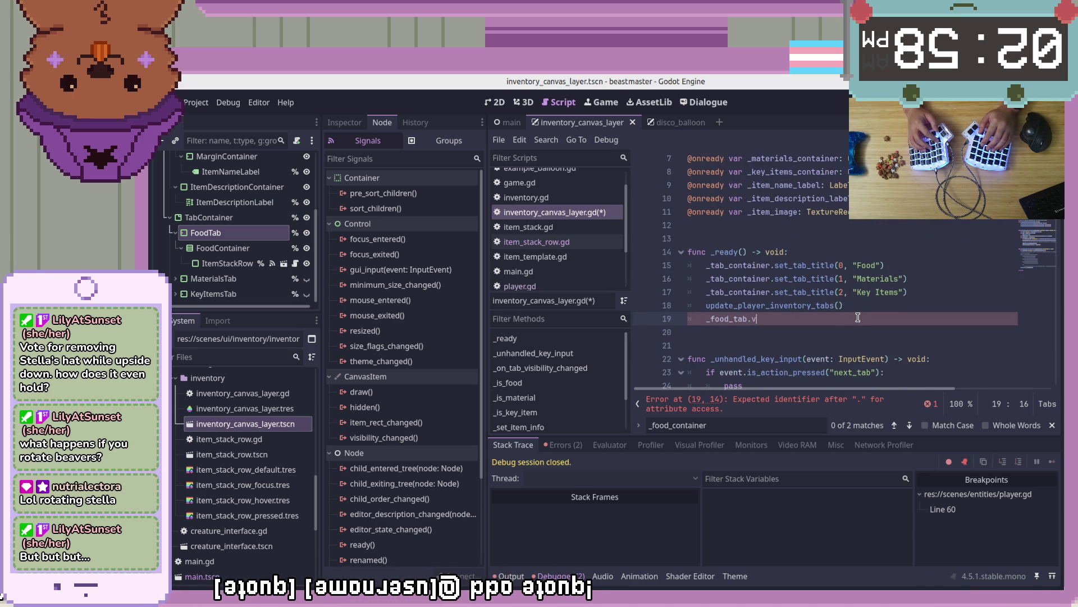
pyautogui.write('bil')
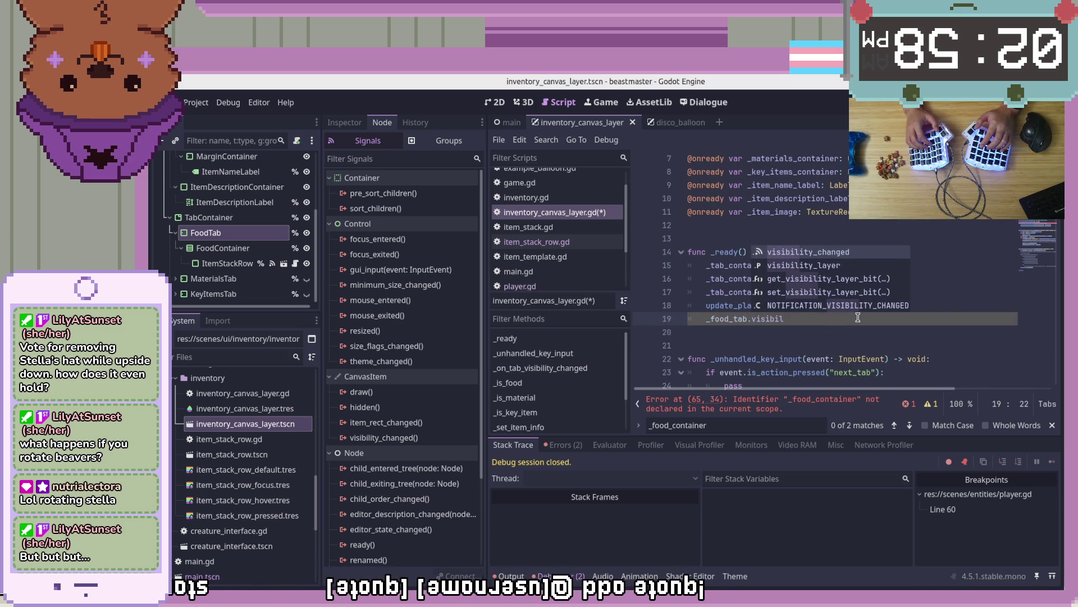
pyautogui.press('Return')
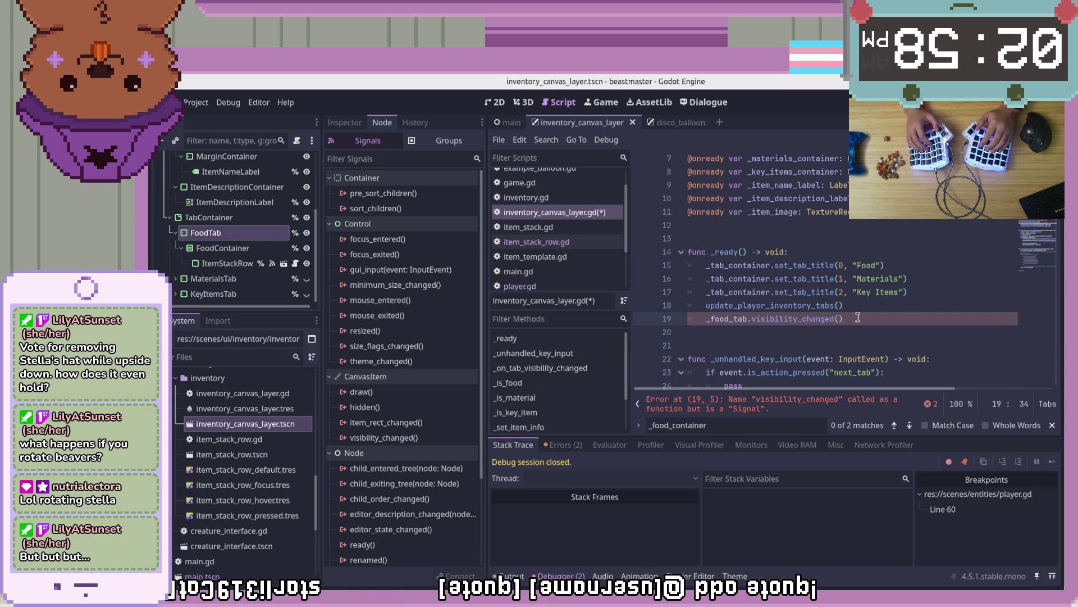
# Step: Connect that signal to _on_tab_visibility_changed.bind(_food_tab)
pyautogui.press('BackSpace')
pyautogui.write('.')
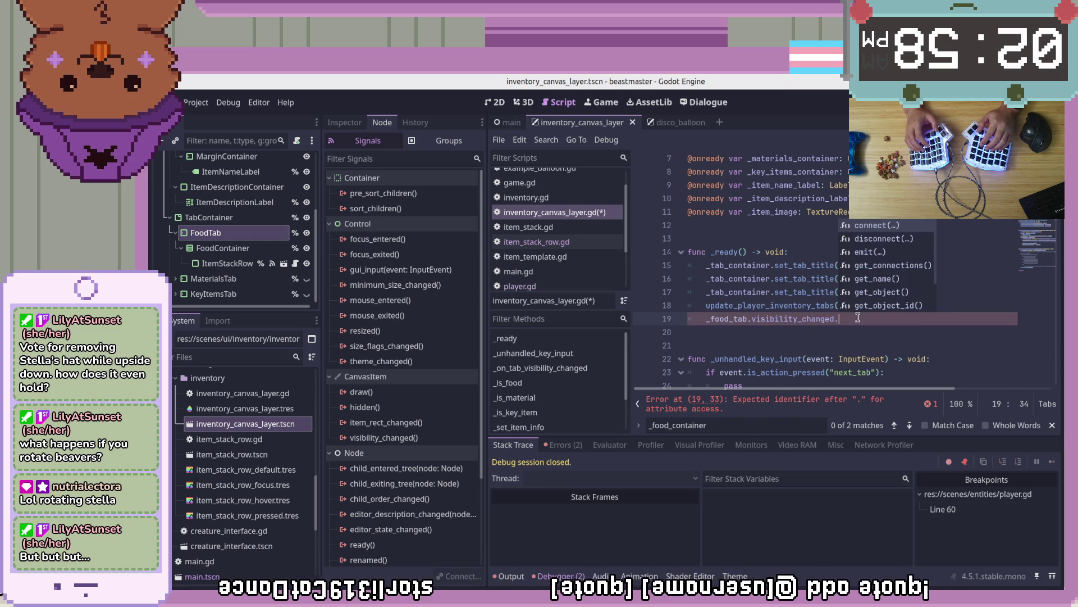
pyautogui.write('connect')
pyautogui.press('Return')
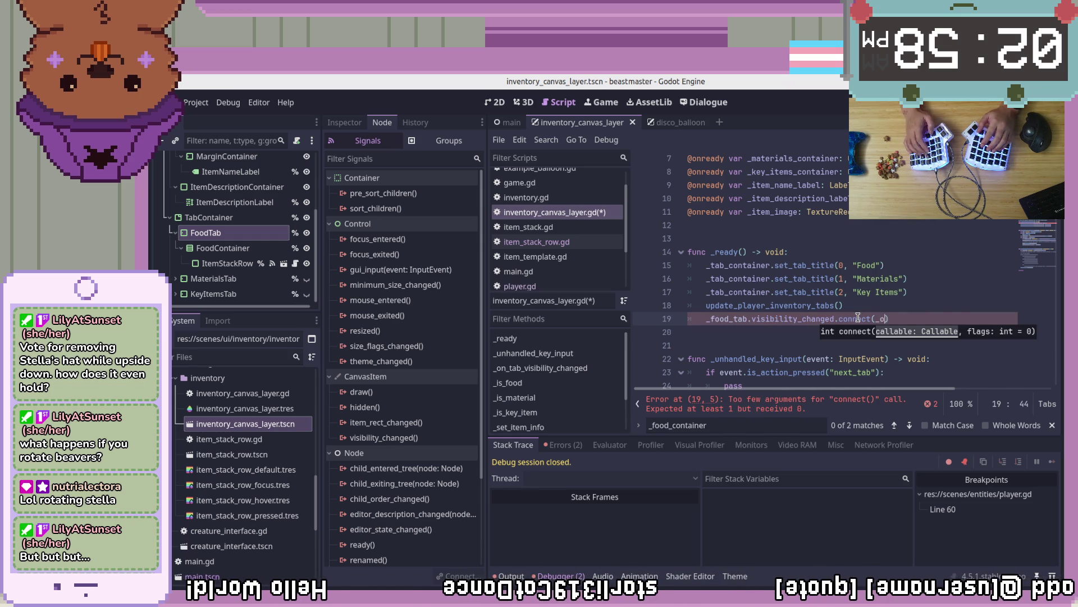
pyautogui.write('n_')
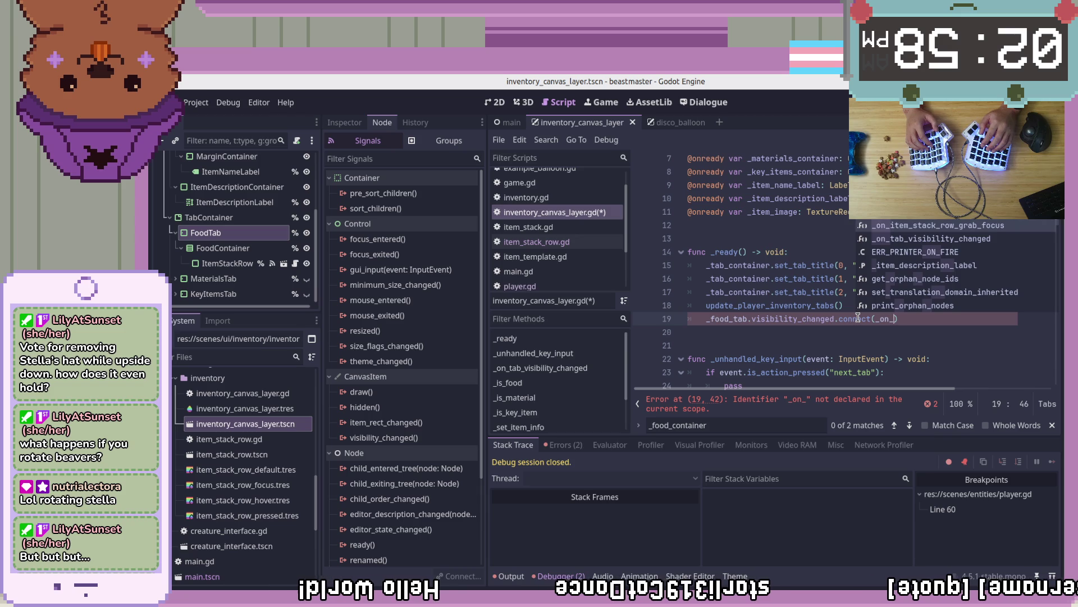
pyautogui.press('Down')
pyautogui.press('Return')
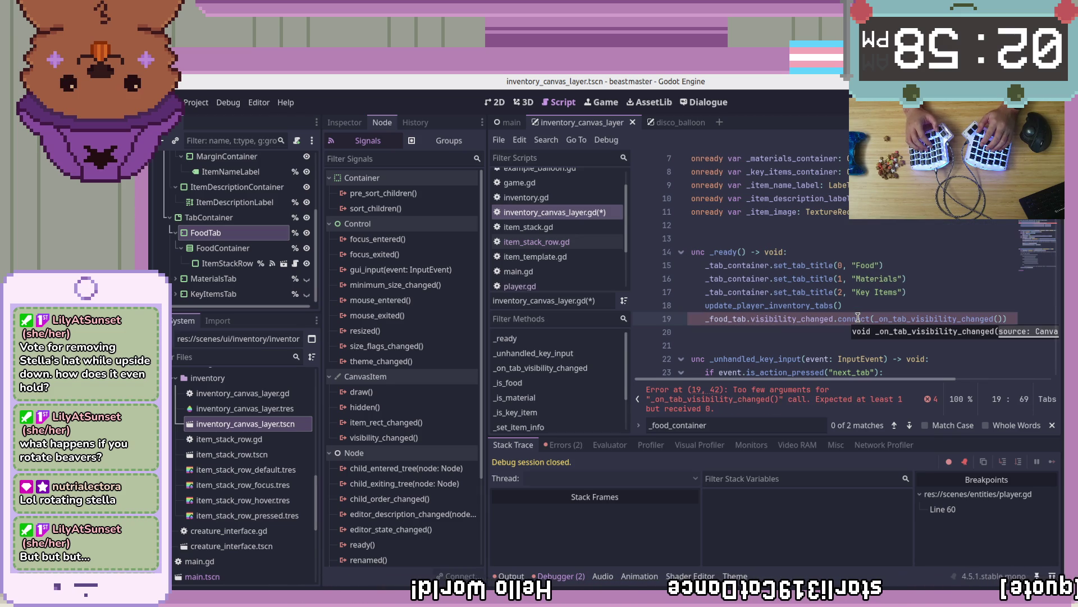
pyautogui.press('BackSpace')
pyautogui.write('ood_tab')
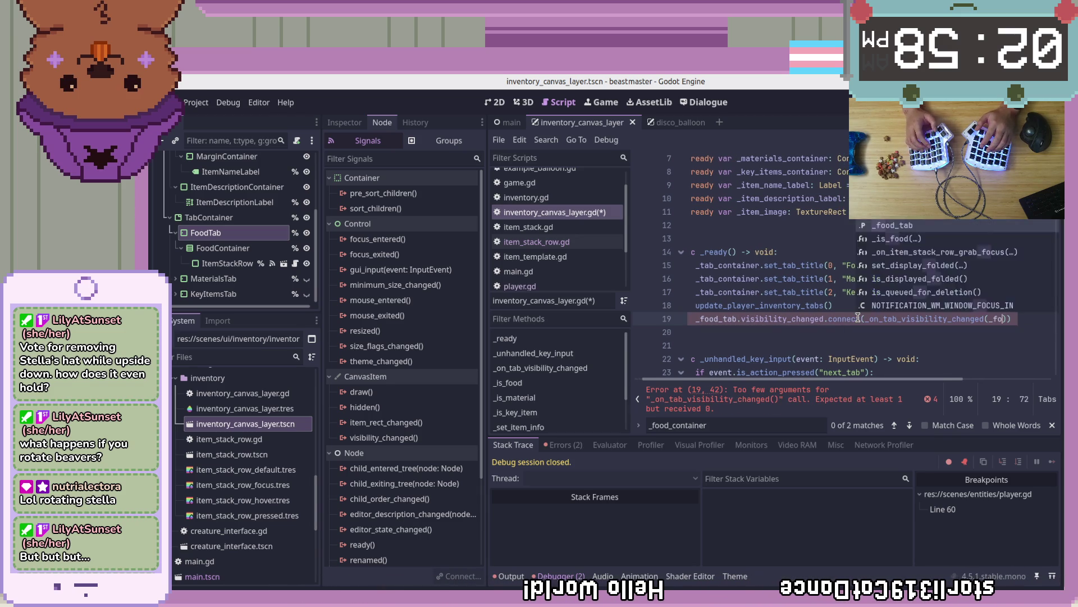
pyautogui.press('End')
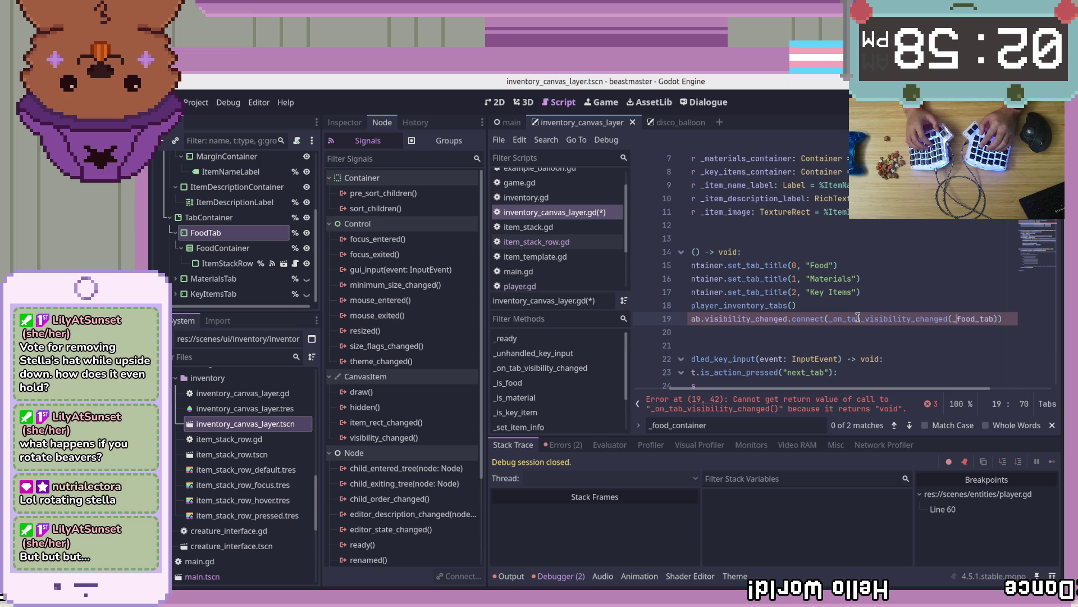
pyautogui.write('bind')
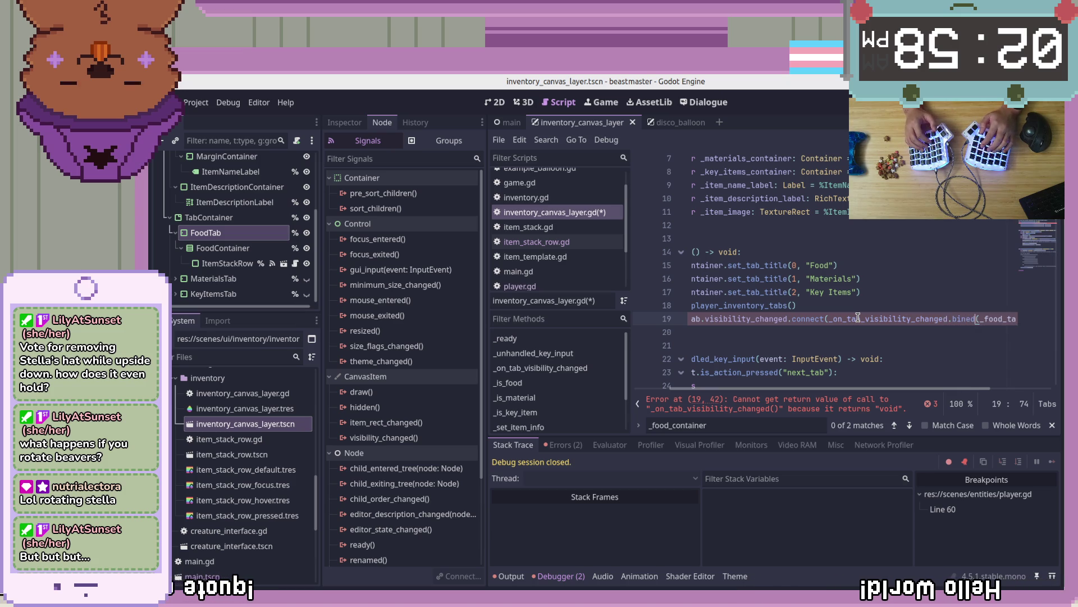
pyautogui.press('End')
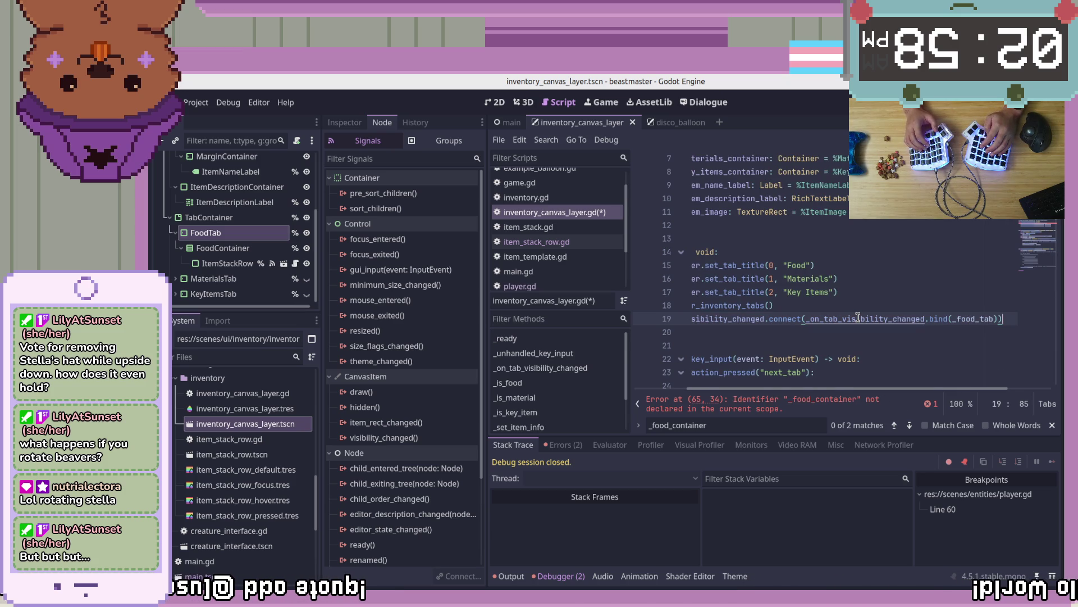
# Step: Duplicate the connect line twice so _ready holds three copies
pyautogui.hotkey('ctrl', 'shift', 'd')
pyautogui.hotkey('ctrl', 'shift', 'd')
pyautogui.press('Up')
pyautogui.press('Up')
pyautogui.press('Up')
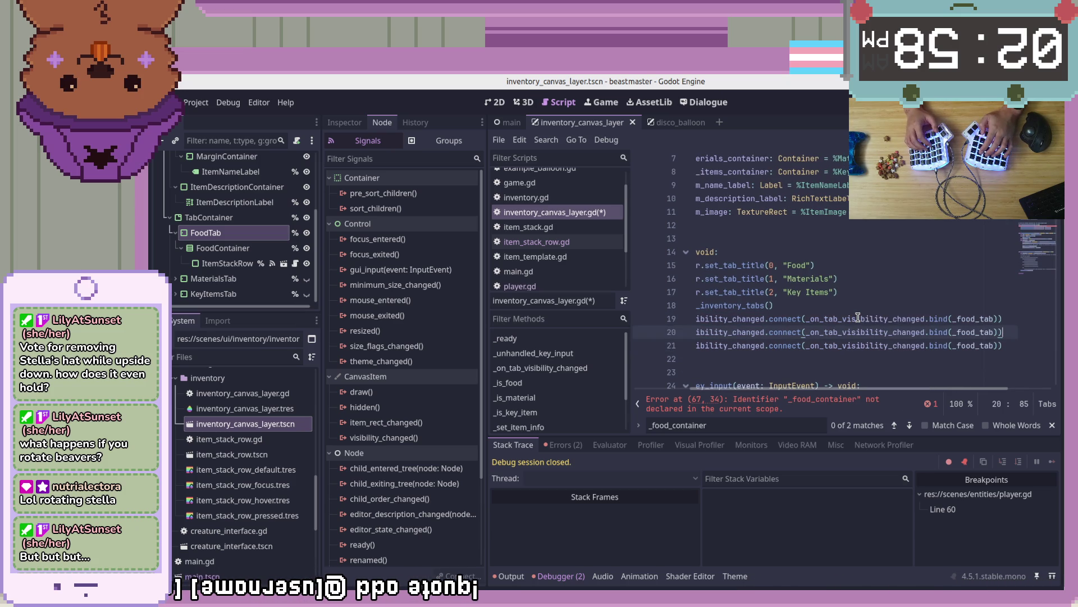
pyautogui.press('Up')
pyautogui.press('Up')
pyautogui.press('Up')
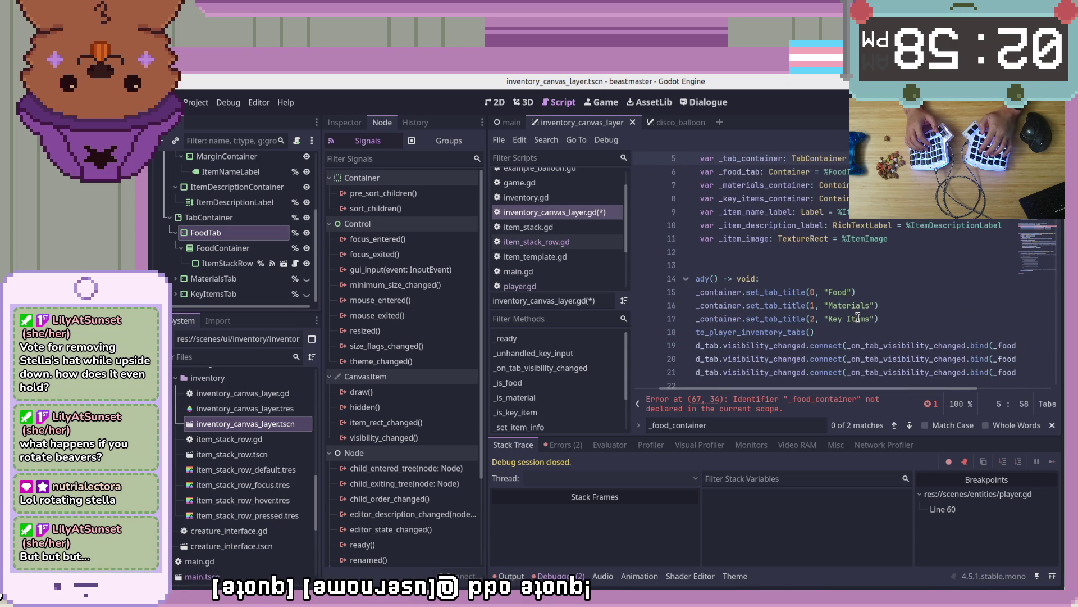
pyautogui.press('Home')
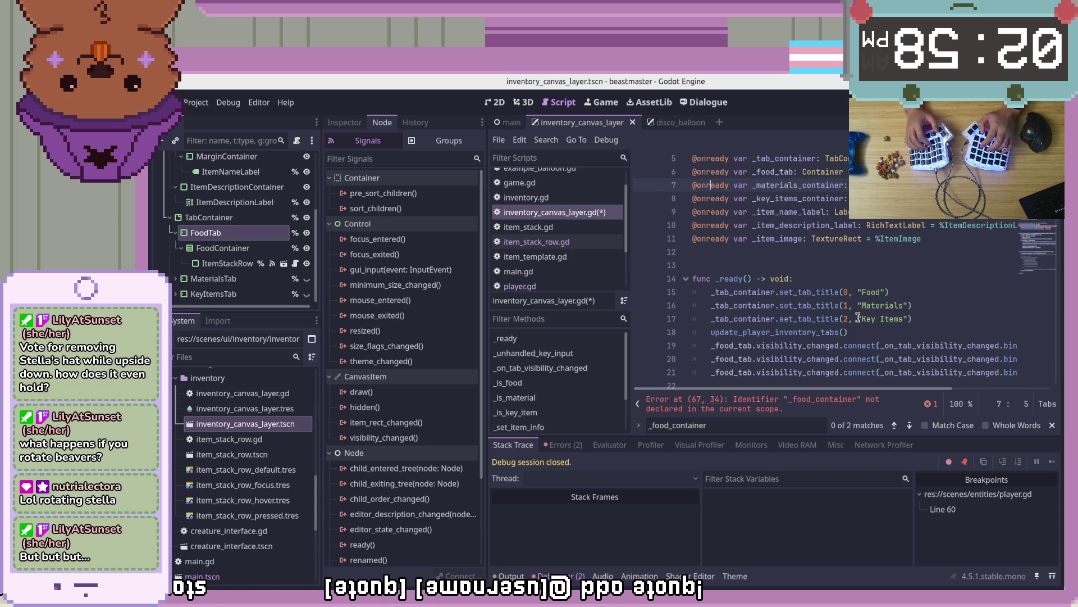
# Step: Rename the declarations to _materials_tab and _key_items_tab and save the script
pyautogui.hotkey('ctrl', 'Right')
pyautogui.press('BackSpace')
pyautogui.press('BackSpace')
pyautogui.press('BackSpace')
pyautogui.write('tab')
pyautogui.press('Escape')
pyautogui.press('Down')
pyautogui.hotkey('ctrl', 'Left')
pyautogui.hotkey('ctrl', 'shift', 'Right')
pyautogui.write('tab')
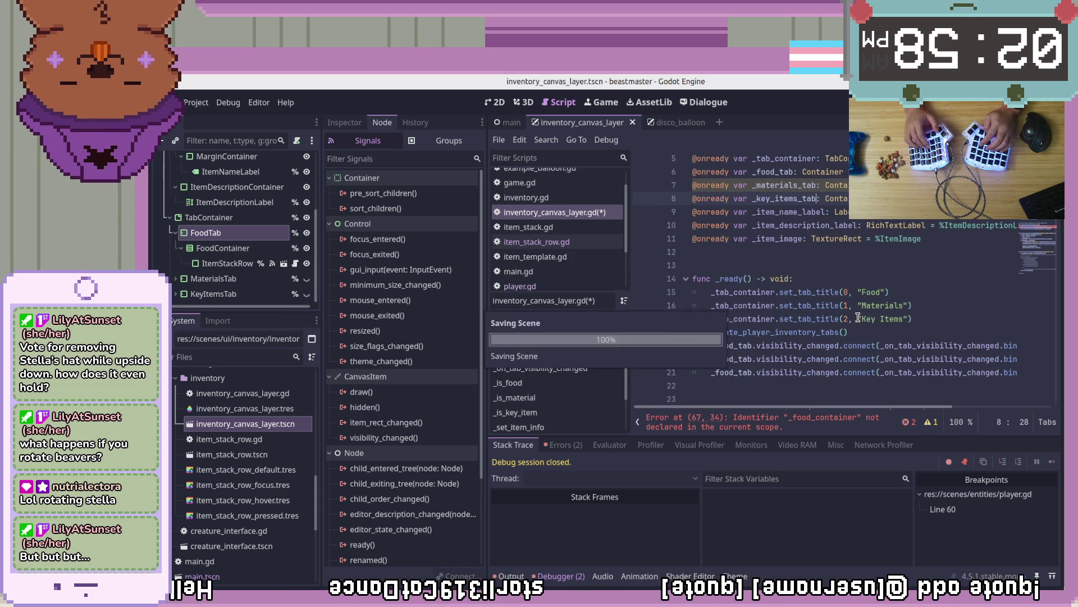
pyautogui.hotkey('ctrl', 's')
# Step: Make lines 20 and 21 connect _materials_tab and _key_items_tab visibility_changed, then save
pyautogui.scroll(-3, 857, 318)
pyautogui.click(836, 252)
pyautogui.doubleClick(720, 238)
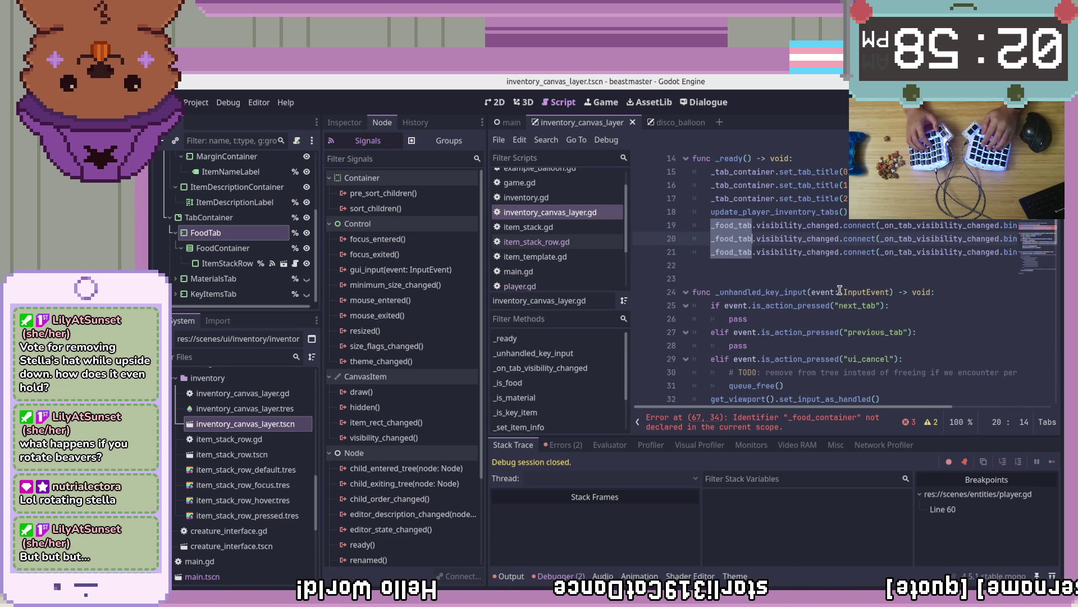
pyautogui.write('_materials')
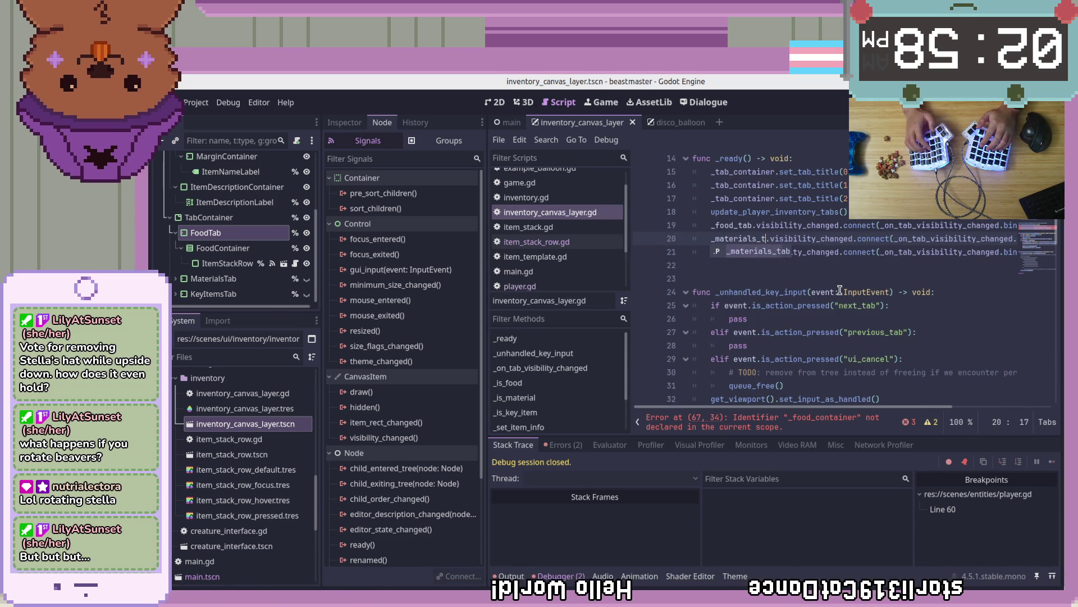
pyautogui.press('Return')
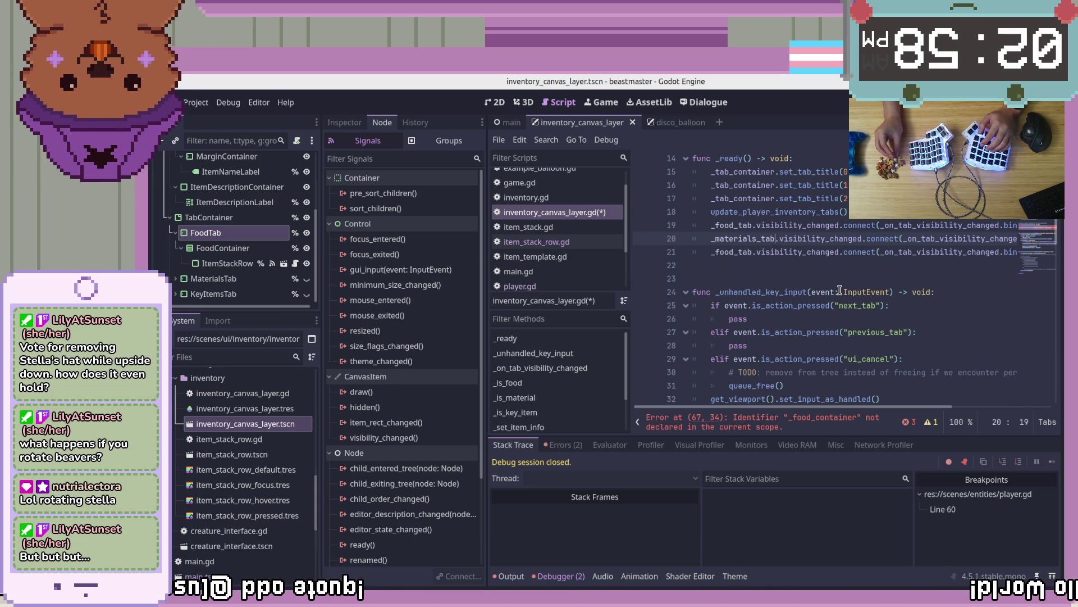
pyautogui.press('Down')
pyautogui.press('Down')
pyautogui.press('Up')
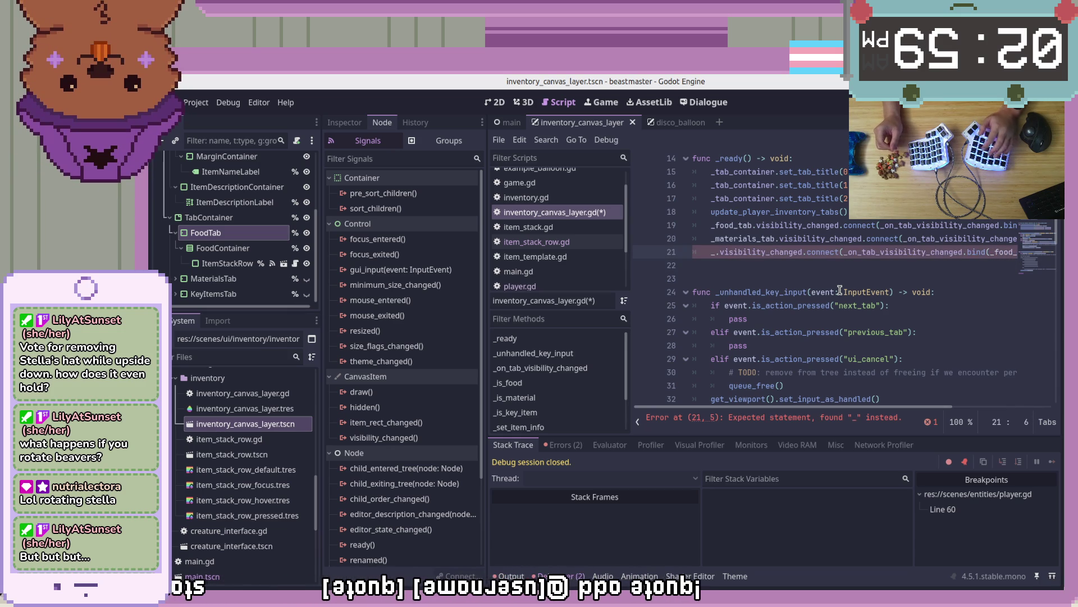
pyautogui.write('key')
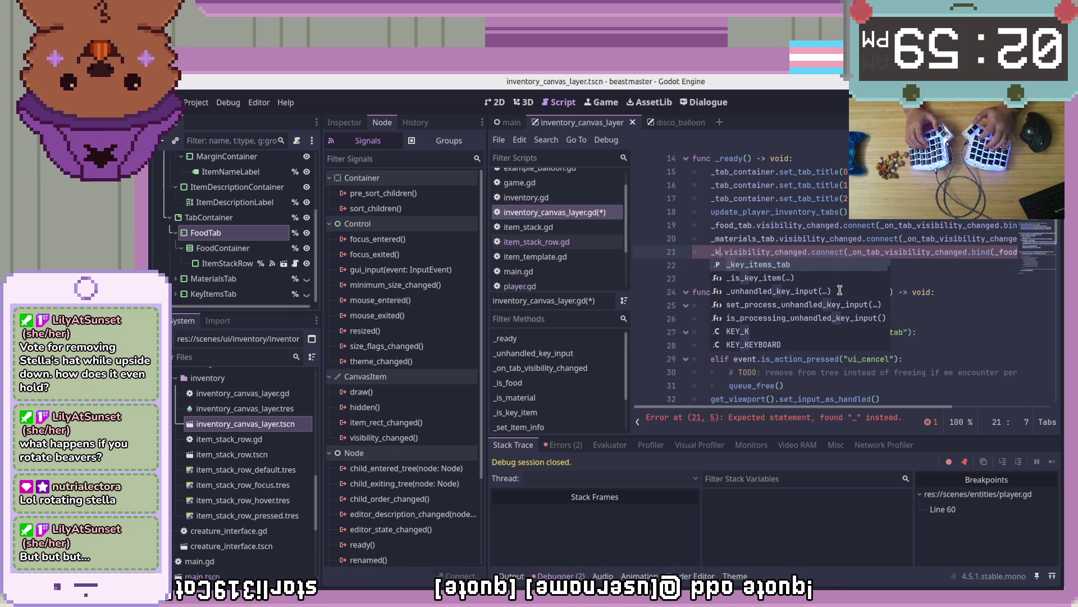
pyautogui.write('_items_tab')
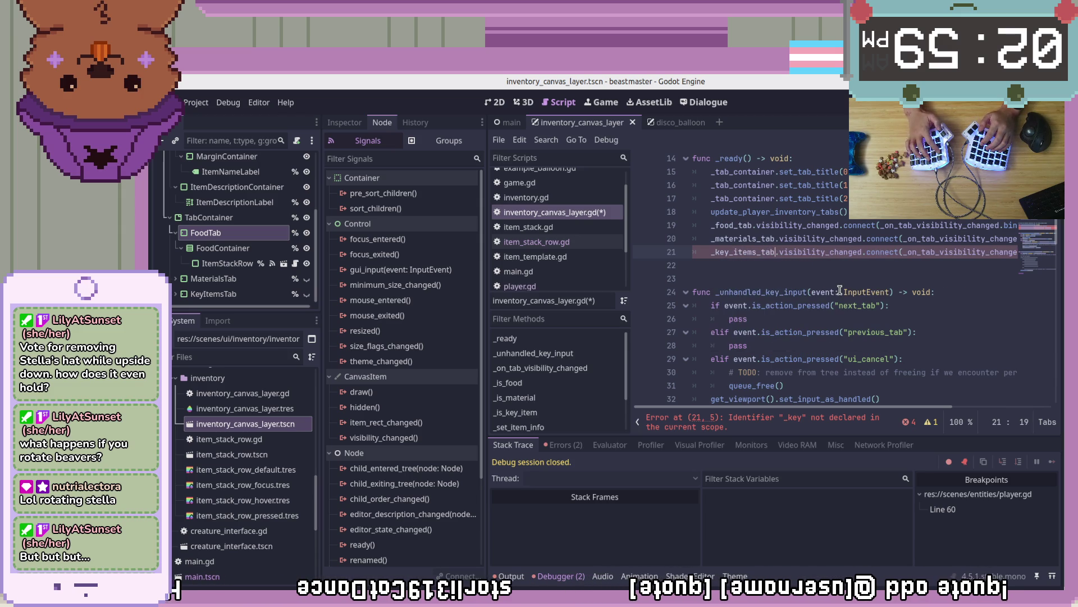
pyautogui.press('Return')
pyautogui.hotkey('ctrl', 's')
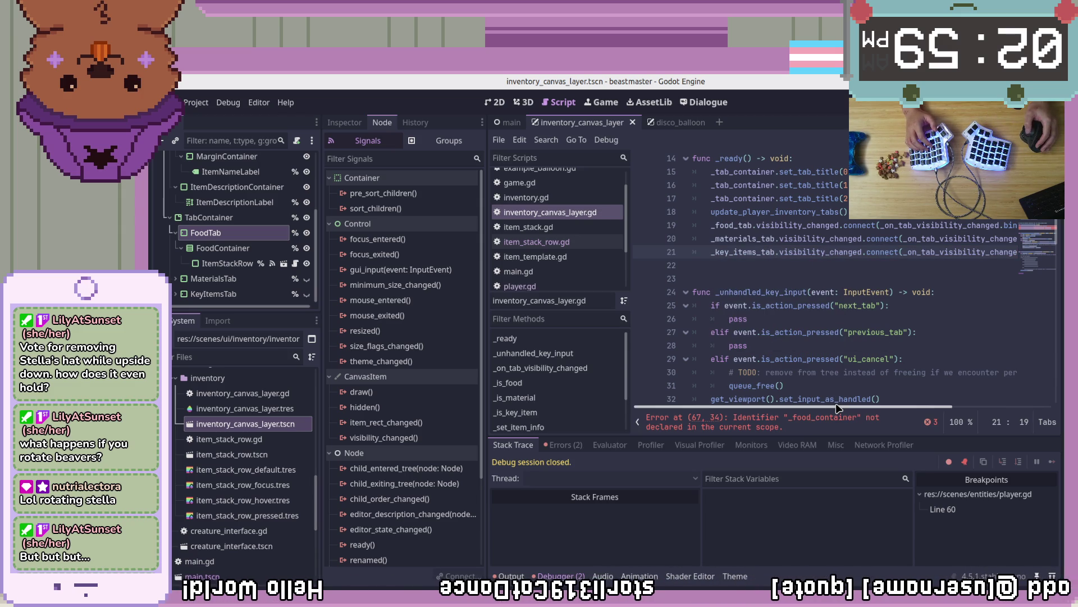
# Step: Change the bind() arguments on lines 20 and 21 to _materials_tab and _key_items_tab
pyautogui.moveTo(839, 408); pyautogui.dragTo(943, 408)
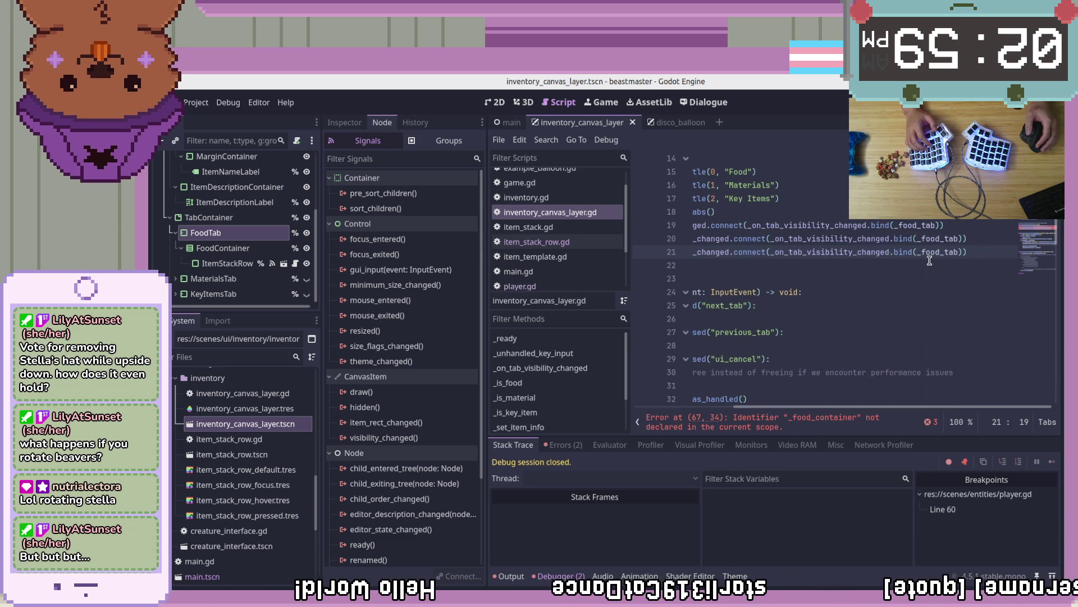
pyautogui.click(943, 237)
pyautogui.write('_material')
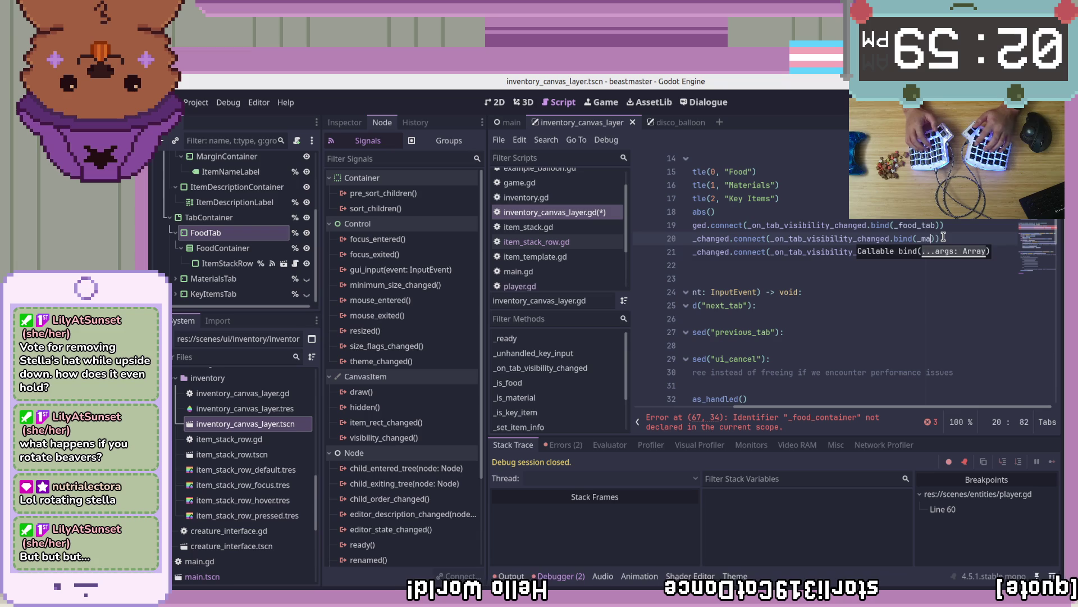
pyautogui.write('s_ta')
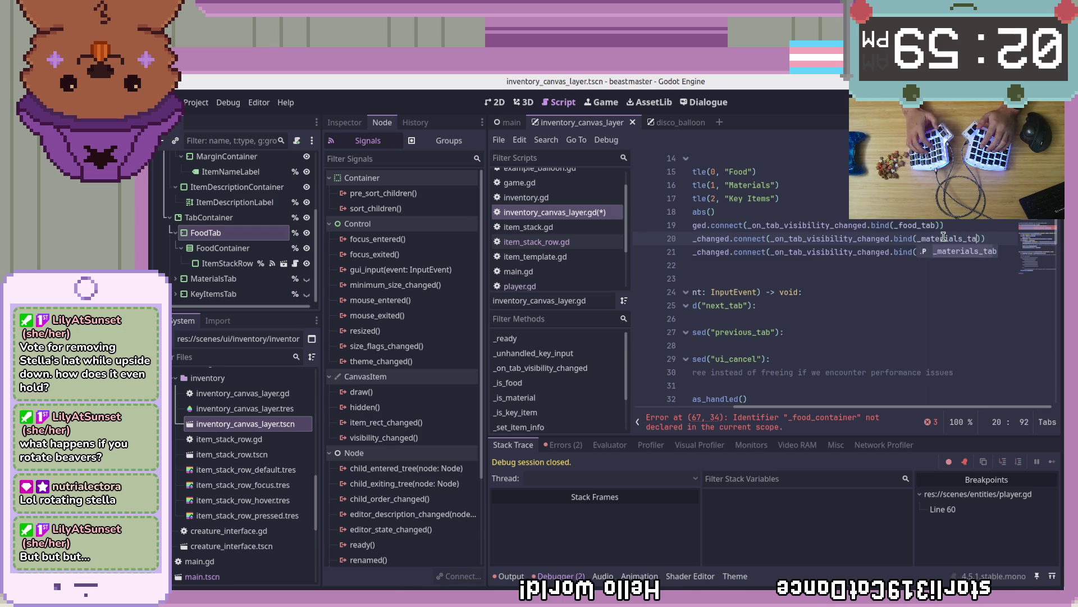
pyautogui.press('Return')
pyautogui.press('Down')
pyautogui.hotkey('ctrl', 'shift', 'Left')
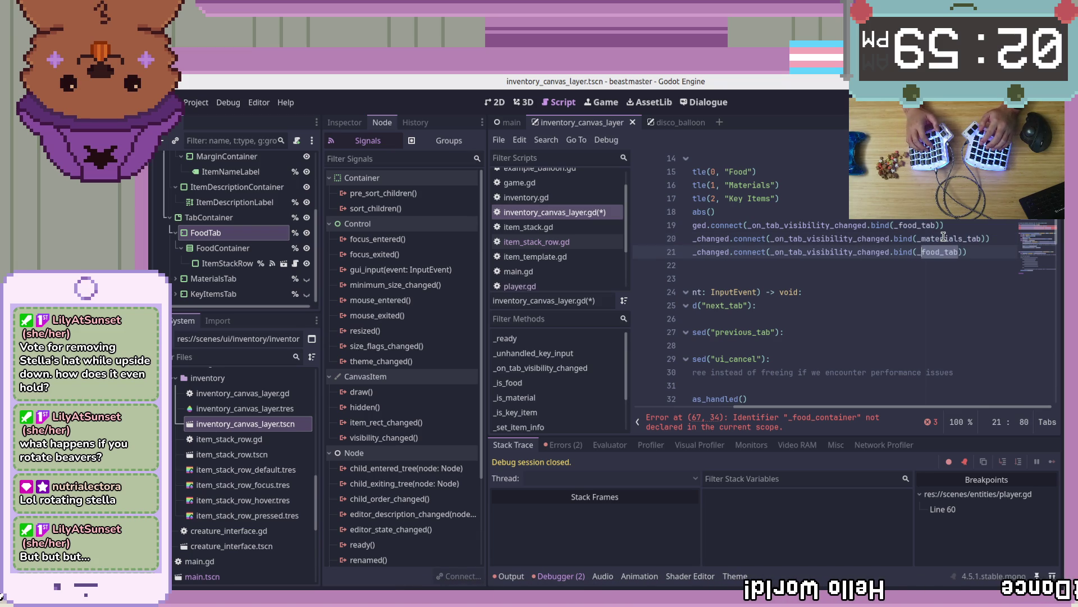
pyautogui.write('_items')
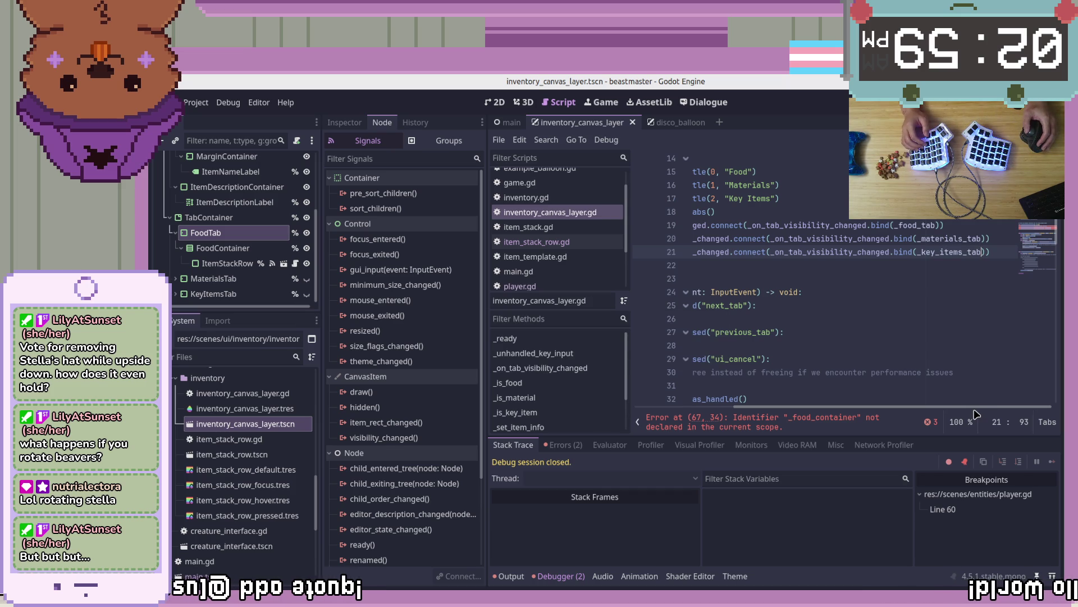
pyautogui.moveTo(976, 410); pyautogui.dragTo(837, 405)
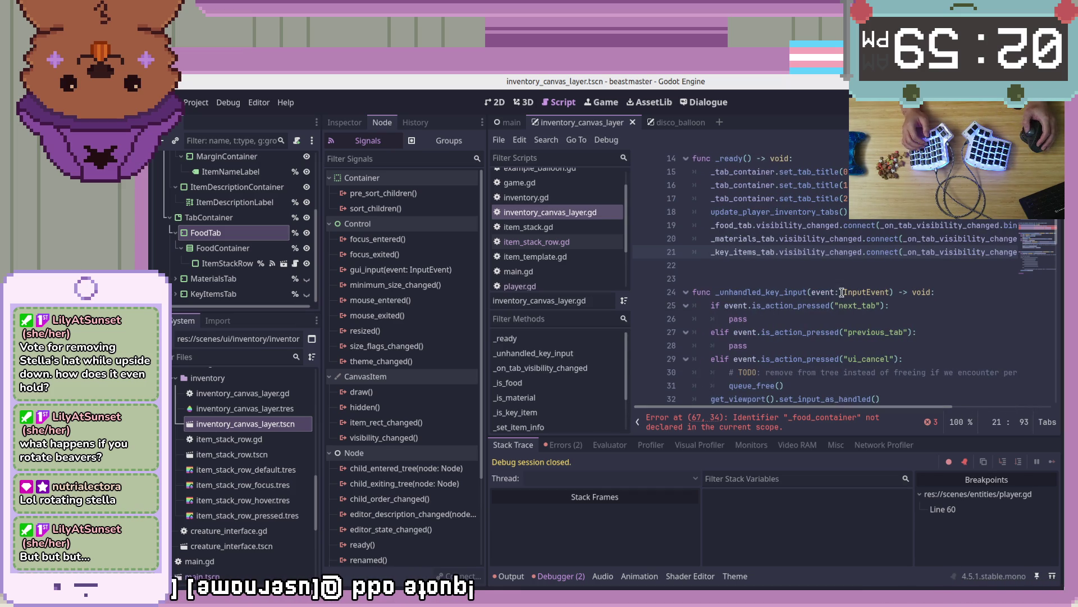
pyautogui.scroll(-2, 888, 292)
pyautogui.click(917, 318)
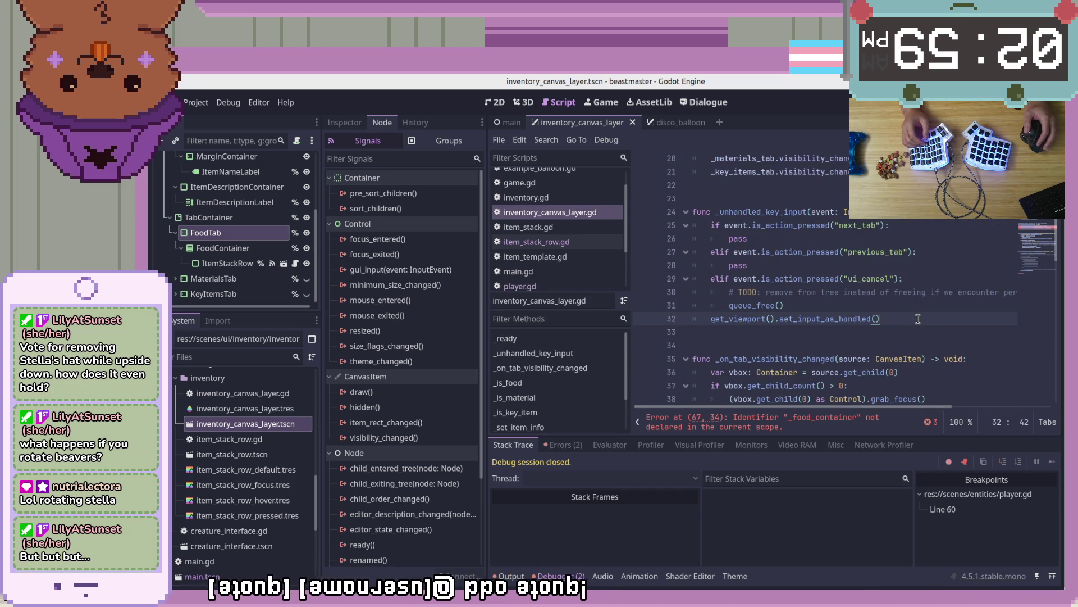
pyautogui.scroll(-4, 917, 318)
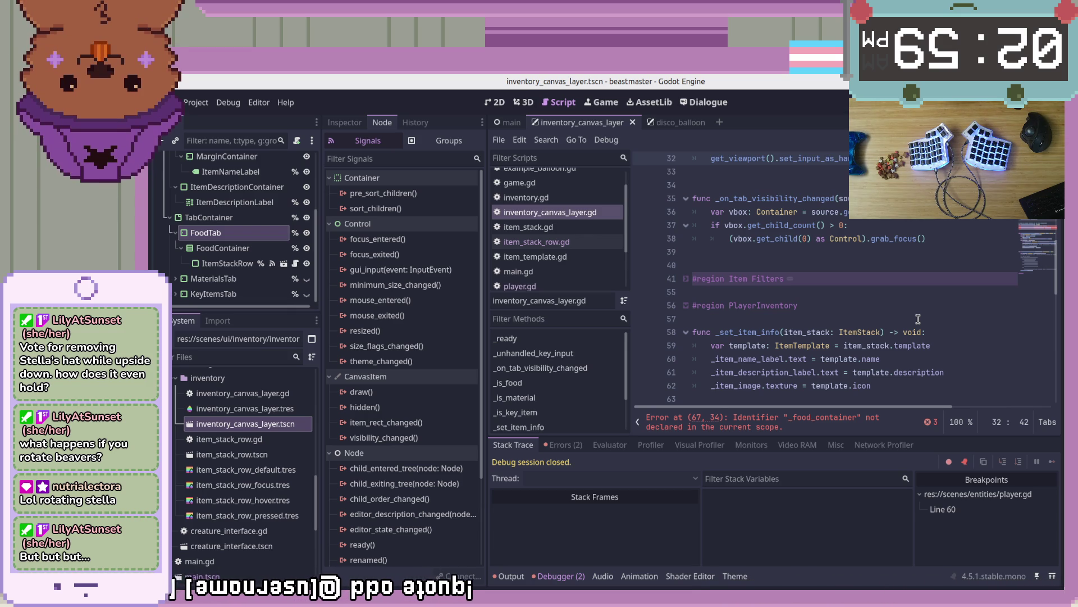
pyautogui.click(896, 263)
pyautogui.press('Up')
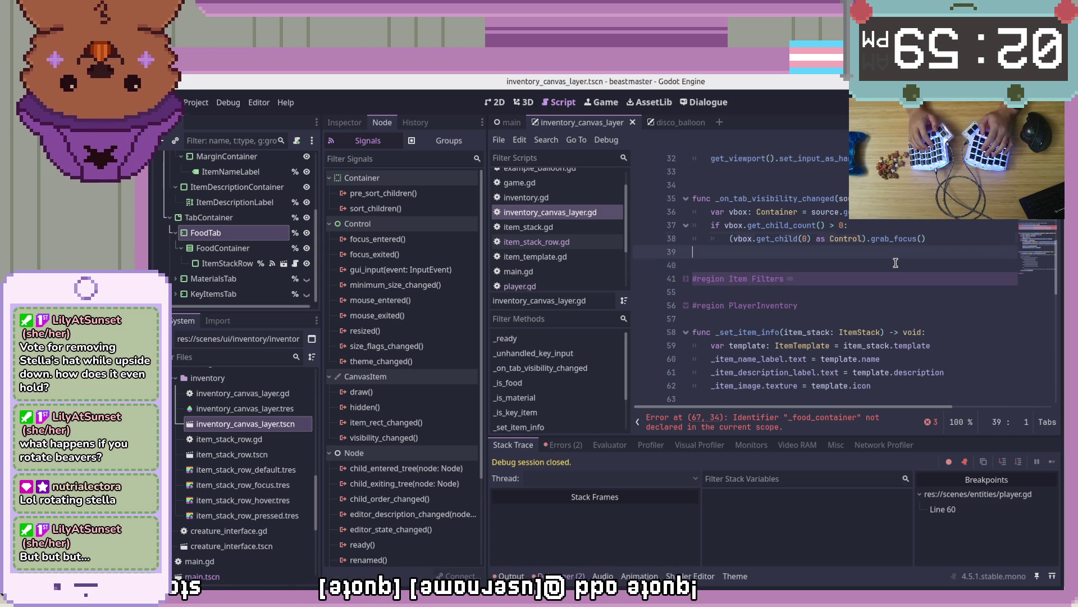
pyautogui.press('Down')
pyautogui.press('Up')
pyautogui.press('Up')
pyautogui.press('Up')
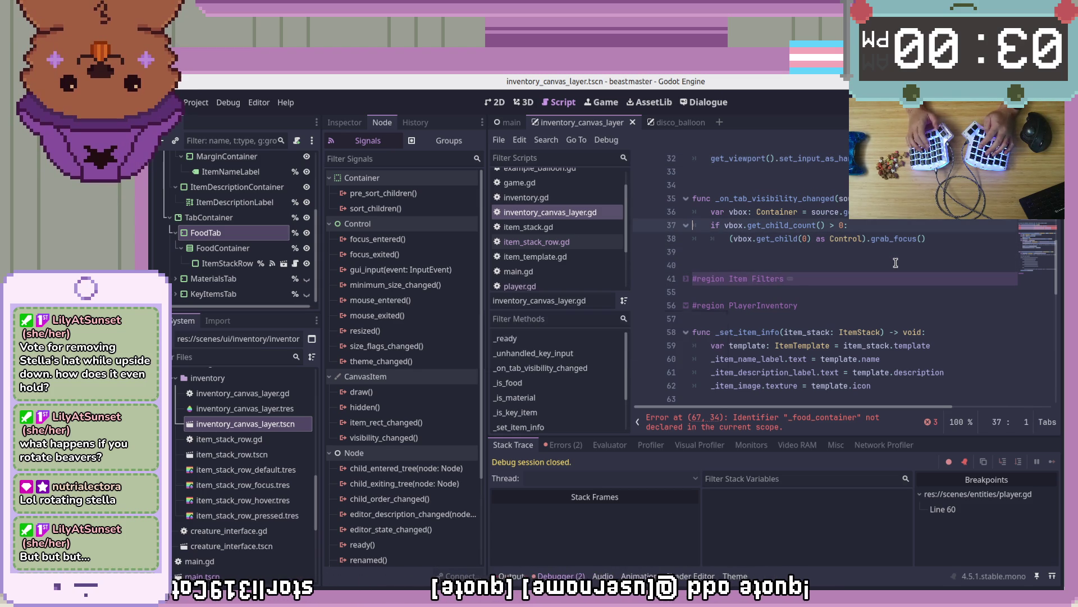
pyautogui.click(888, 268)
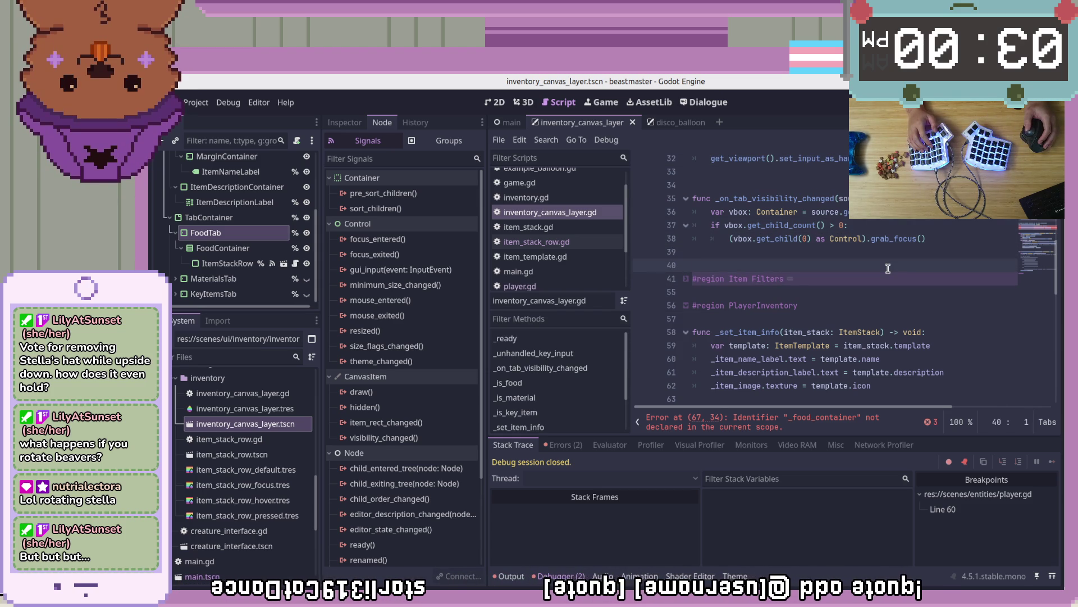
pyautogui.click(936, 247)
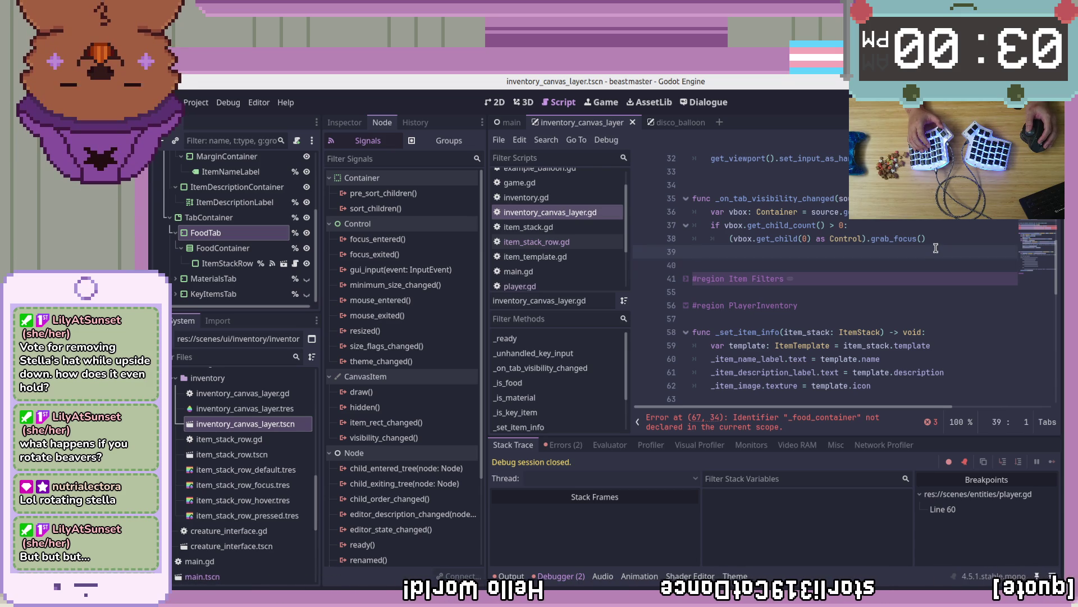
pyautogui.click(949, 243)
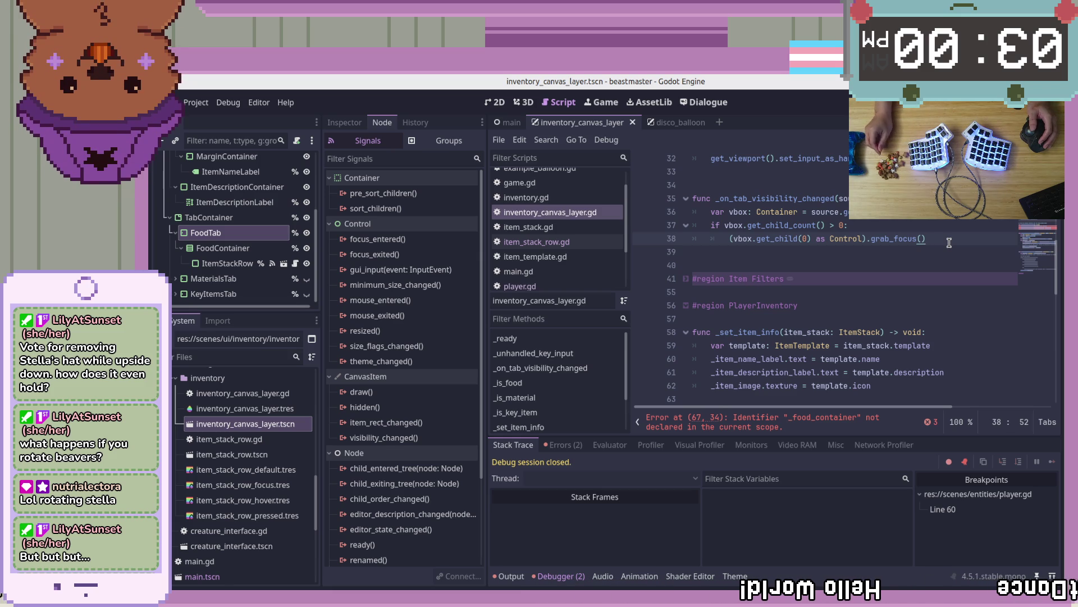
pyautogui.click(936, 292)
pyautogui.click(896, 251)
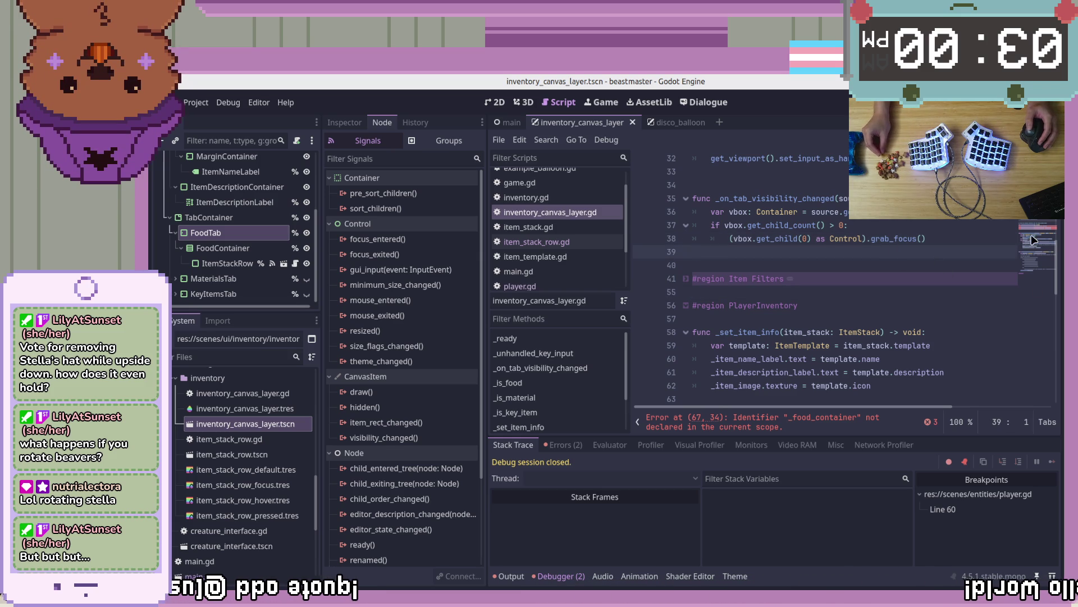
pyautogui.scroll(-5, 1038, 234)
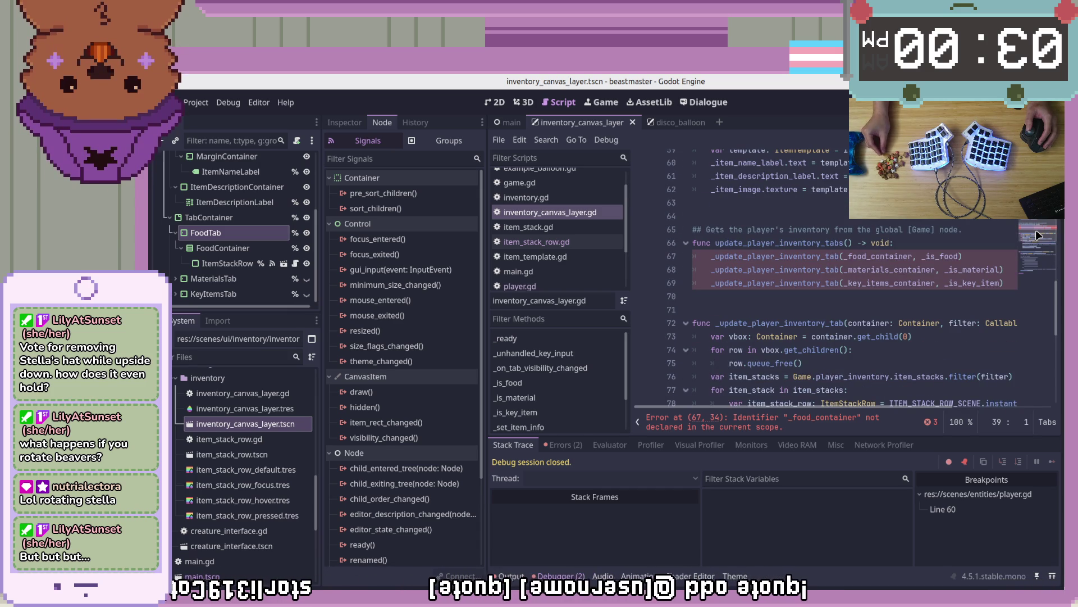
pyautogui.click(903, 296)
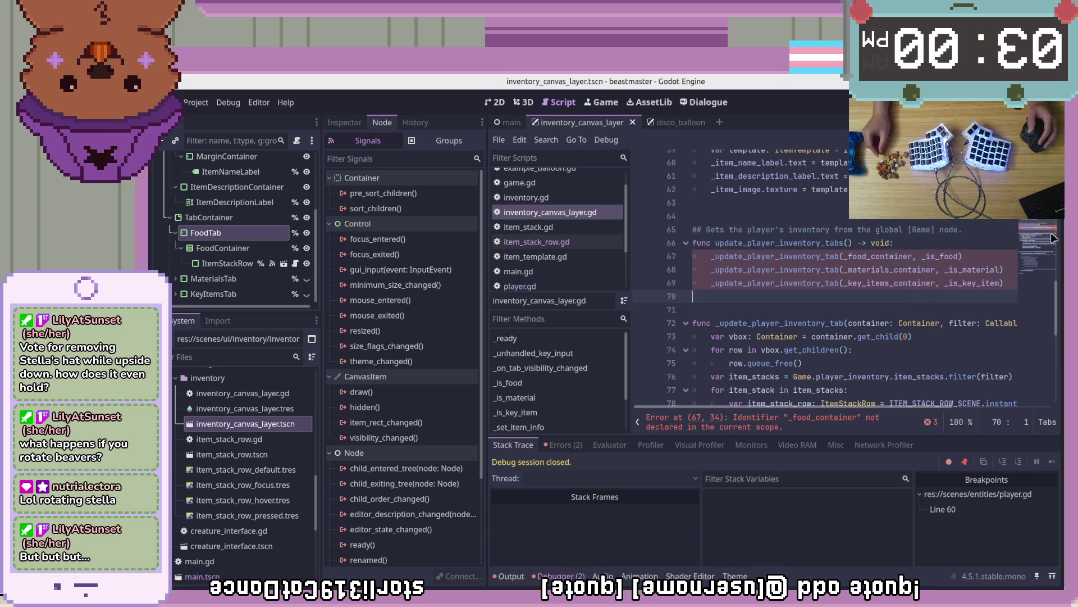
pyautogui.click(856, 270)
pyautogui.scroll(2, 845, 275)
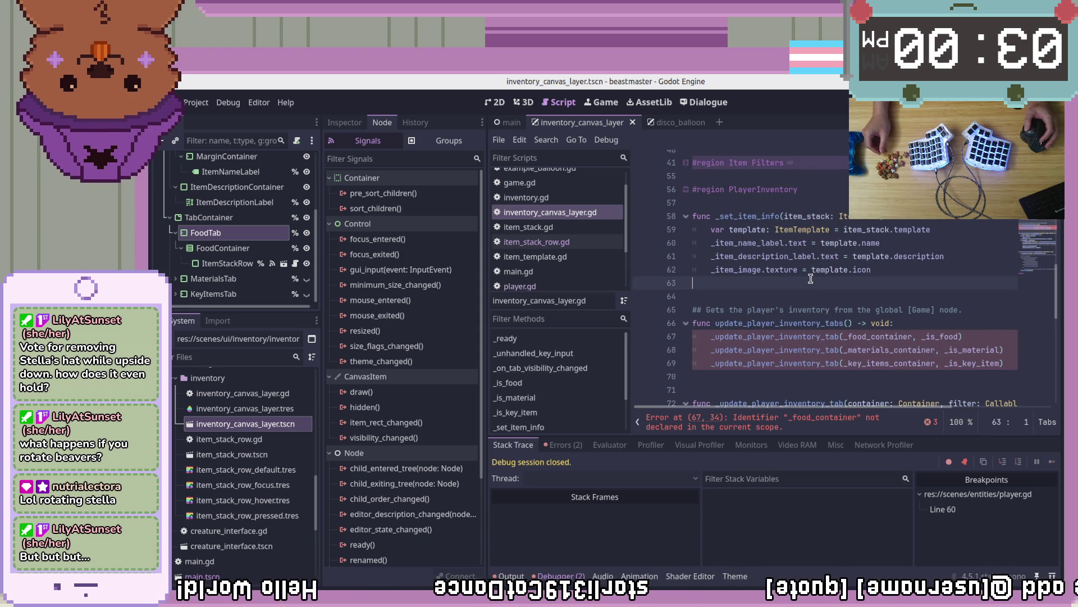
pyautogui.click(793, 256)
pyautogui.click(920, 260)
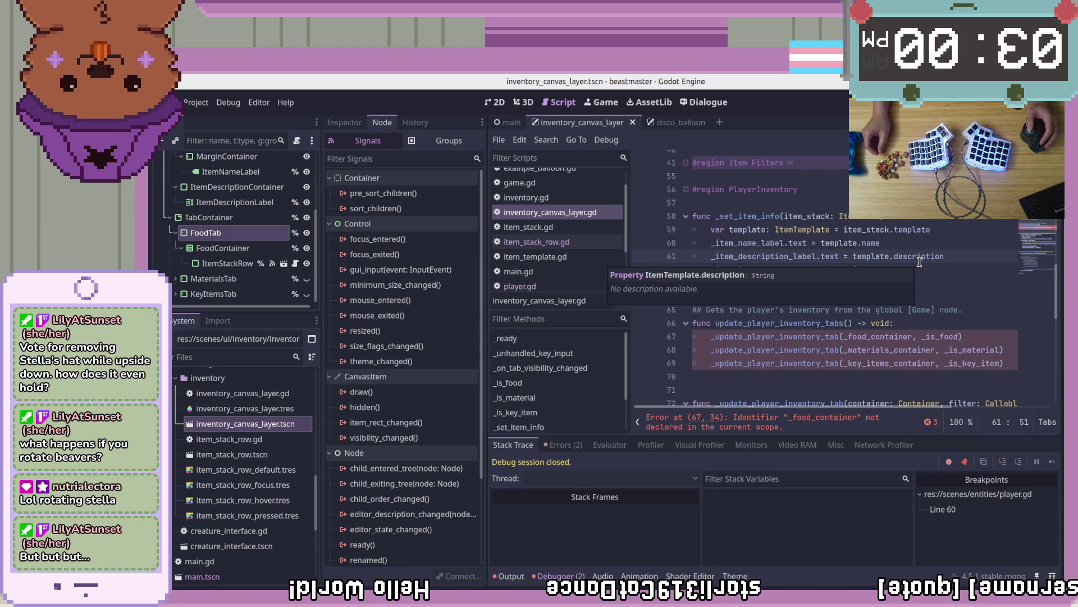
pyautogui.scroll(-2, 920, 260)
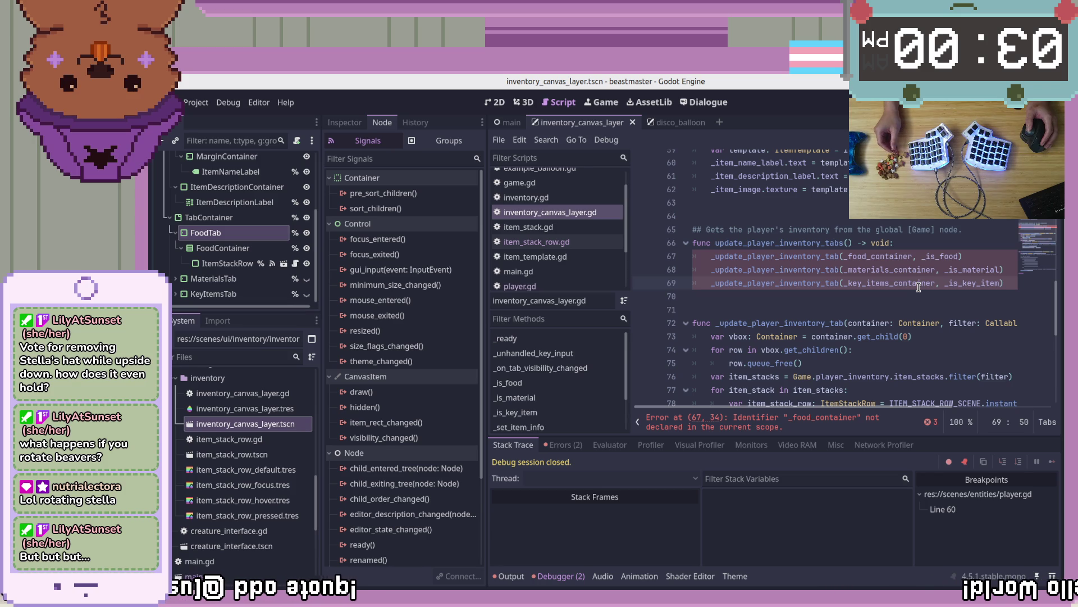
pyautogui.scroll(1, 918, 287)
pyautogui.doubleClick(909, 296)
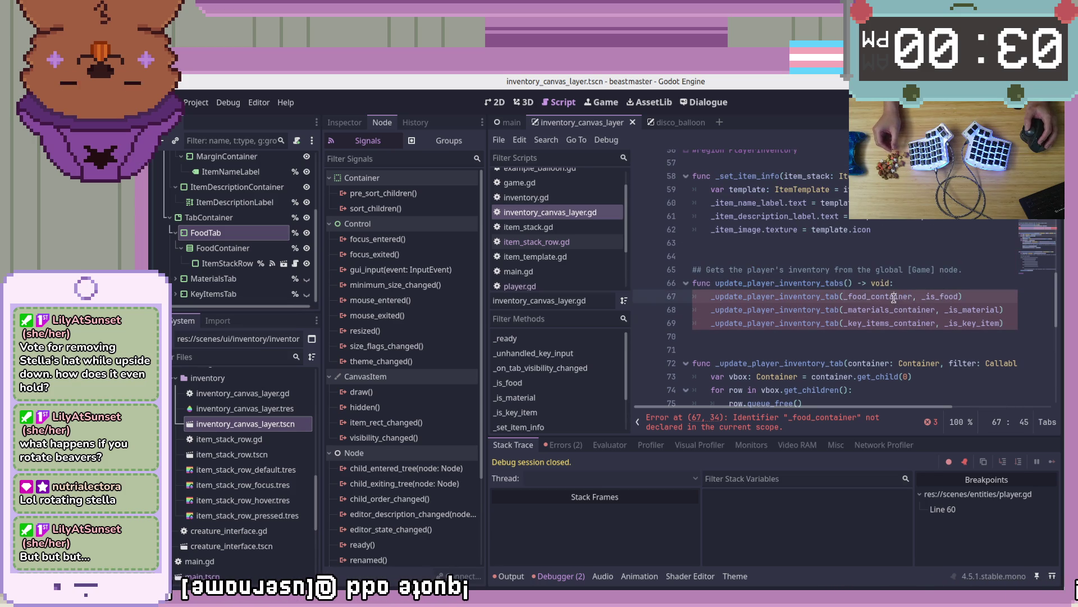
pyautogui.press('Left')
pyautogui.press('Right')
pyautogui.press('Right')
pyautogui.press('Right')
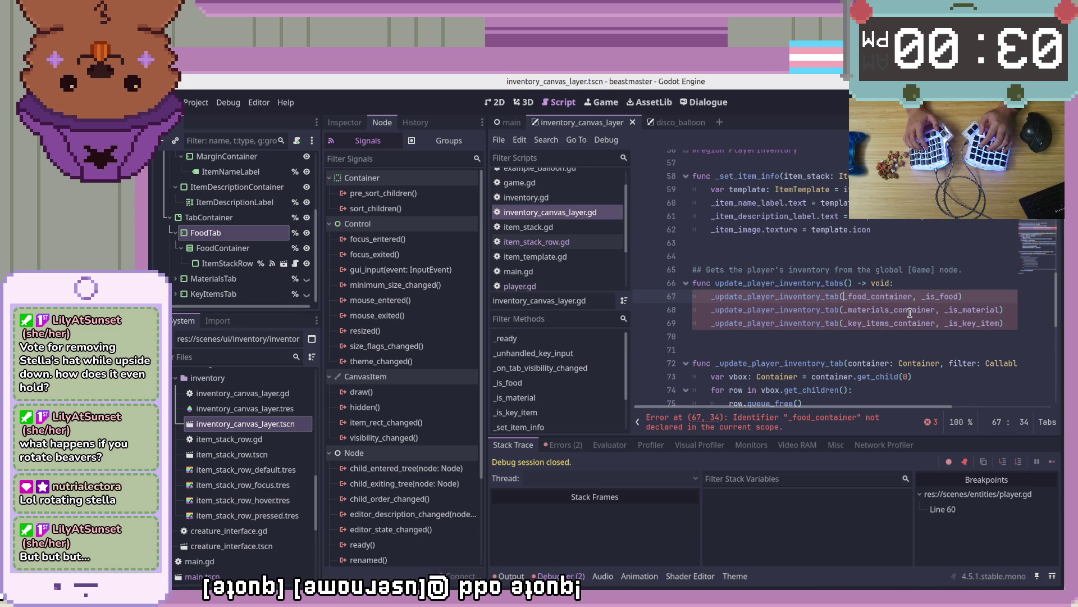
# Step: Open a new line after line 21 at the end of _ready
pyautogui.scroll(3, 971, 303)
pyautogui.click(971, 303)
pyautogui.scroll(7, 978, 302)
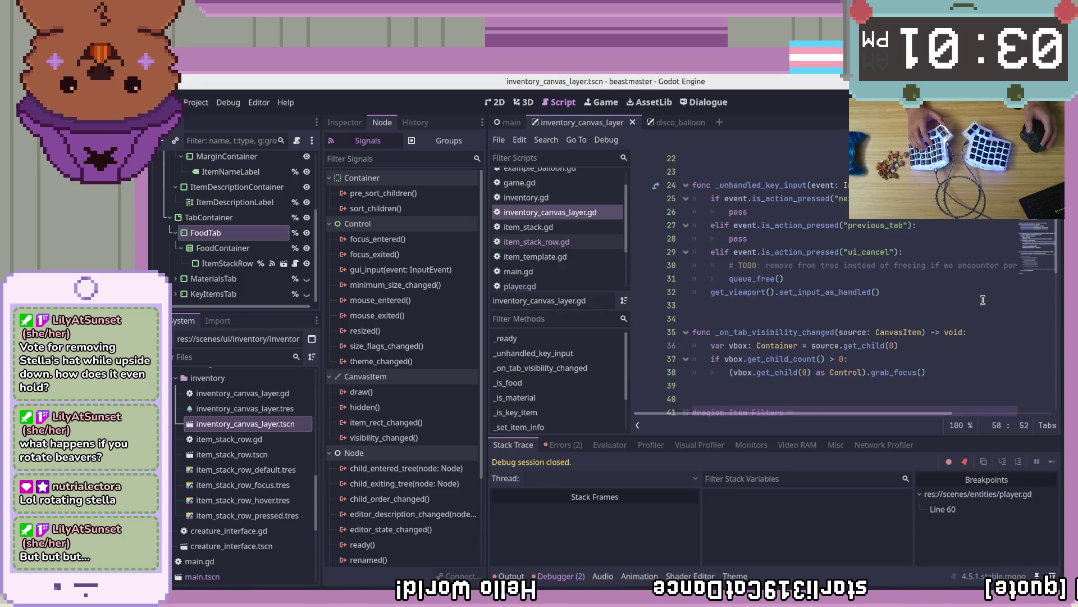
pyautogui.scroll(1, 852, 276)
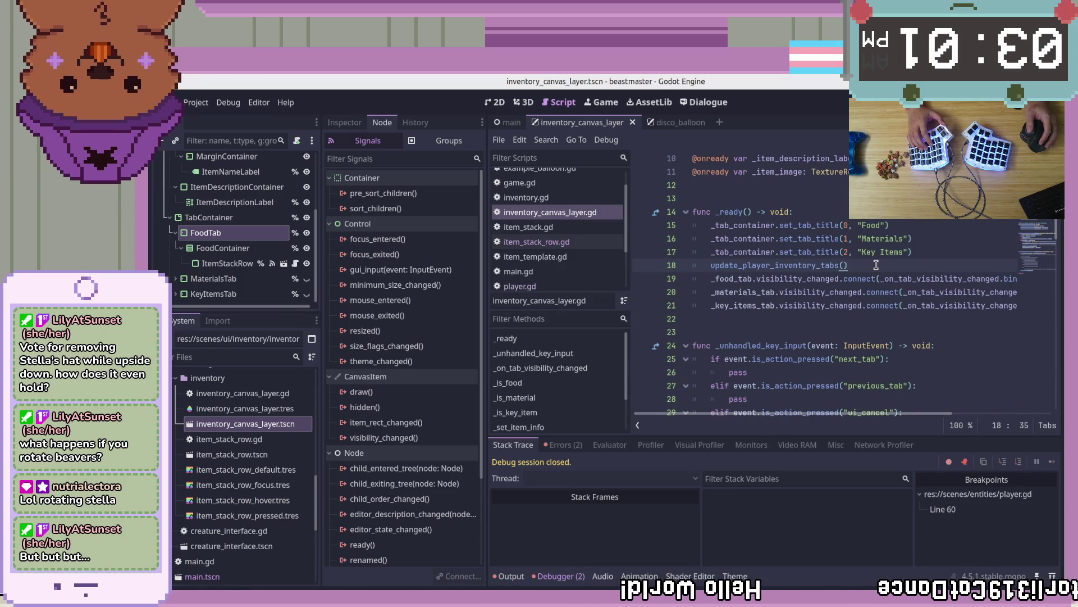
pyautogui.click(857, 291)
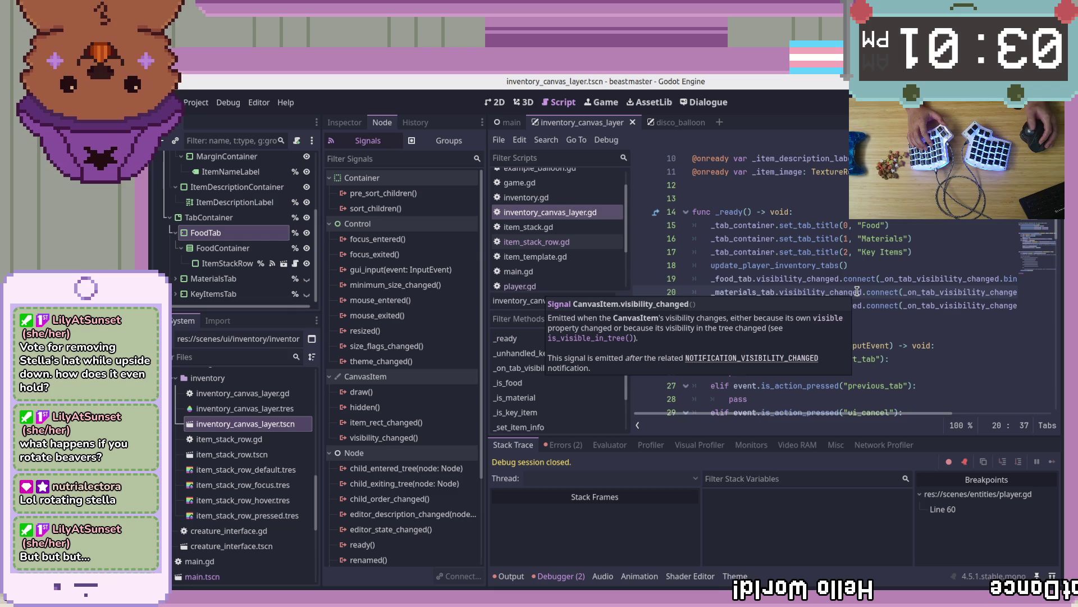
pyautogui.click(860, 278)
pyautogui.click(864, 268)
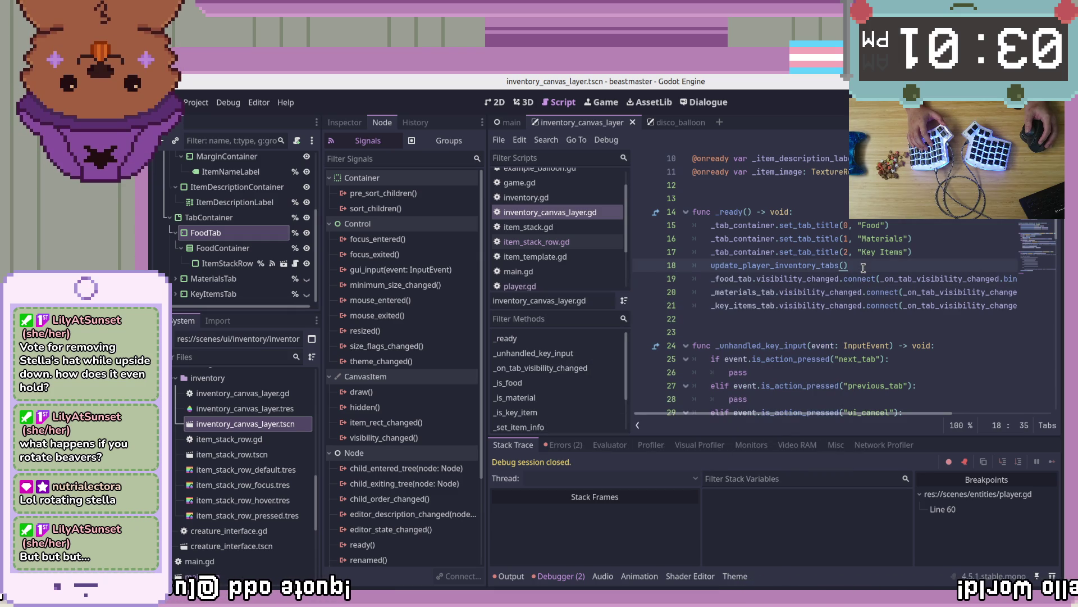
pyautogui.click(859, 305)
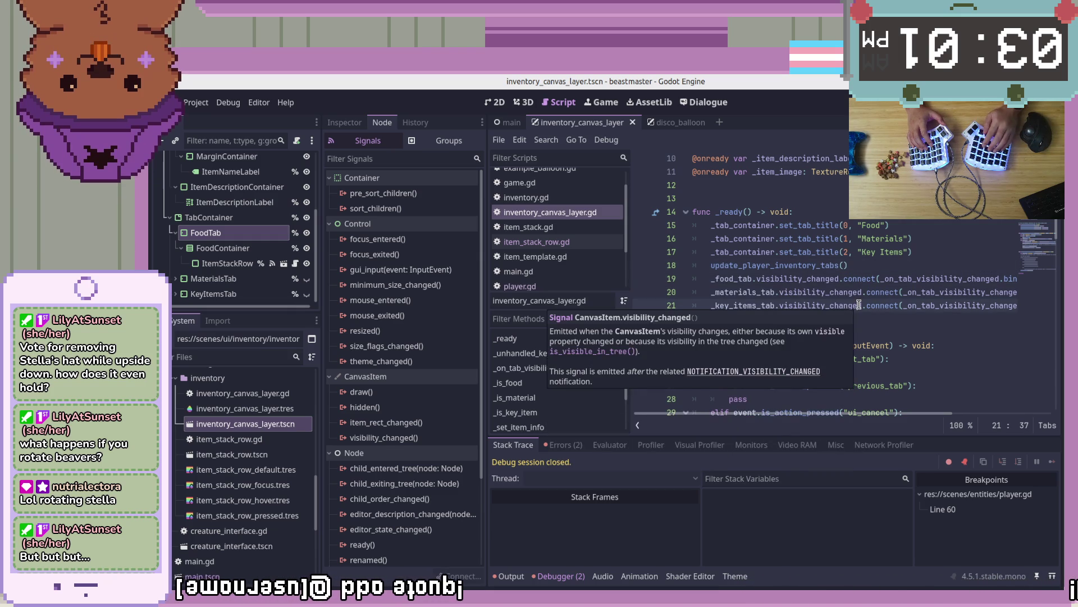
pyautogui.press('End')
pyautogui.press('Return')
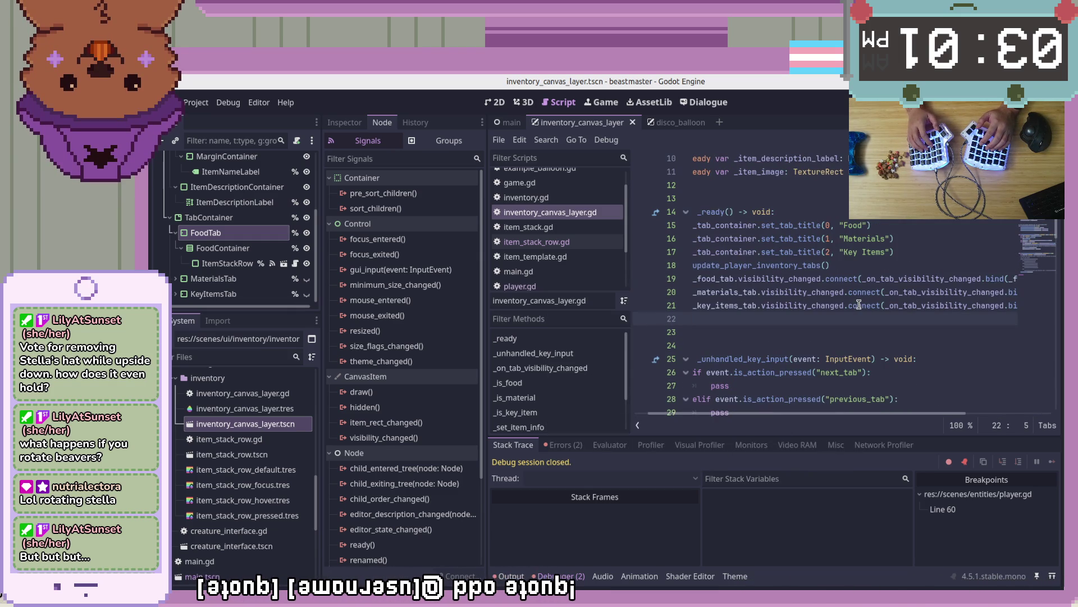
# Step: Add _on_tab_visibility_changed(_food_tab), save the script, and run the game with F5
pyautogui.write('_t')
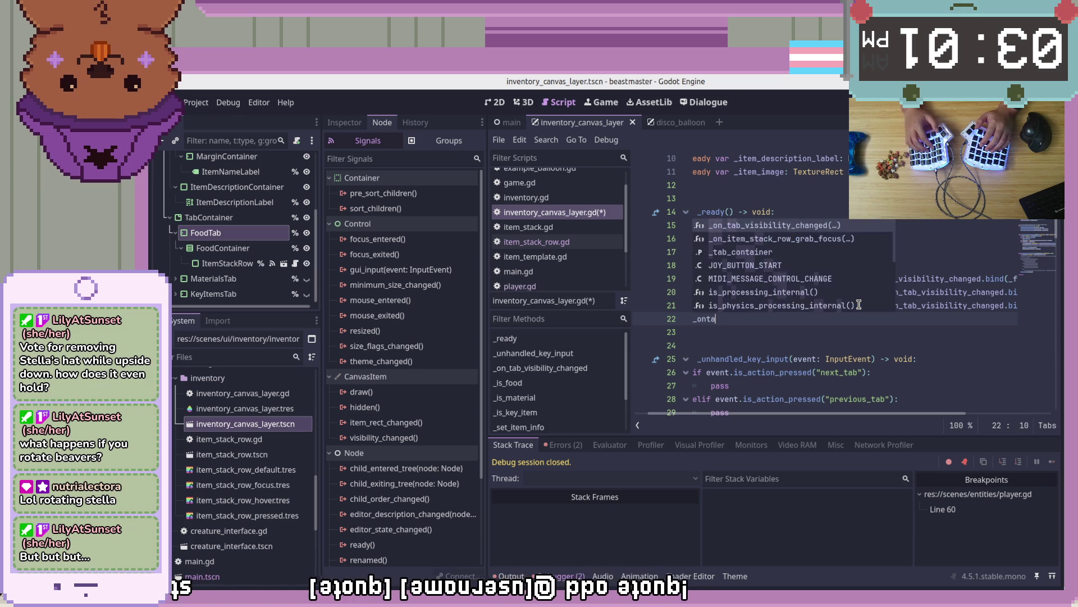
pyautogui.press('Return')
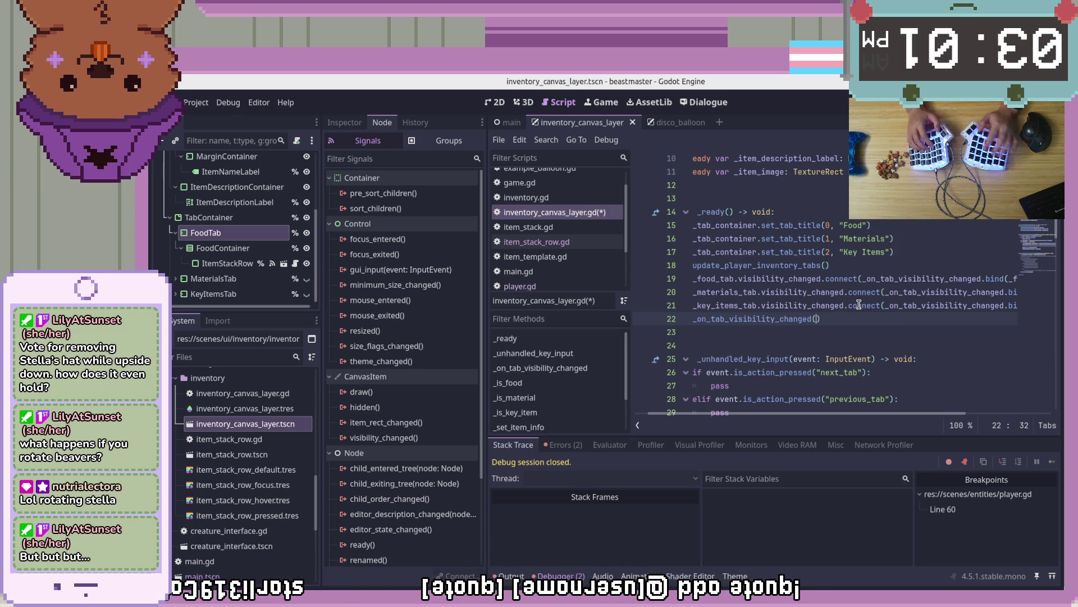
pyautogui.write('d_tab')
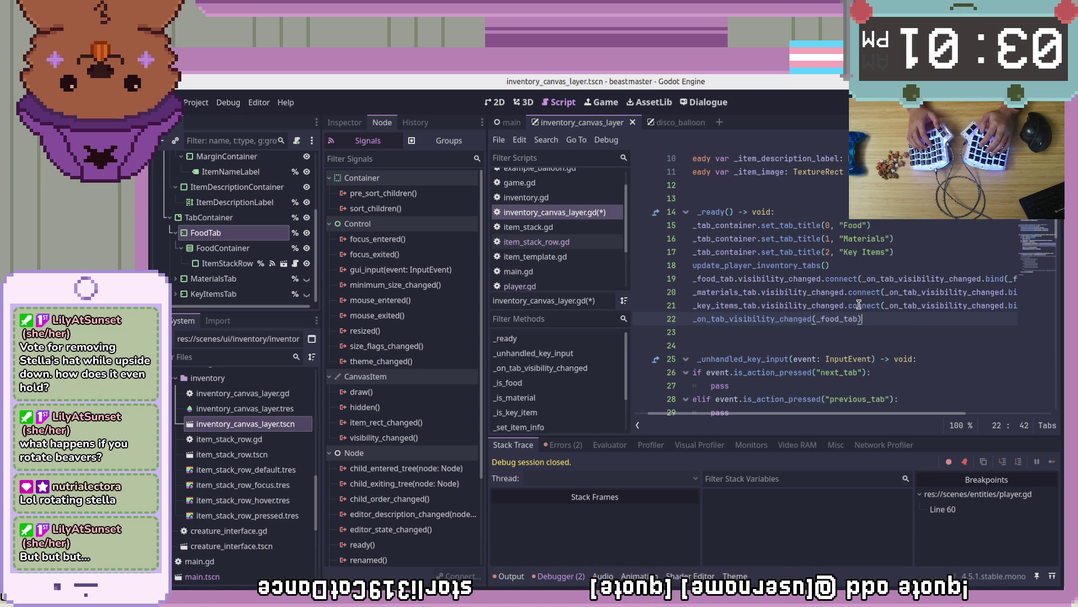
pyautogui.hotkey('ctrl', 's')
pyautogui.click(917, 305)
pyautogui.press('F5')
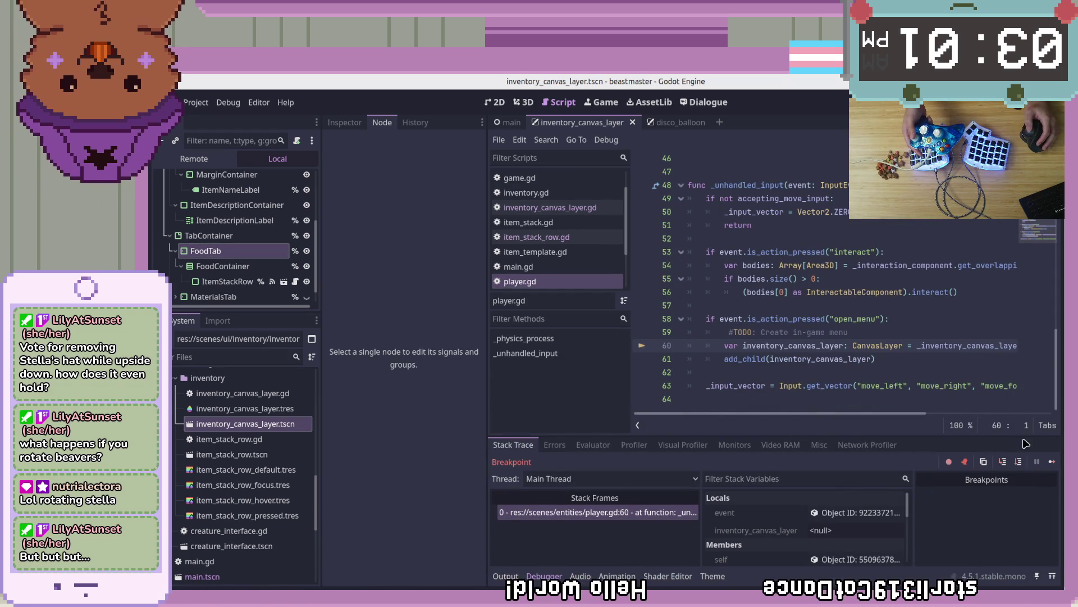
# Step: Continue past the breakpoint, check the inventory shows Donut, Mango and Rice, then stop the game
pyautogui.click(1052, 462)
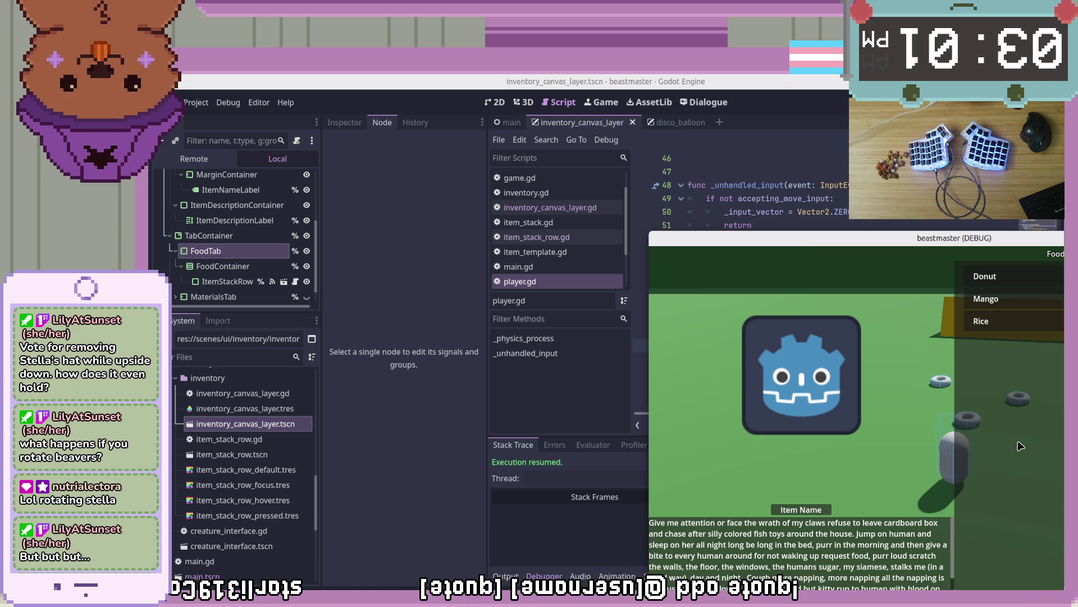
pyautogui.press('a')
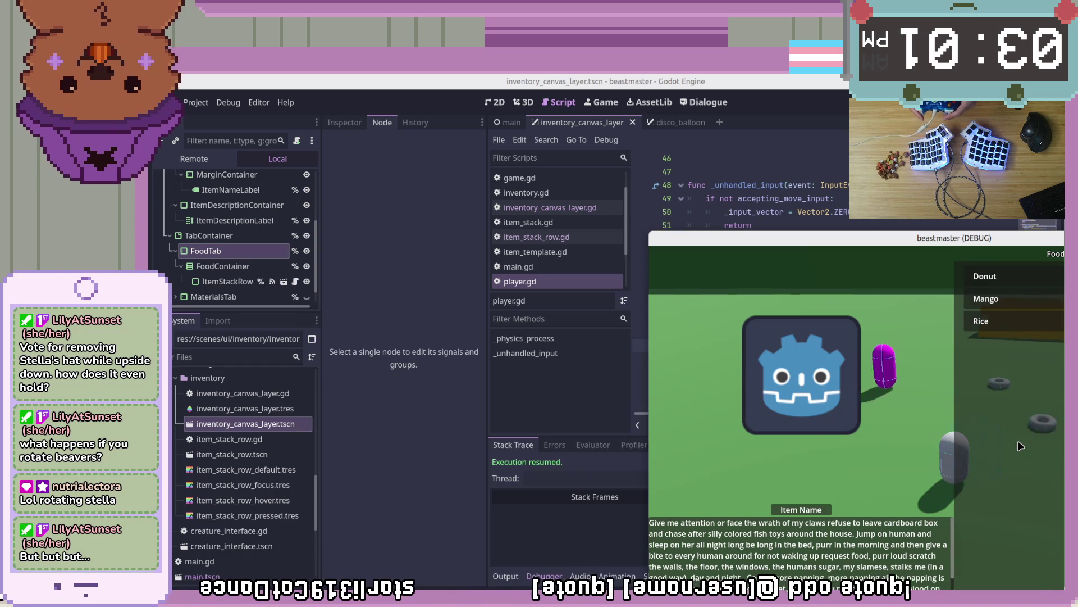
pyautogui.press('s')
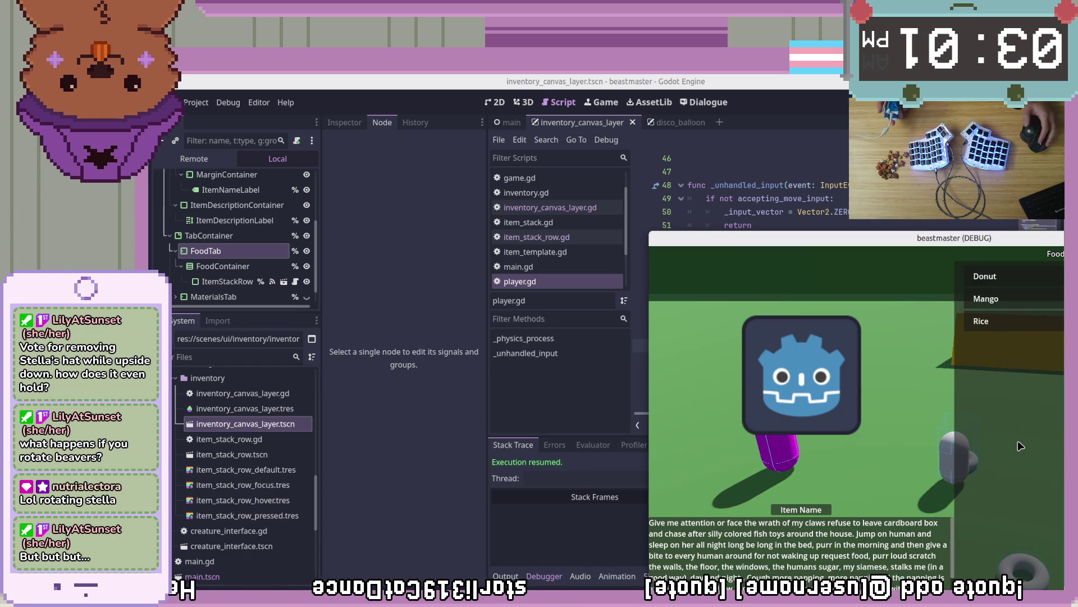
pyautogui.press('F8')
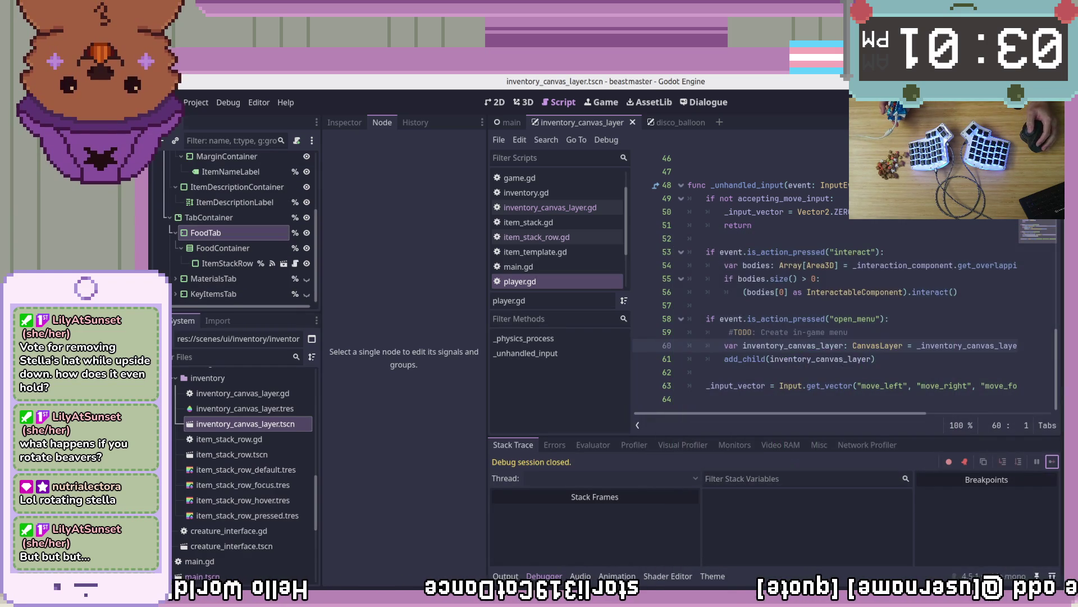
pyautogui.scroll(13, 858, 274)
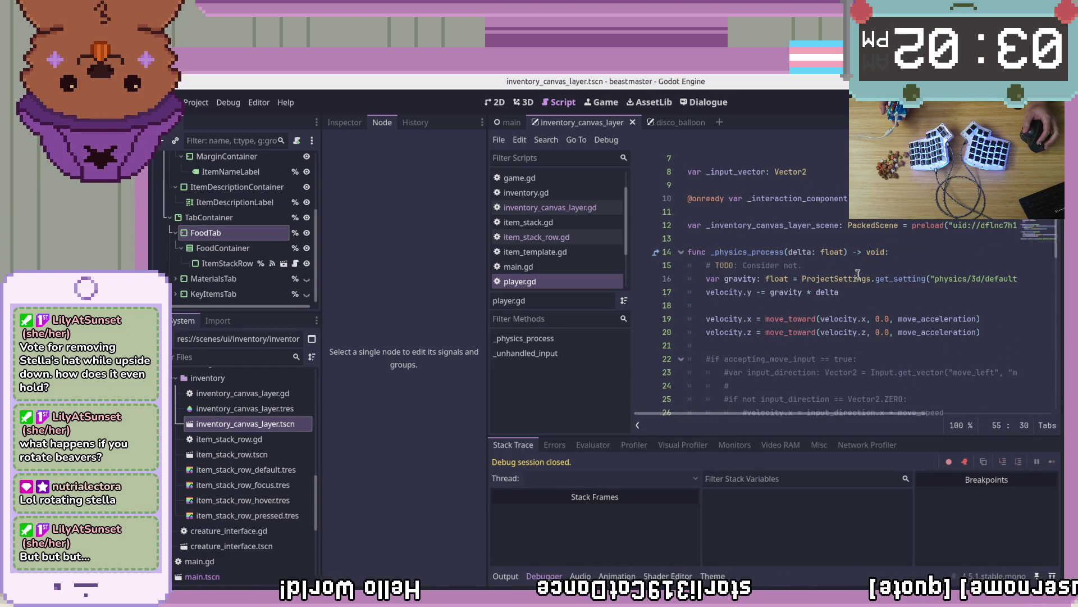
# Step: Rerun the game and expand InventoryCanvasLayer under Player in the Remote tree to find PlayerInventory
pyautogui.scroll(2, 858, 274)
pyautogui.scroll(-12, 858, 274)
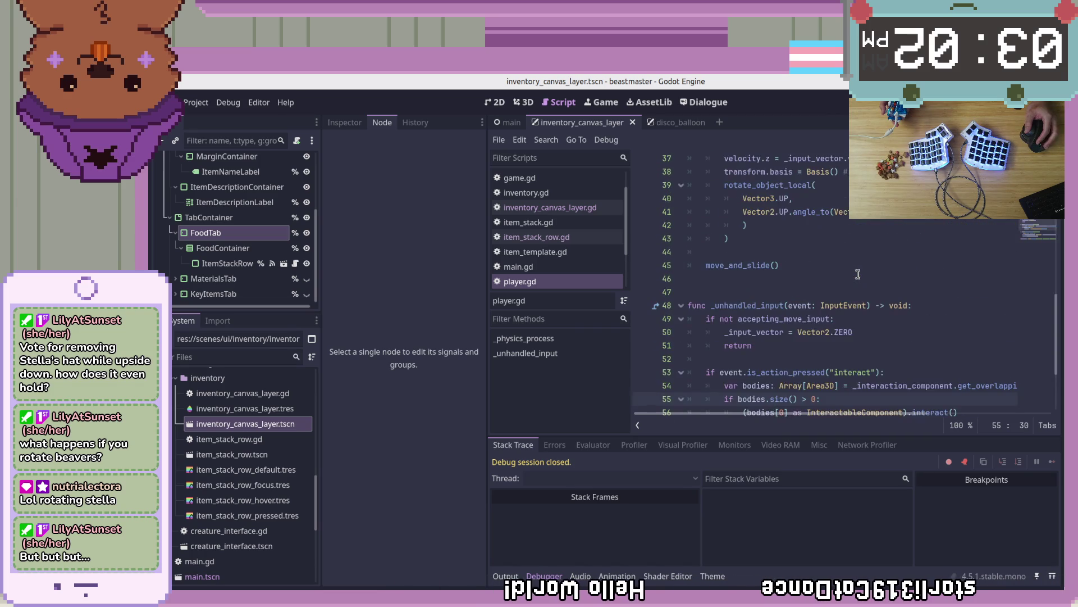
pyautogui.scroll(-3, 857, 274)
pyautogui.scroll(5, 858, 274)
pyautogui.click(572, 209)
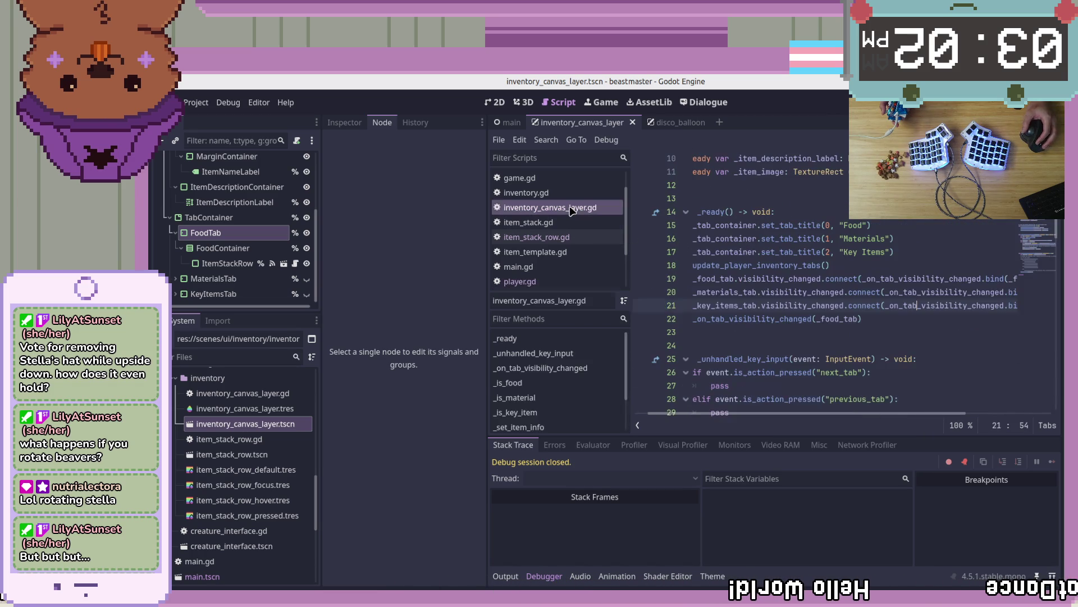
pyautogui.press('F5')
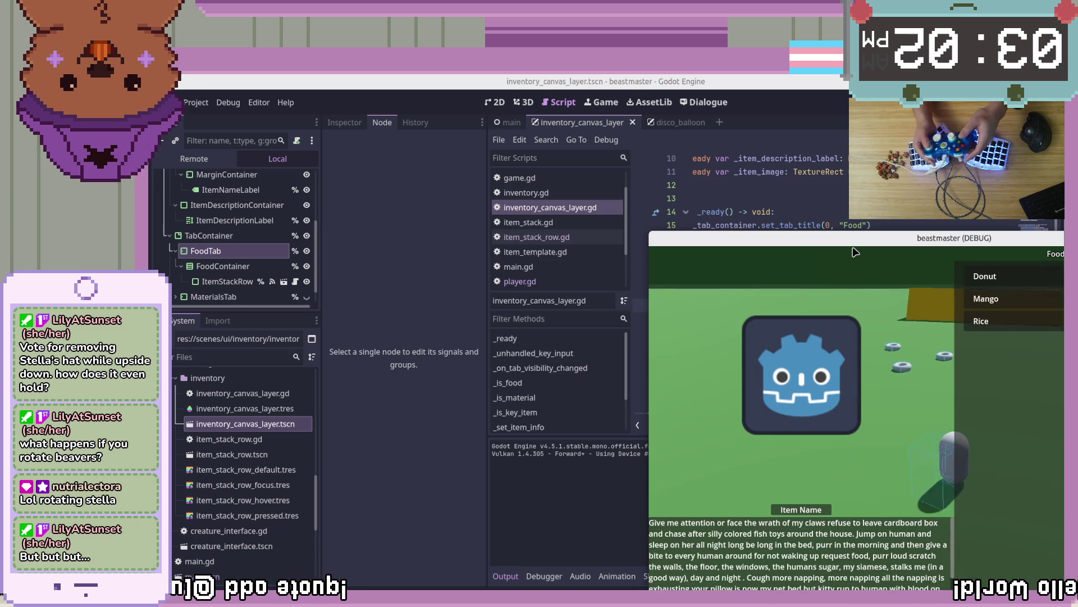
pyautogui.click(203, 162)
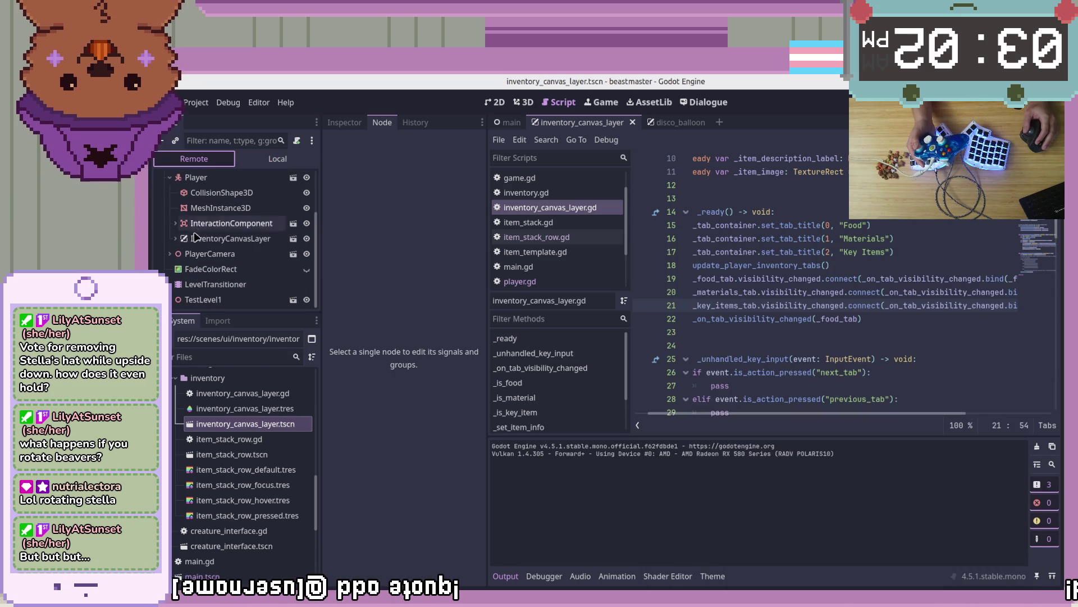
pyautogui.scroll(-1, 183, 274)
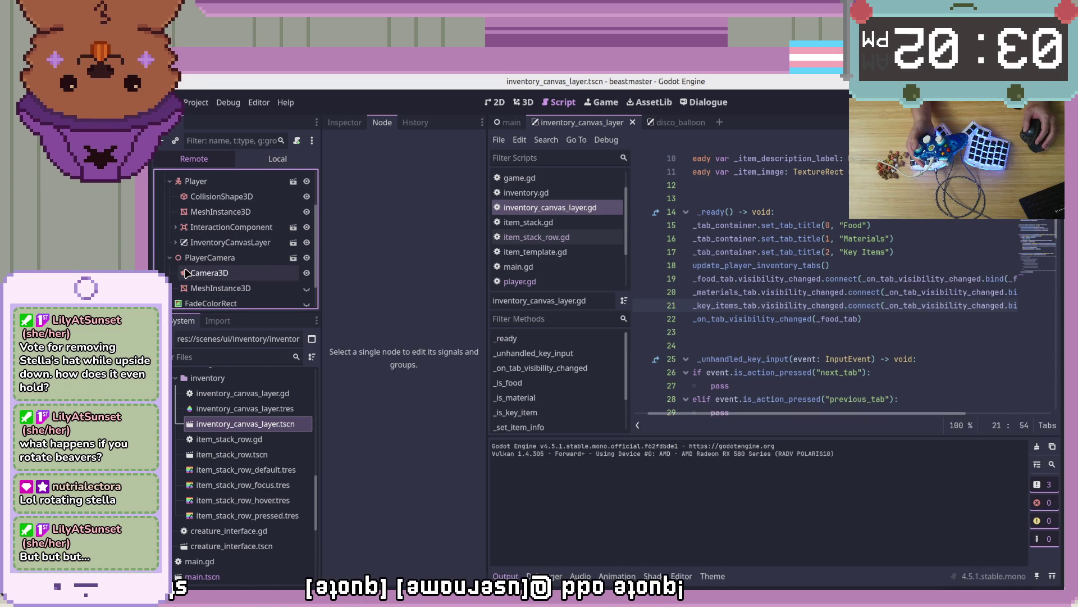
pyautogui.doubleClick(209, 243)
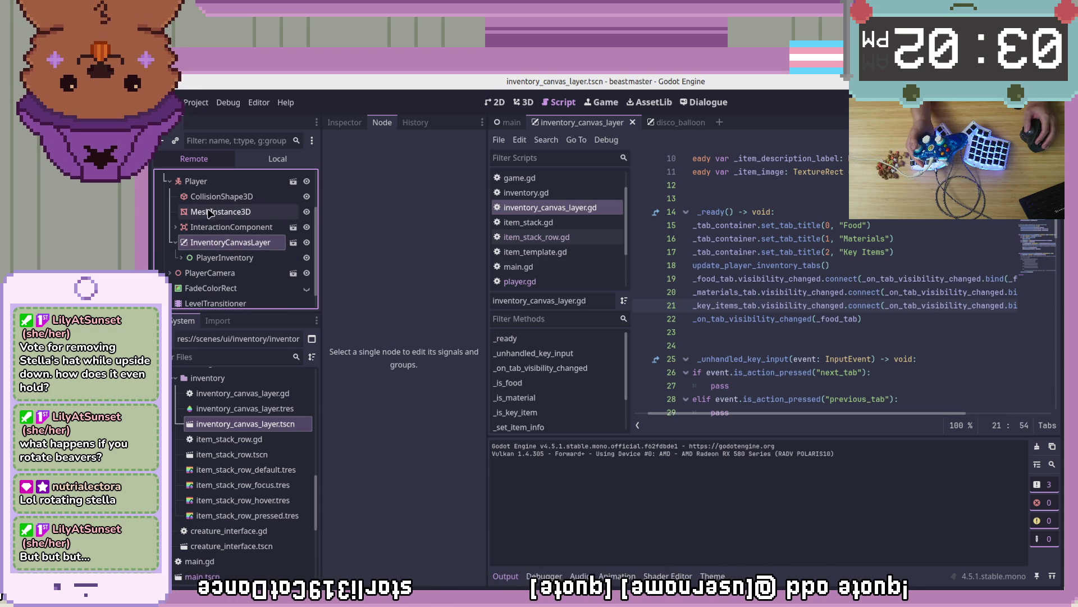
pyautogui.click(213, 189)
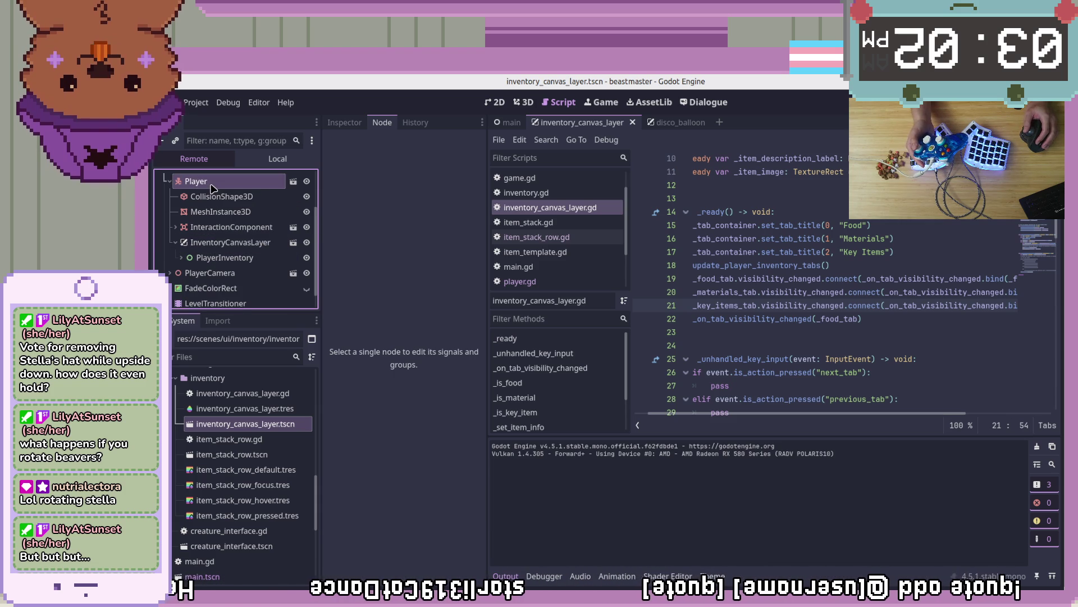
pyautogui.scroll(1, 188, 264)
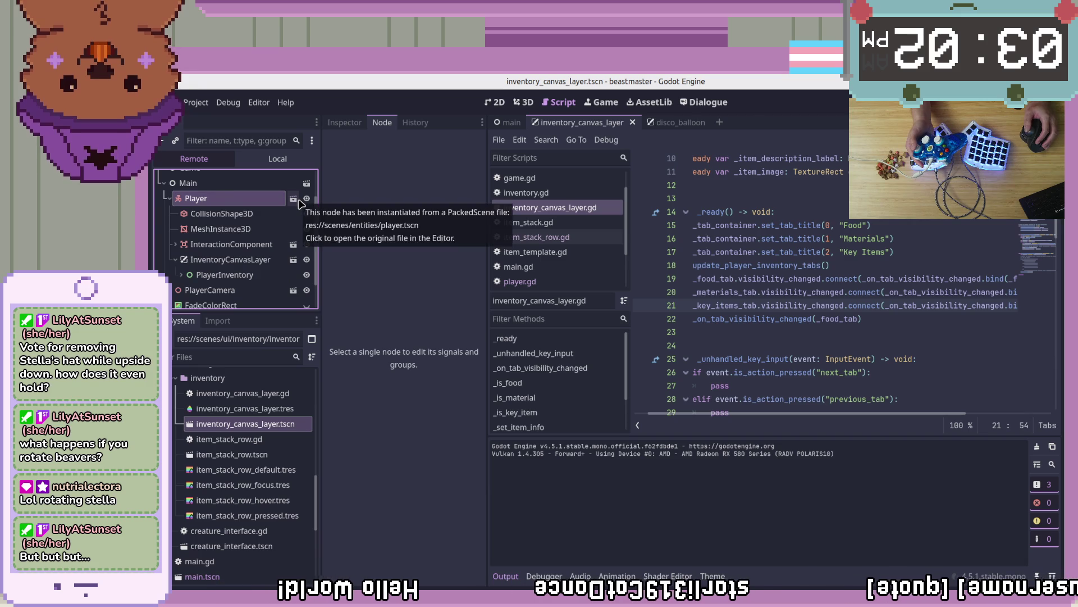
# Step: Open the player scene and its player.gd script, scrolling through the code
pyautogui.click(298, 200)
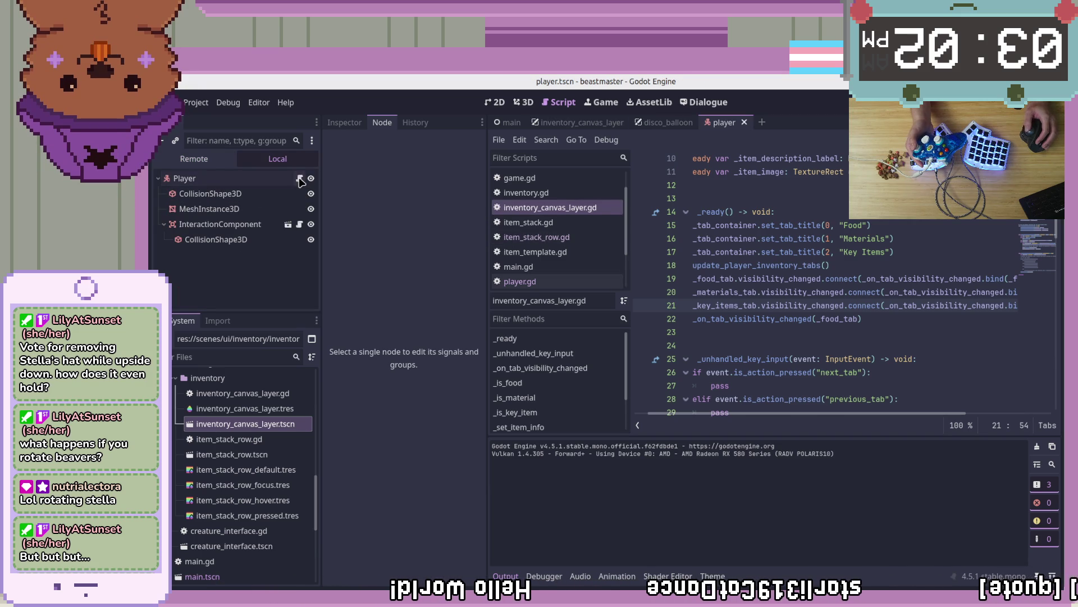
pyautogui.click(300, 178)
pyautogui.scroll(-4, 844, 269)
pyautogui.scroll(6, 844, 269)
pyautogui.scroll(4, 844, 269)
pyautogui.scroll(-6, 844, 269)
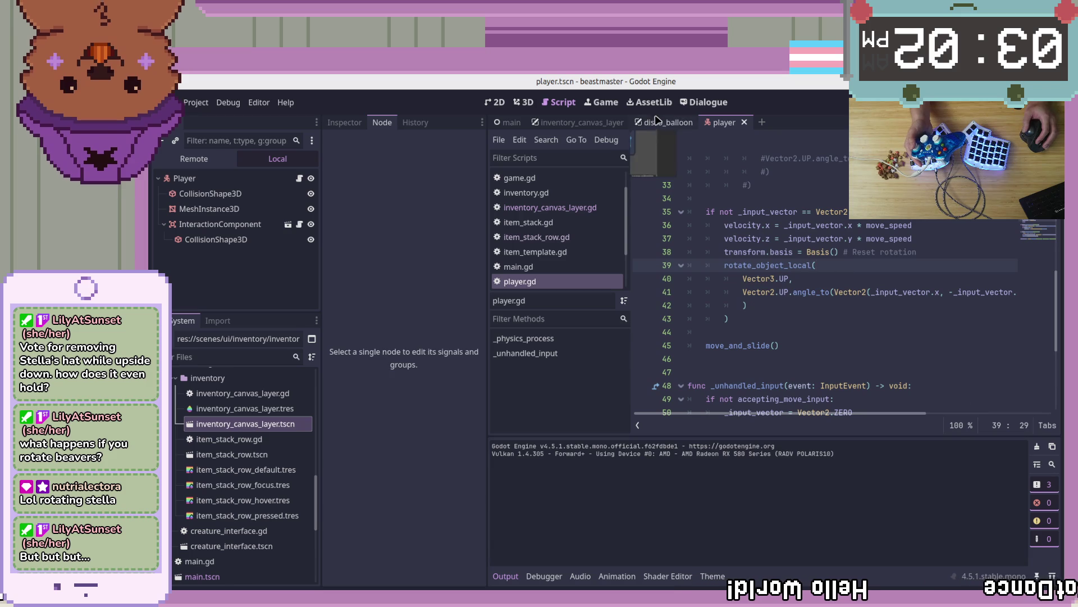
# Step: In inventory_canvas_layer.gd, select the set_input_as_handled statement on line 33
pyautogui.click(587, 122)
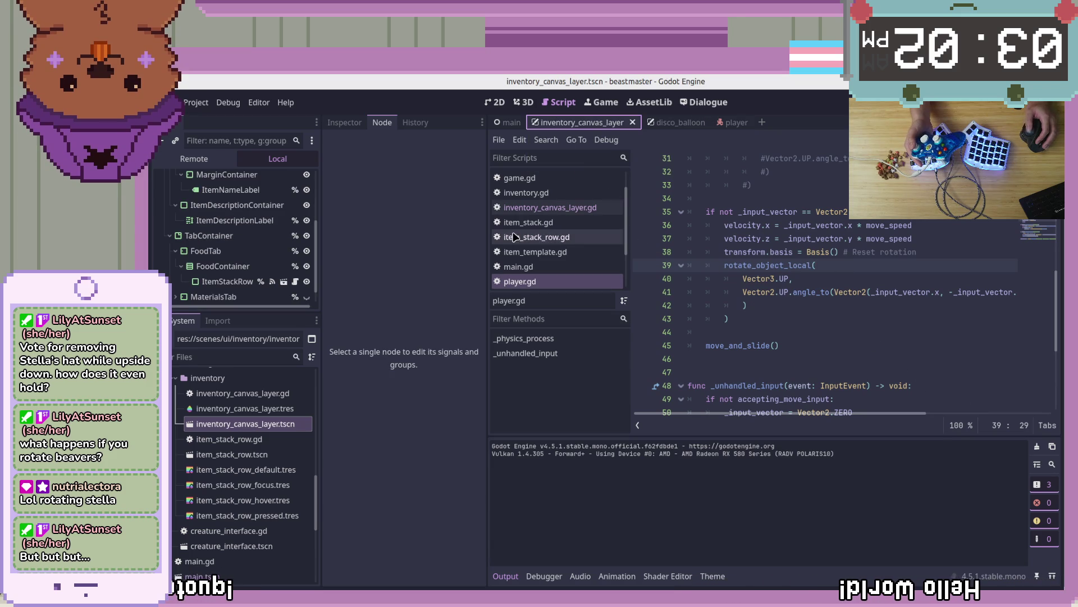
pyautogui.click(559, 208)
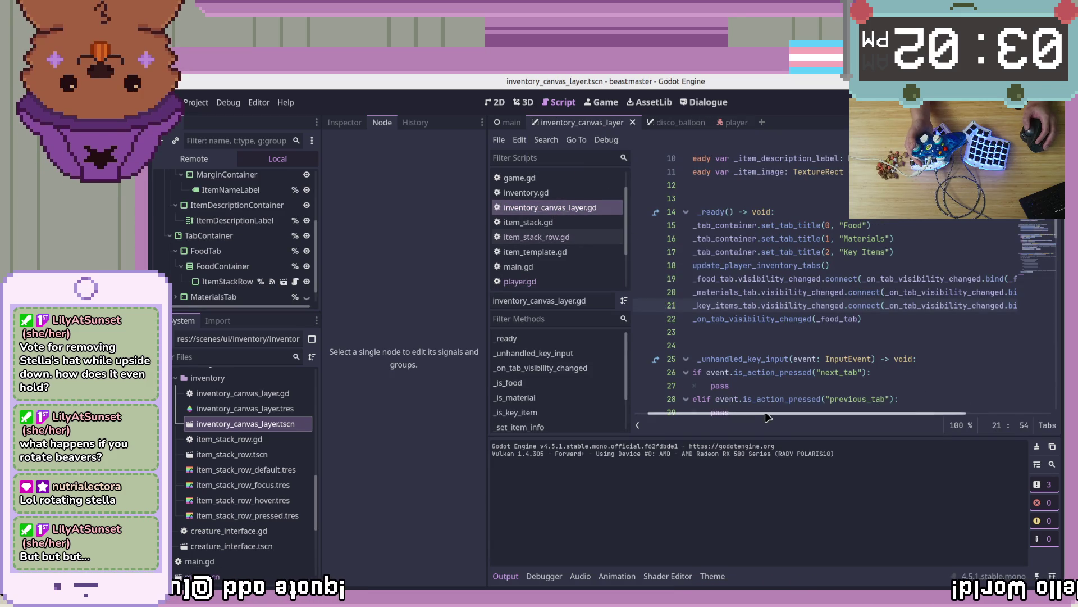
pyautogui.hscroll(-2, 768, 417)
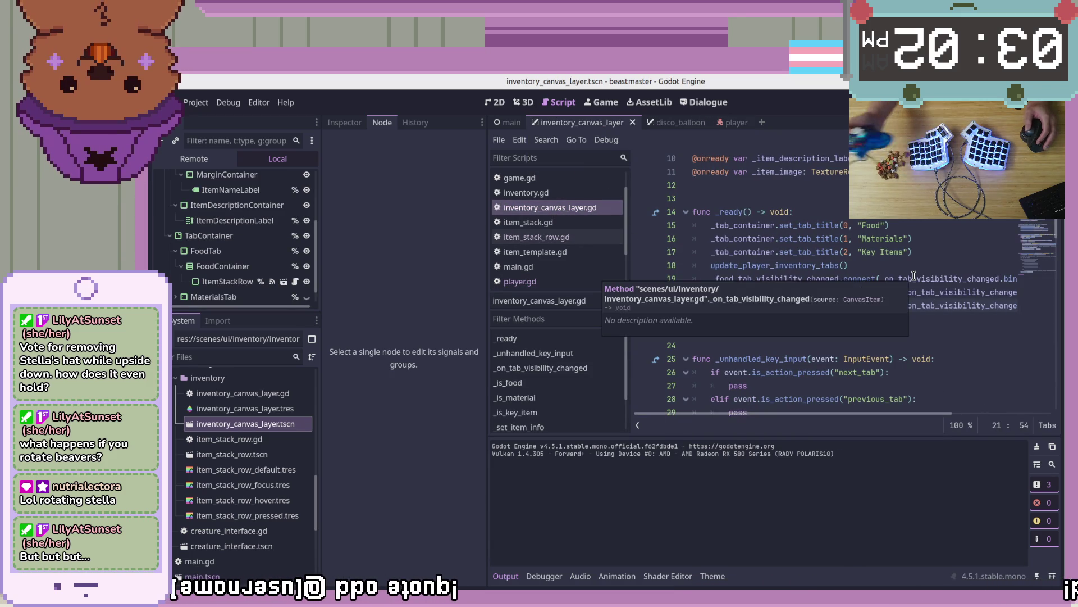
pyautogui.scroll(-4, 888, 315)
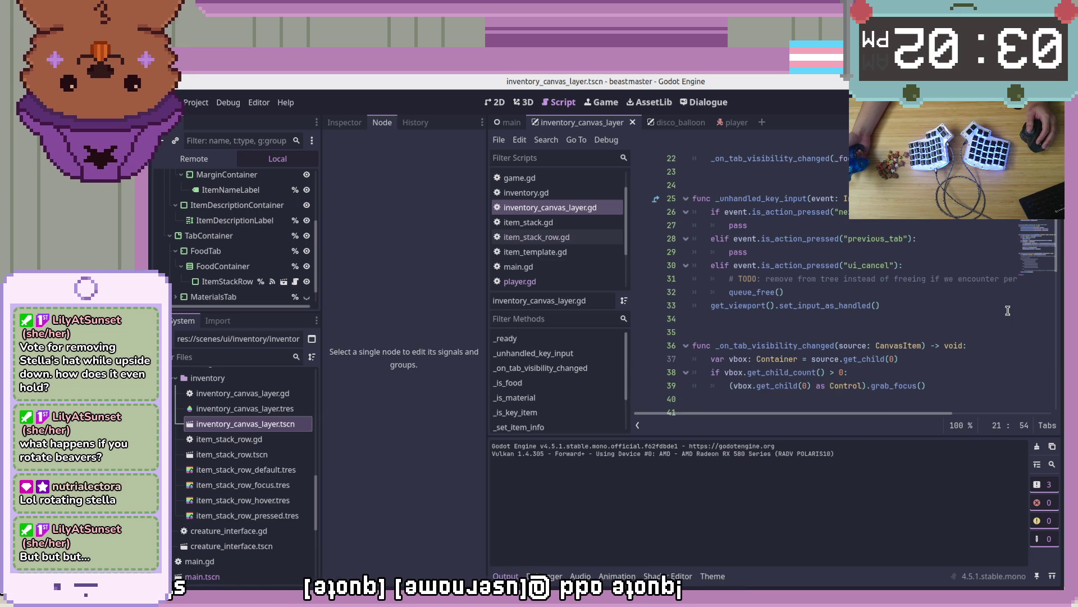
pyautogui.doubleClick(865, 309)
pyautogui.moveTo(865, 309); pyautogui.dragTo(713, 303)
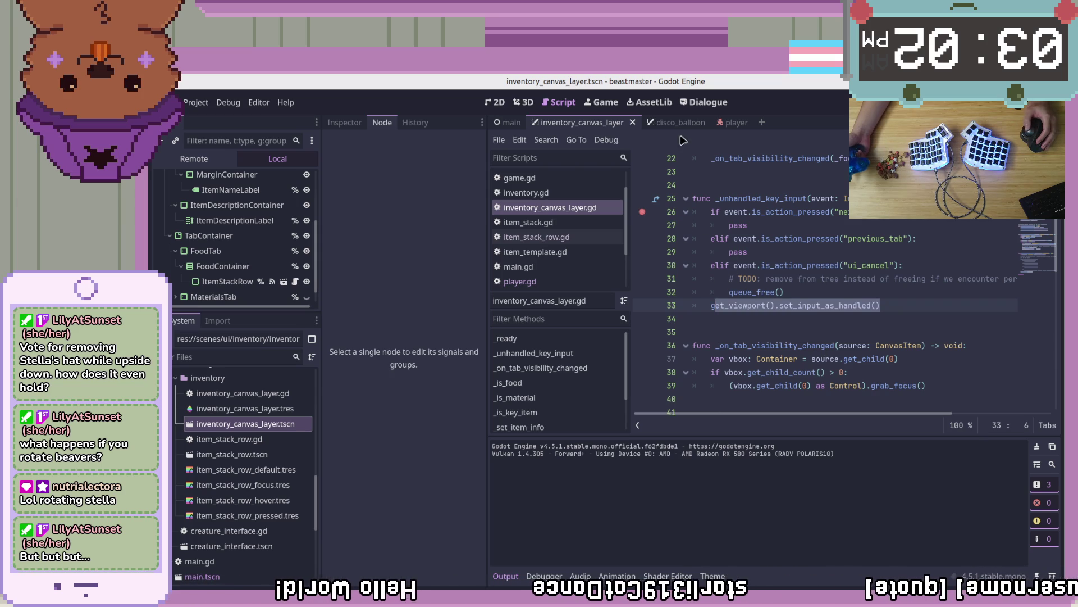
# Step: Return to player.gd and scroll to its movement and rotation code
pyautogui.click(541, 282)
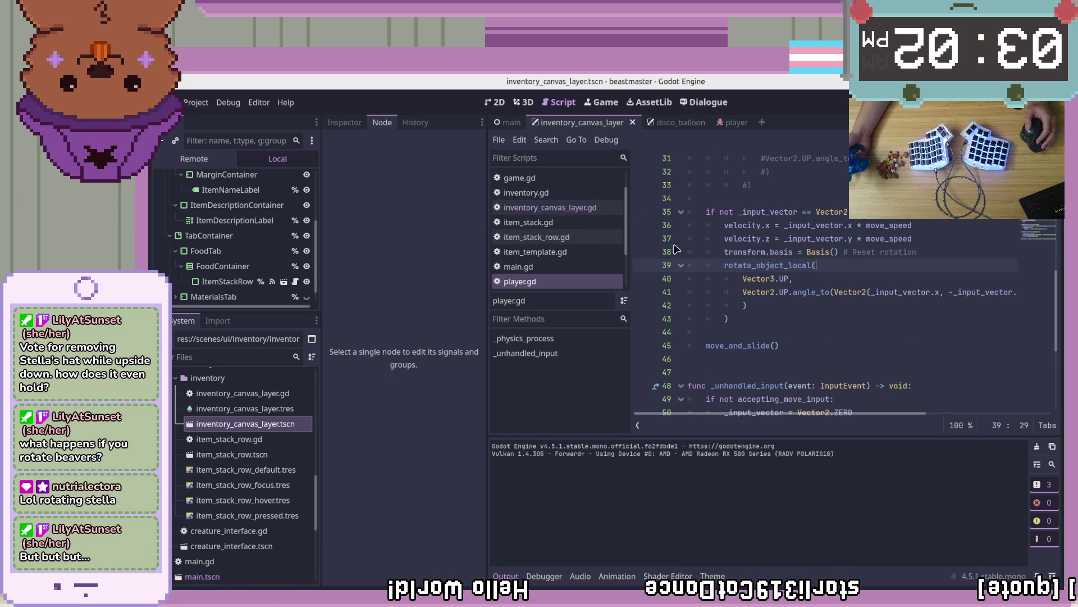
pyautogui.scroll(7, 714, 273)
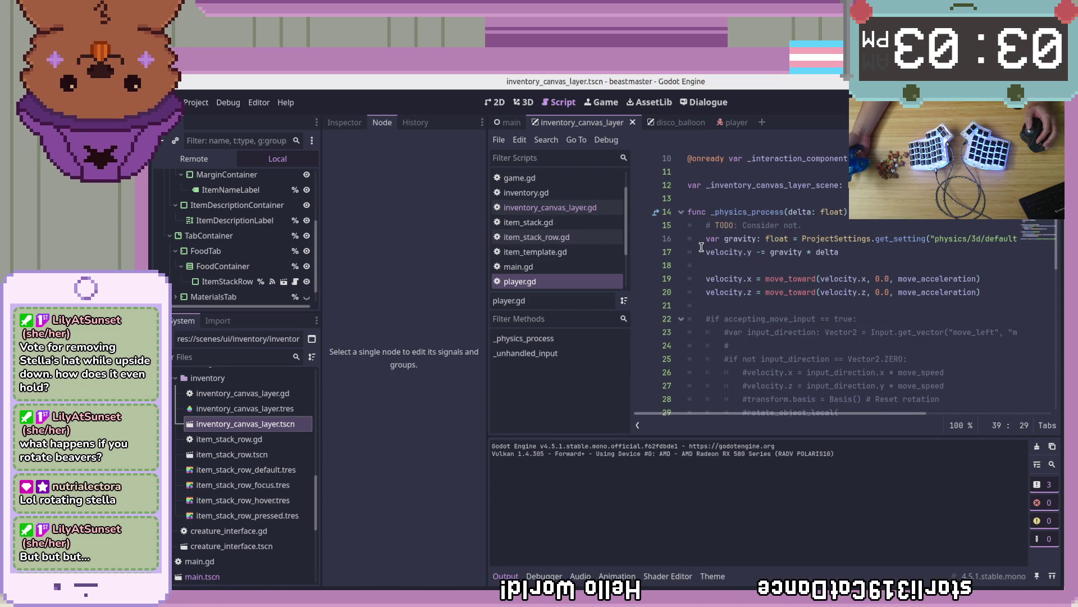
pyautogui.scroll(-6, 641, 232)
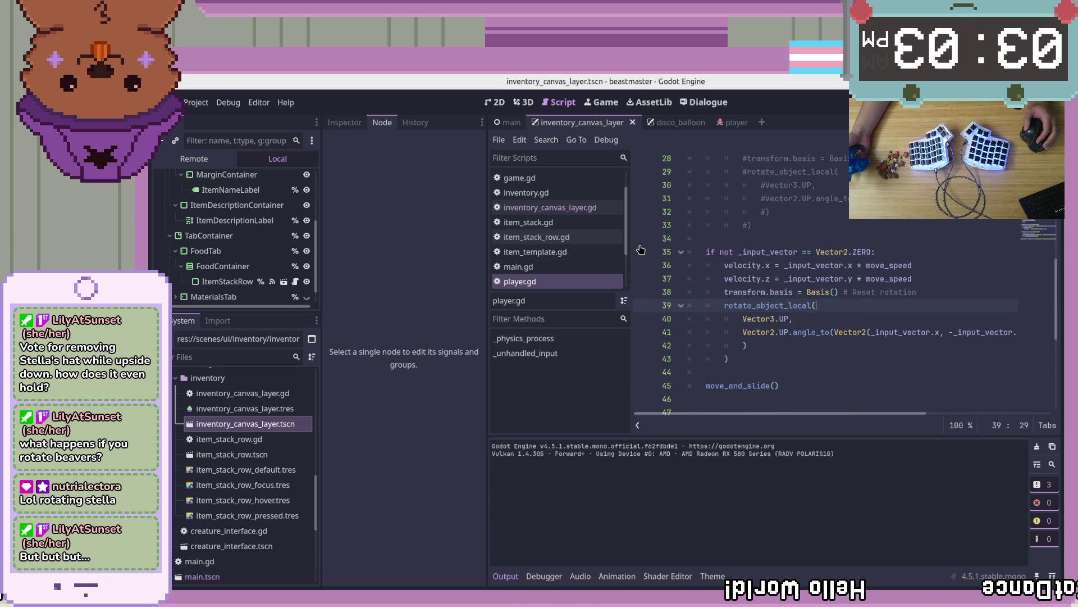
pyautogui.moveTo(835, 271)
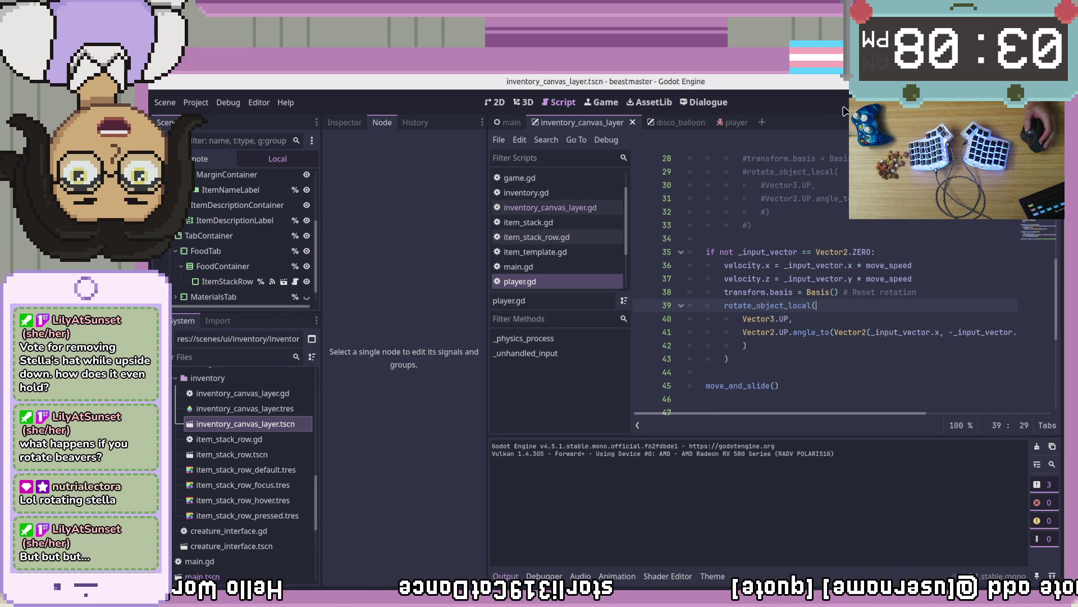
# Step: Place the caret after _input_vector on line 35 and scroll around the rotation code
pyautogui.click(864, 319)
pyautogui.click(803, 252)
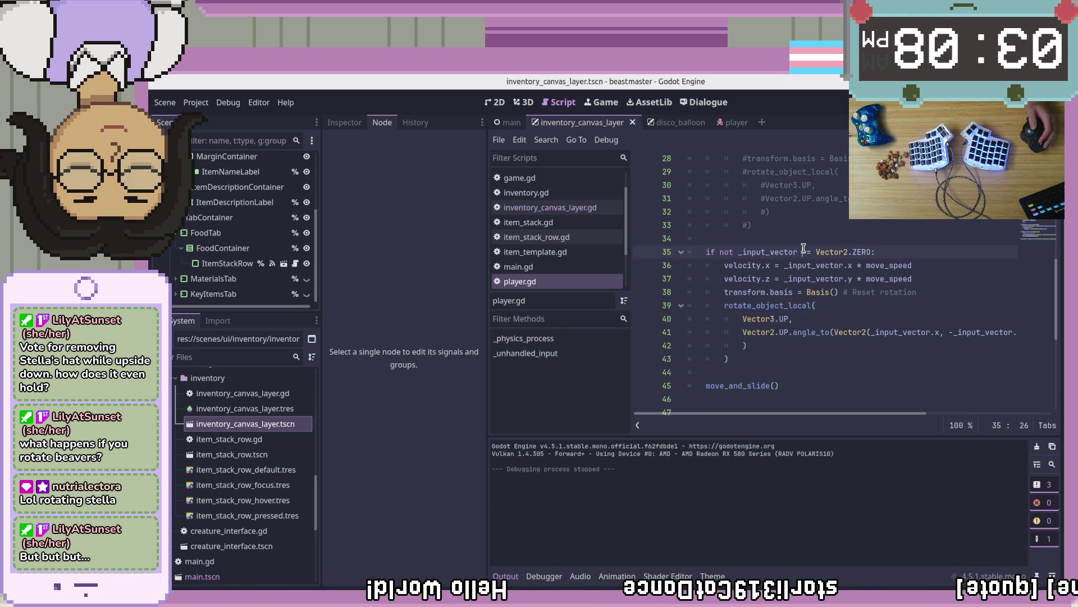
pyautogui.scroll(1, 804, 247)
pyautogui.scroll(8, 804, 247)
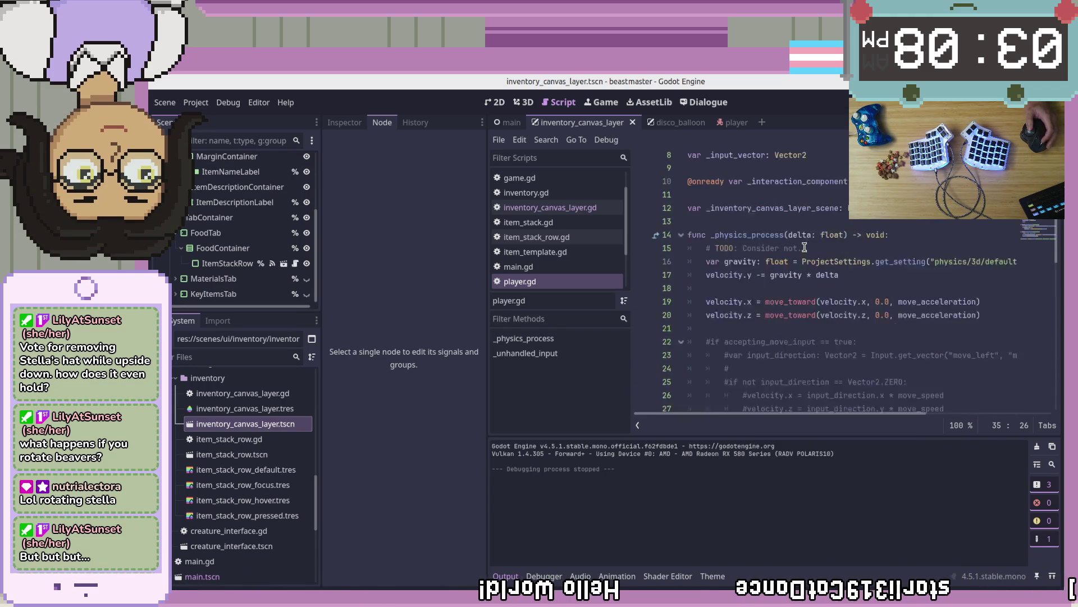
pyautogui.scroll(-11, 804, 247)
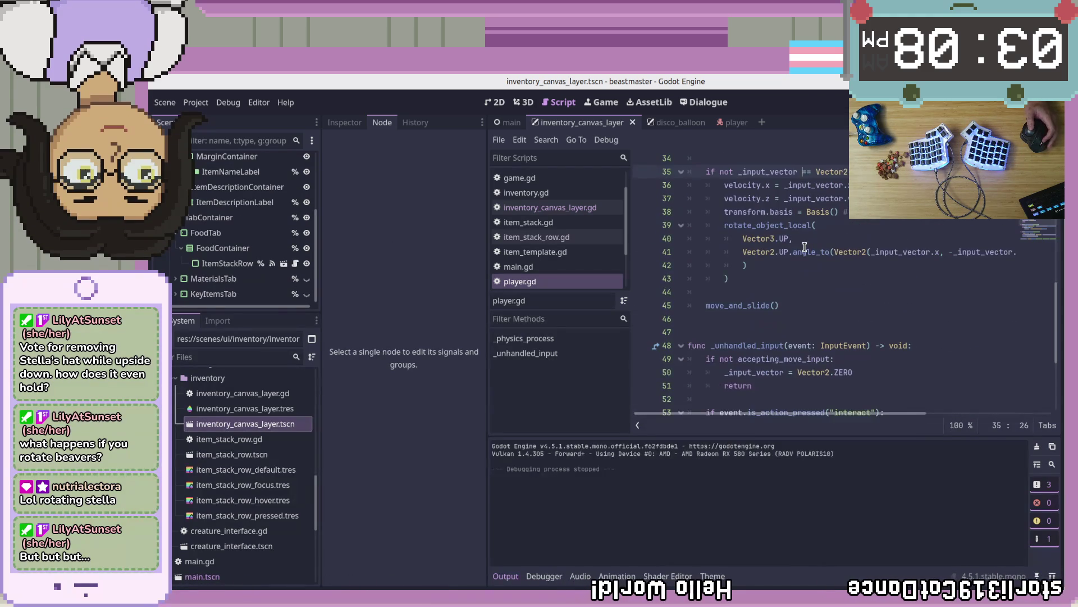
pyautogui.scroll(5, 804, 247)
pyautogui.scroll(-9, 804, 248)
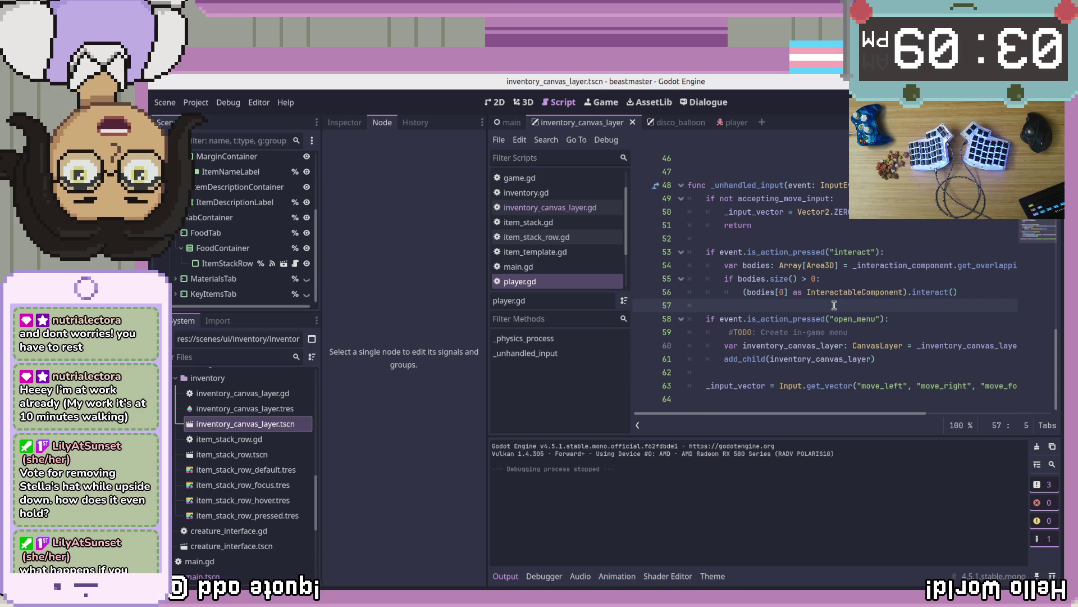
# Step: Move to the TODO comment, switch to the player scene, and reach the add_child line
pyautogui.press('Down')
pyautogui.press('Down')
pyautogui.hotkey('ctrl', 'Right')
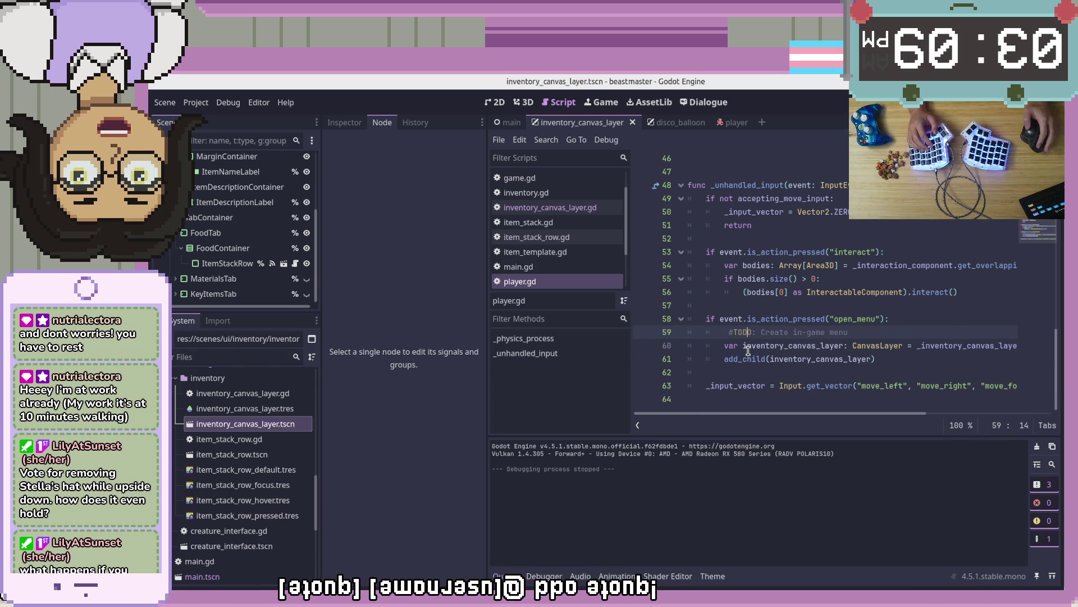
pyautogui.press('Down')
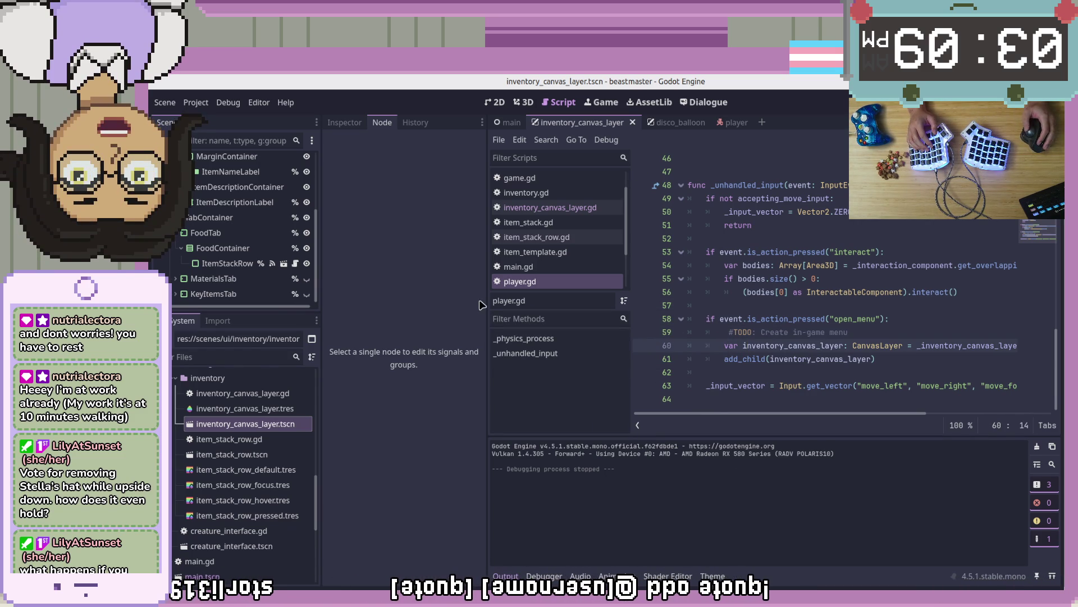
pyautogui.click(732, 125)
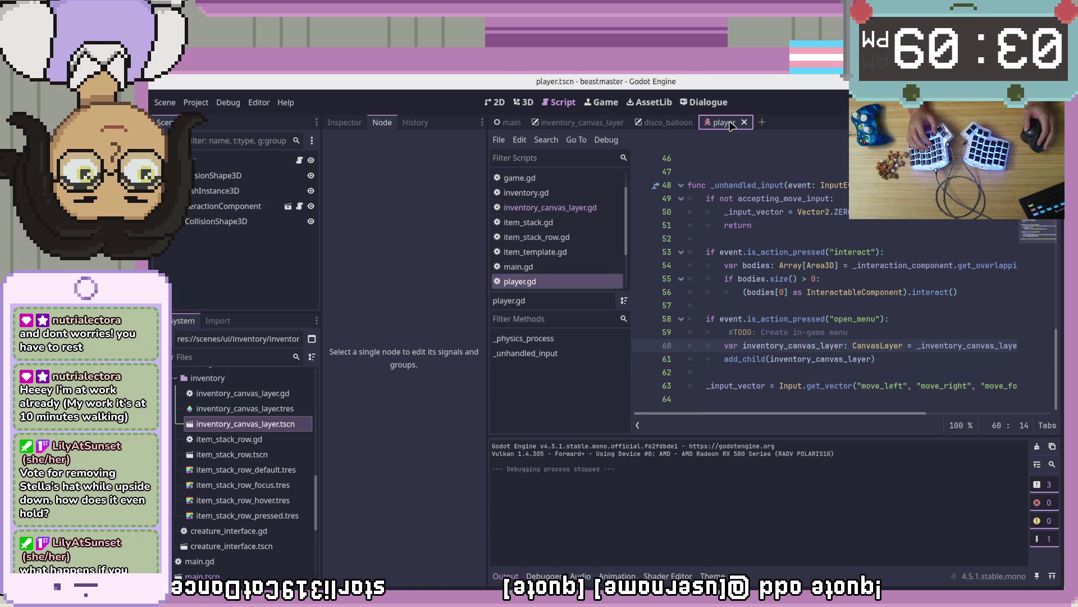
pyautogui.click(848, 305)
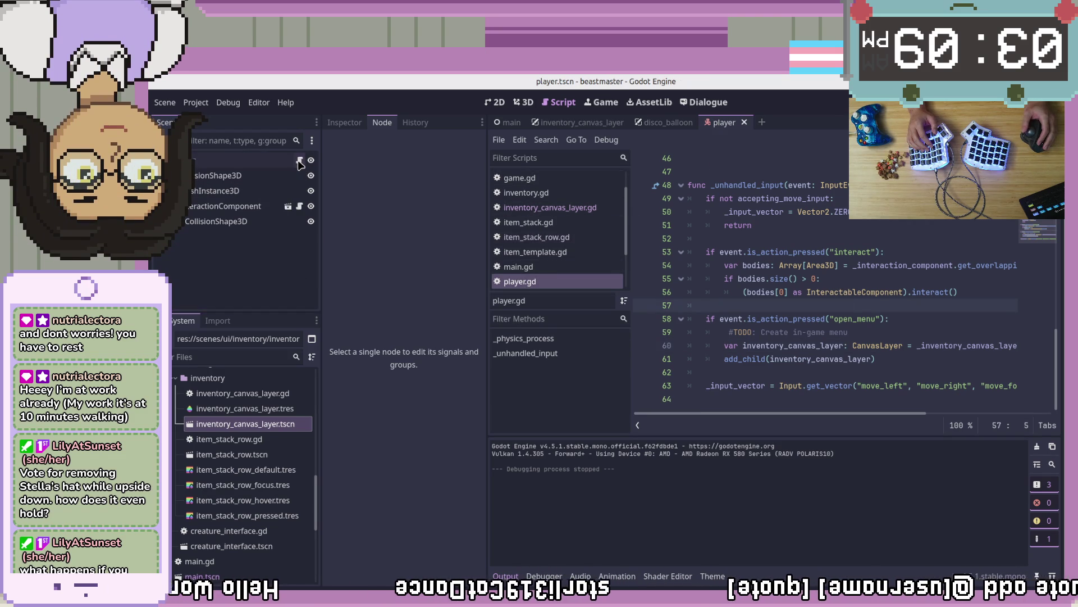
pyautogui.click(893, 332)
pyautogui.click(895, 360)
# Step: Rewrite line 61 as get_tree().current_scene.add_child(inventory_canvas_layer) via autocomplete and save player.gd
pyautogui.moveTo(896, 360)
pyautogui.mouseDown()
pyautogui.moveTo(691, 345)
pyautogui.moveTo(657, 321)
pyautogui.mouseUp()
pyautogui.click(856, 355)
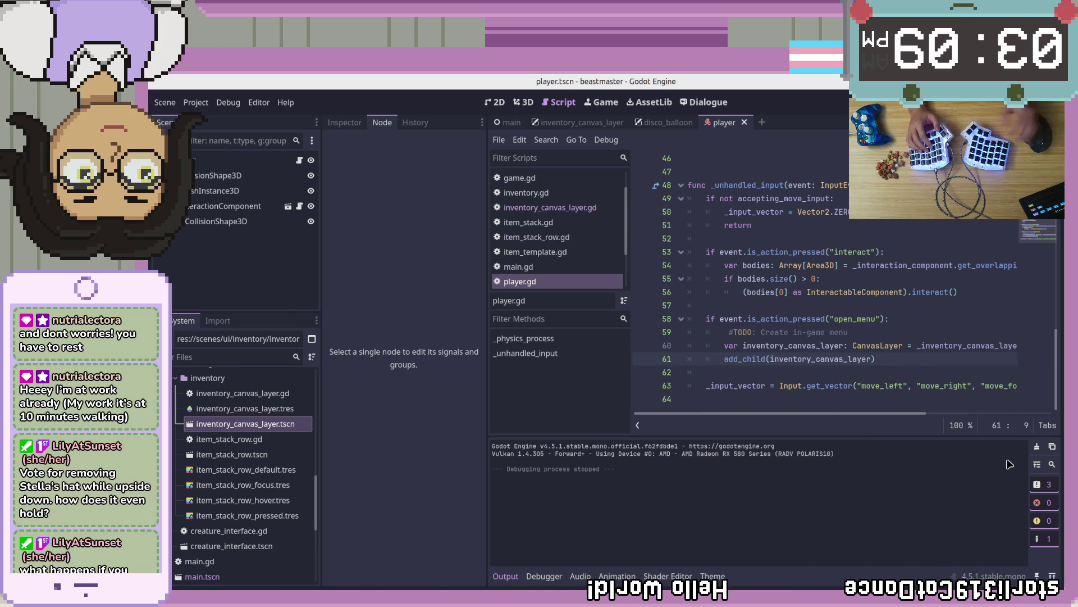
pyautogui.write('et_')
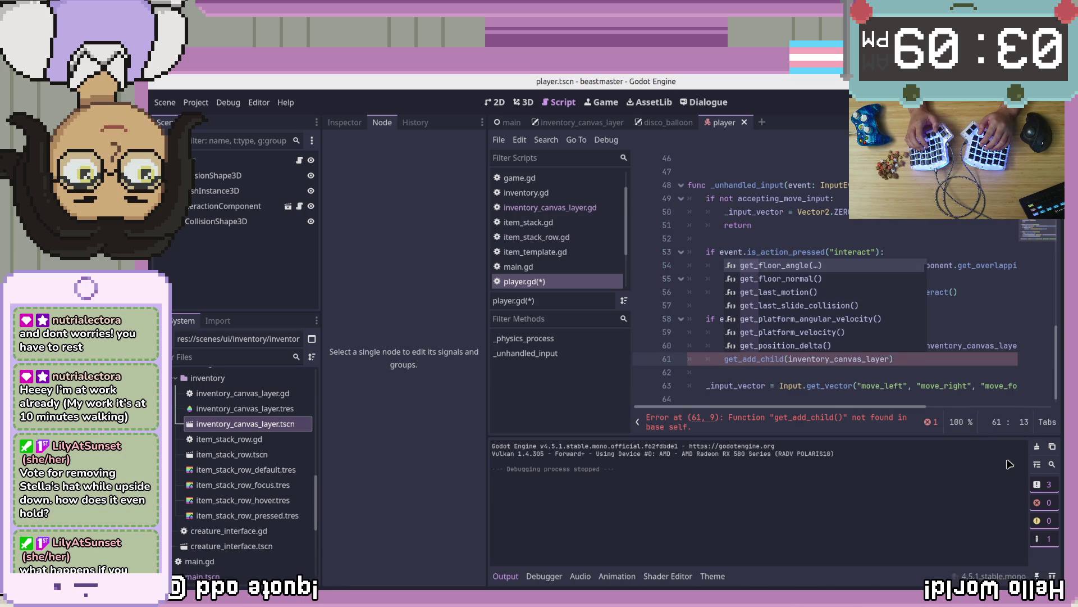
pyautogui.write('curr')
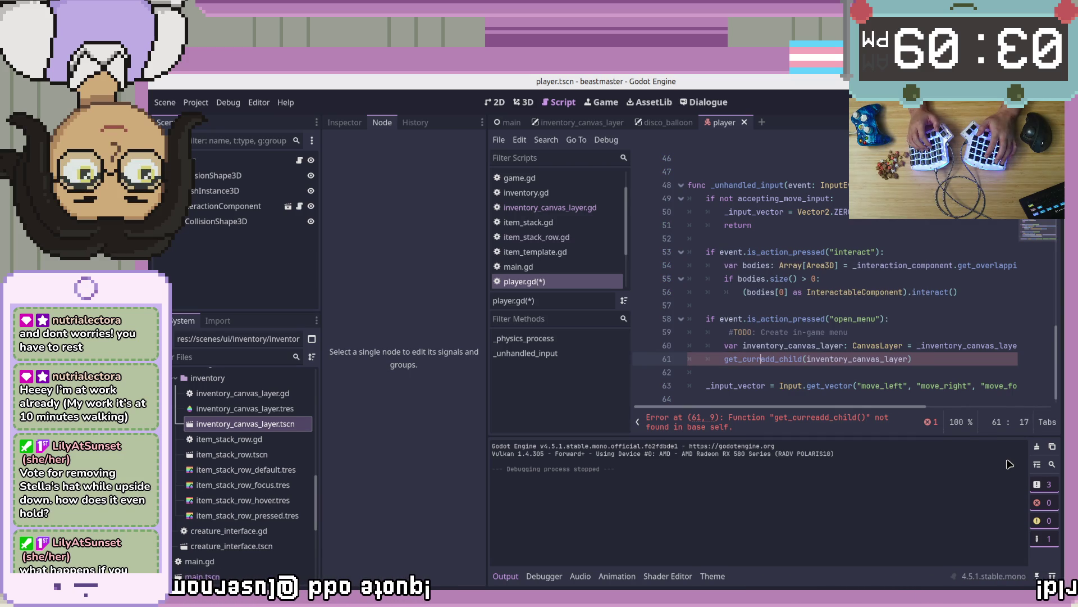
pyautogui.write('e().ge')
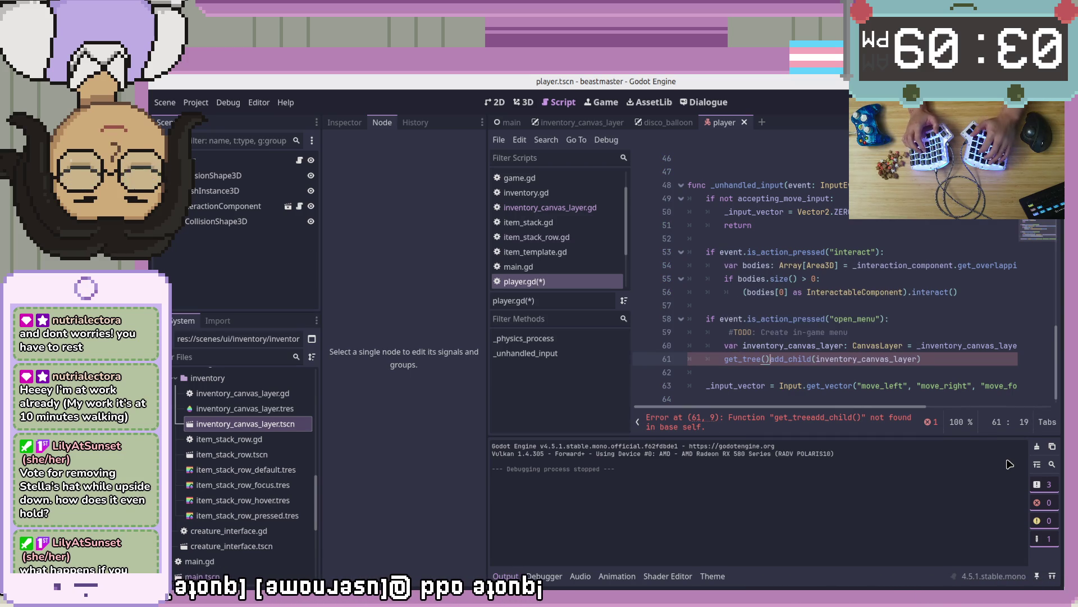
pyautogui.write('t_curr')
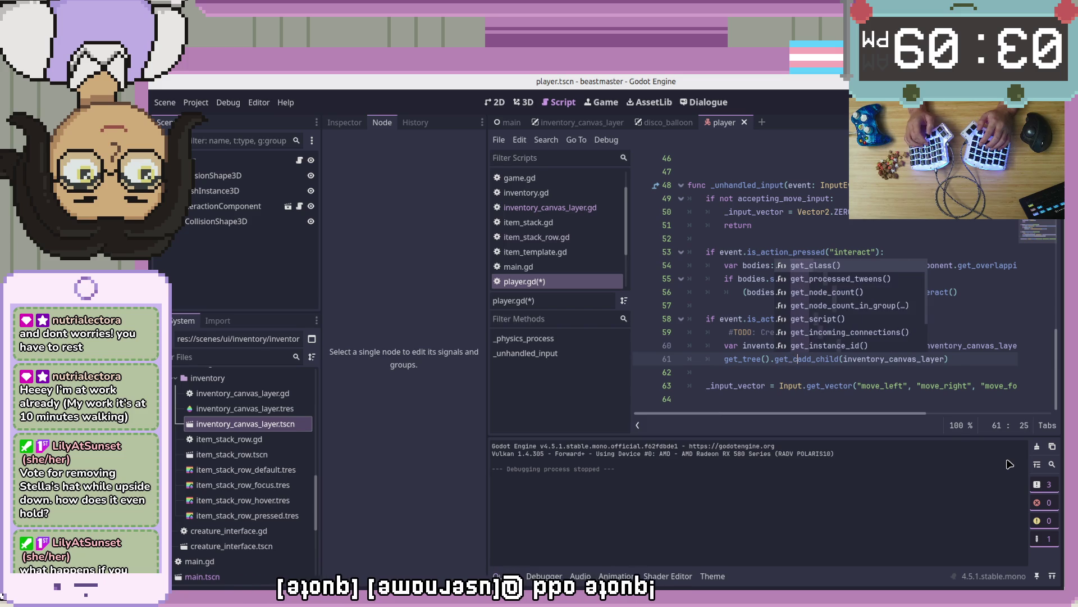
pyautogui.press('BackSpace')
pyautogui.press('BackSpace')
pyautogui.press('BackSpace')
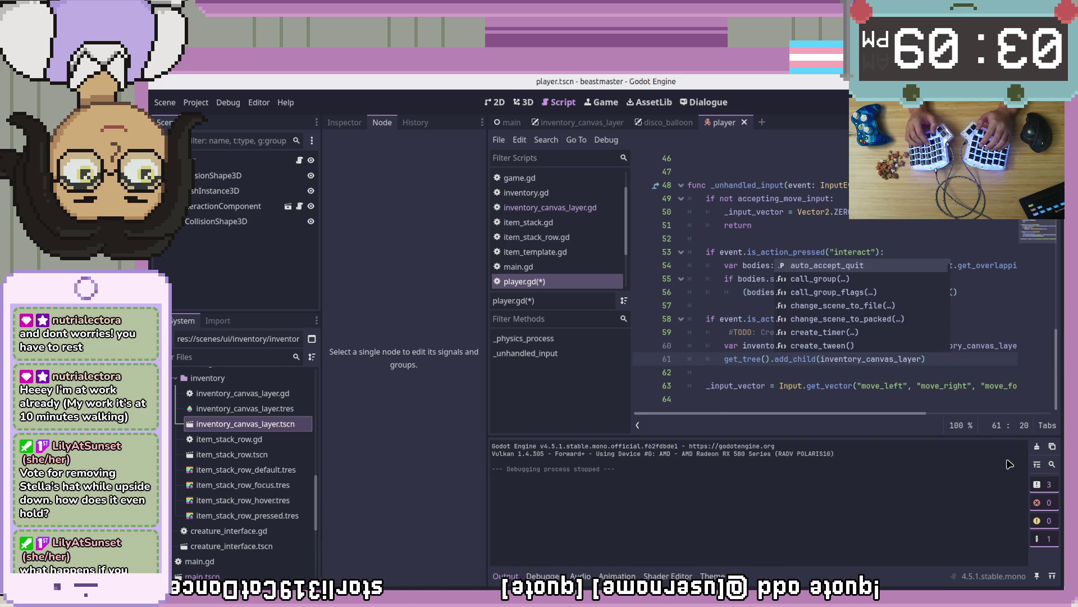
pyautogui.write('curr')
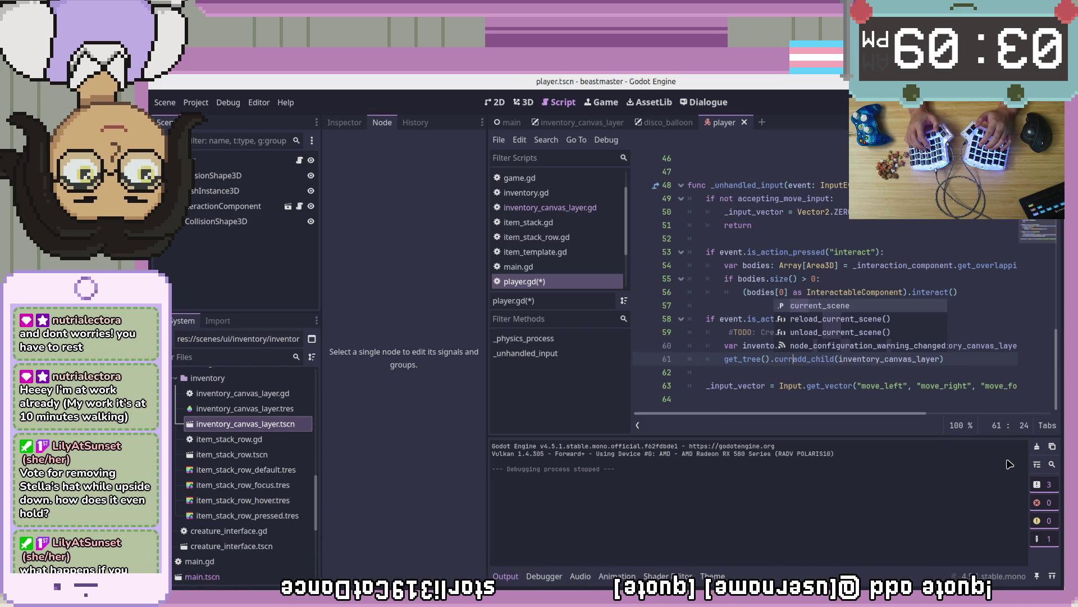
pyautogui.press('Tab')
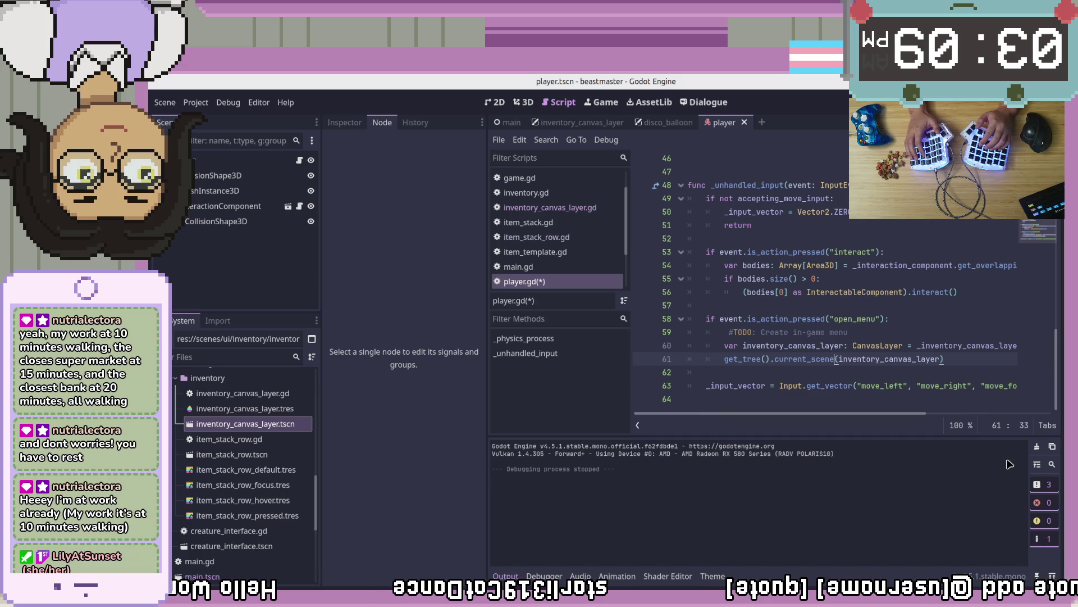
pyautogui.write('.')
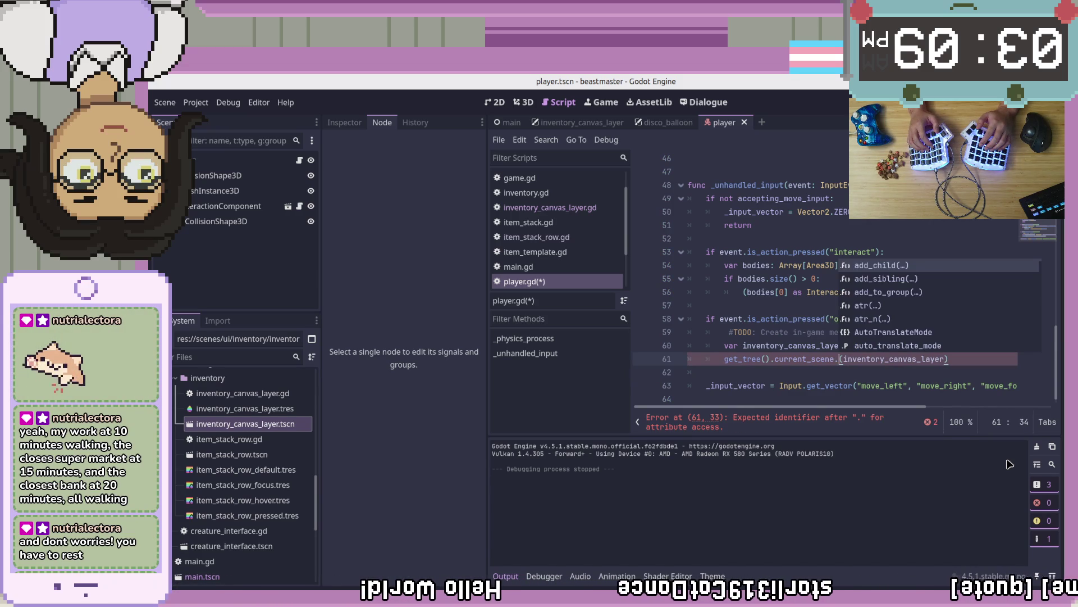
pyautogui.write('add_')
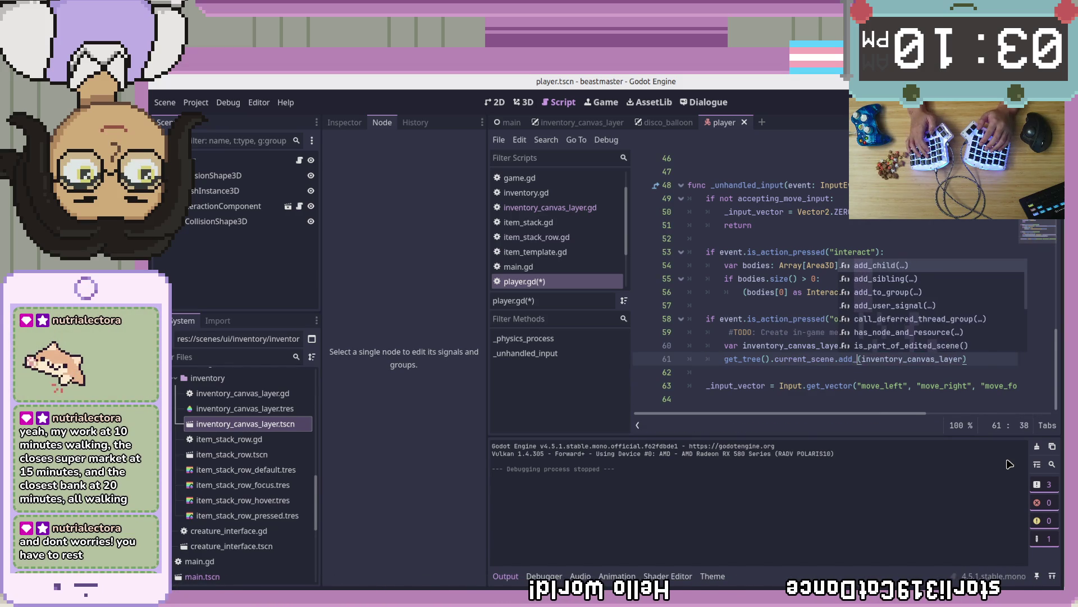
pyautogui.press('Return')
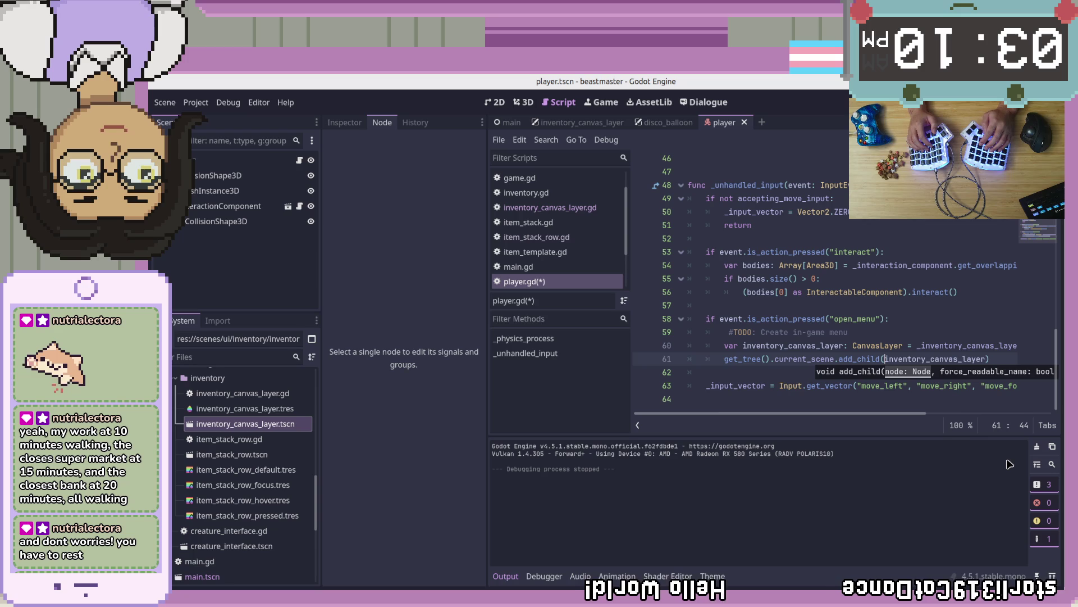
pyautogui.press('End')
pyautogui.hotkey('ctrl', 's')
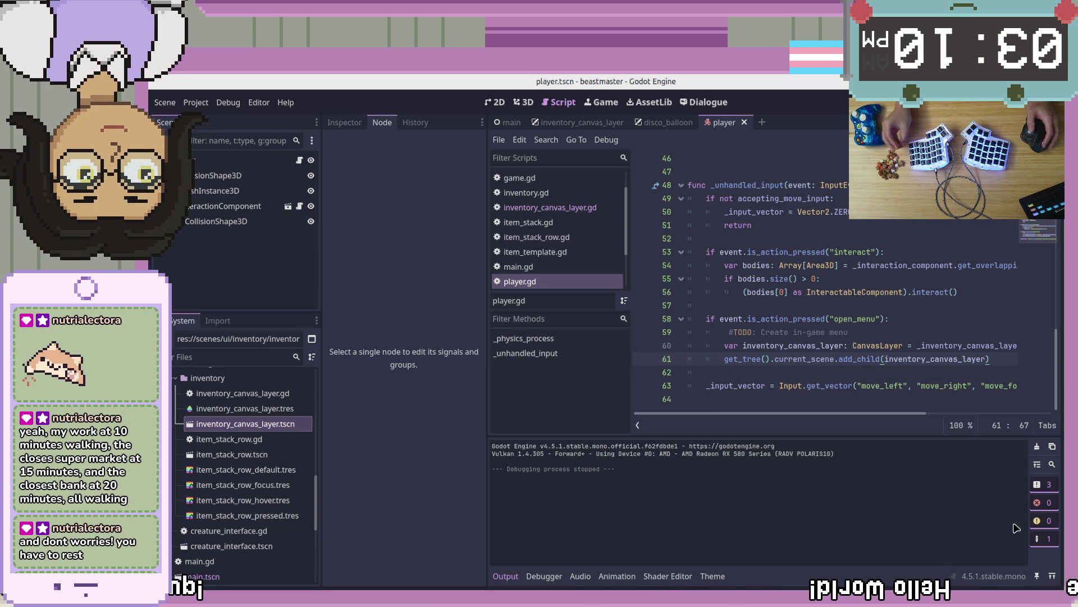
# Step: Check inventory_canvas_layer's uses on line 61, then switch to main.tscn at the TODO line
pyautogui.click(867, 319)
pyautogui.click(777, 359)
pyautogui.doubleClick(919, 359)
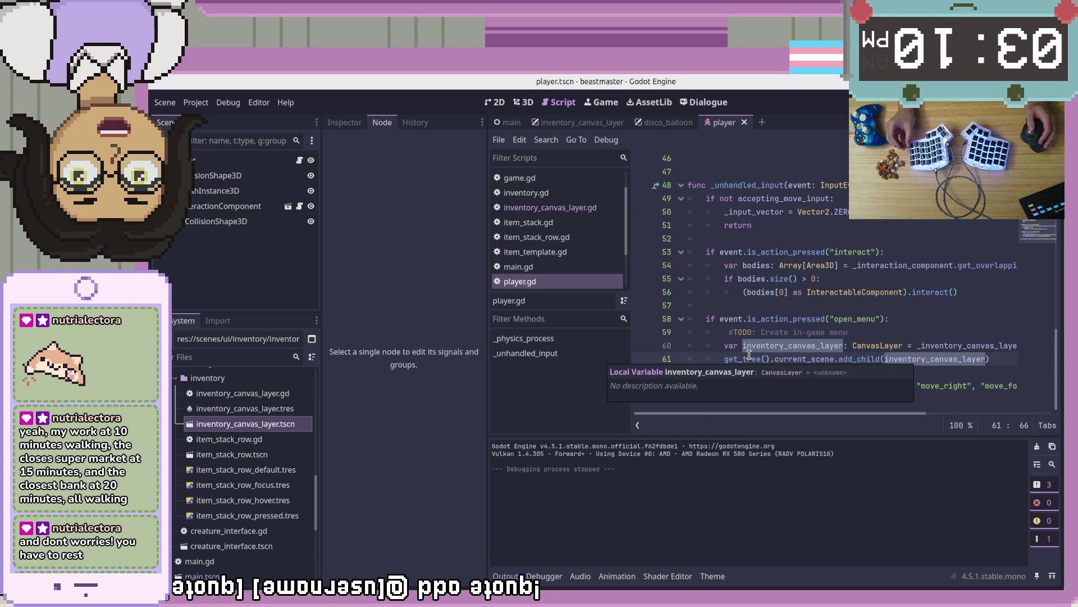
pyautogui.click(818, 359)
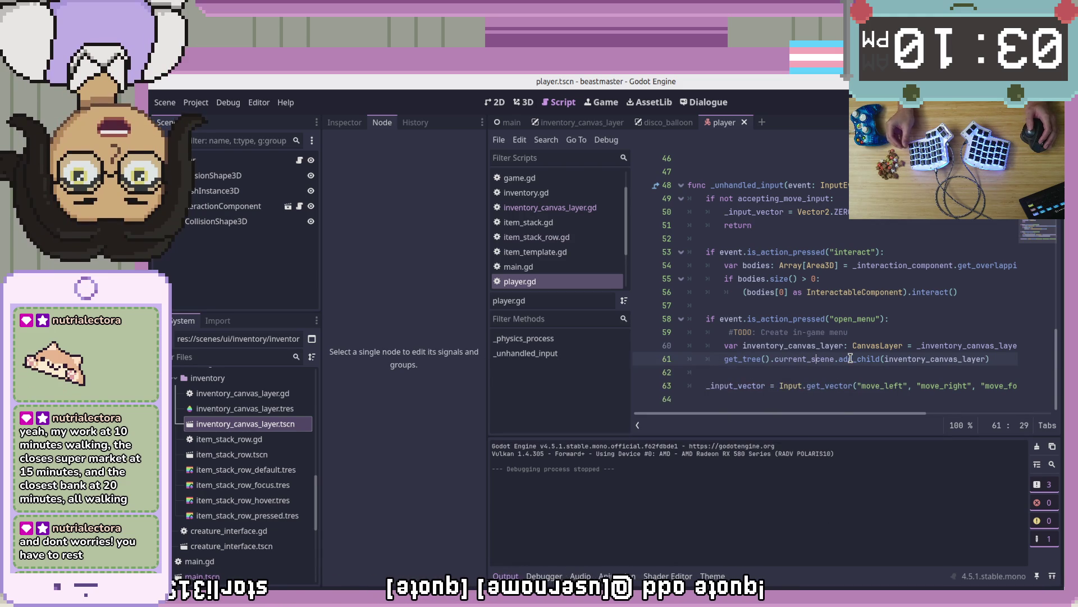
pyautogui.click(508, 121)
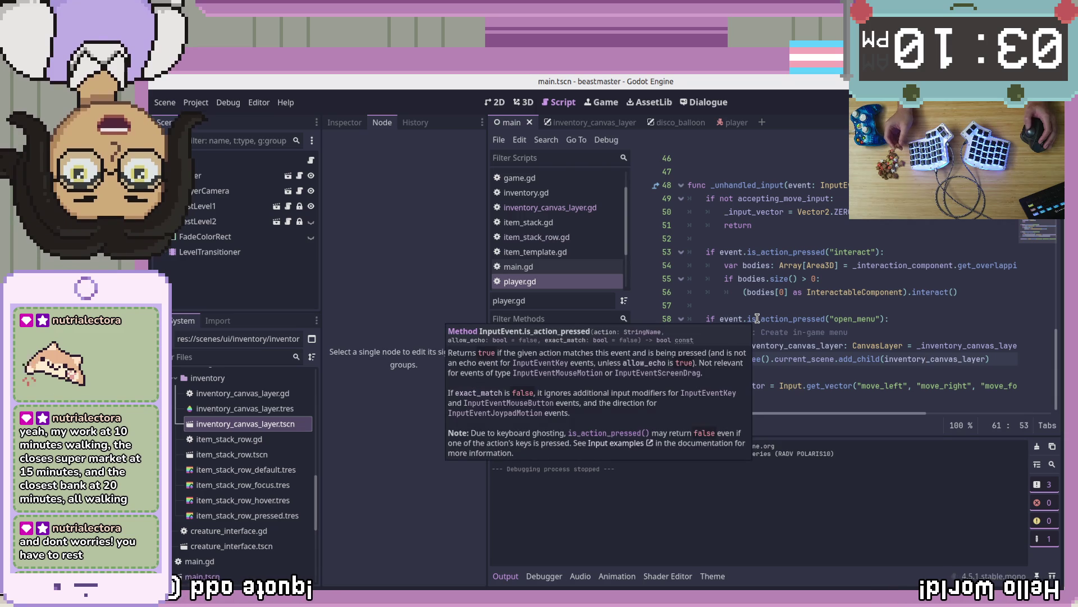
pyautogui.click(845, 331)
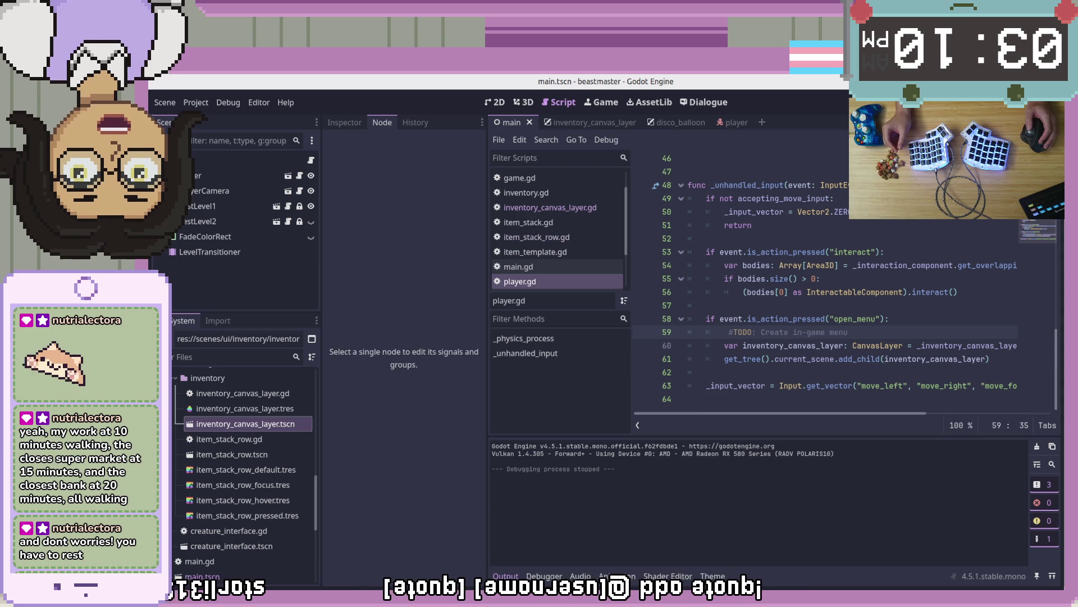
pyautogui.press('F5')
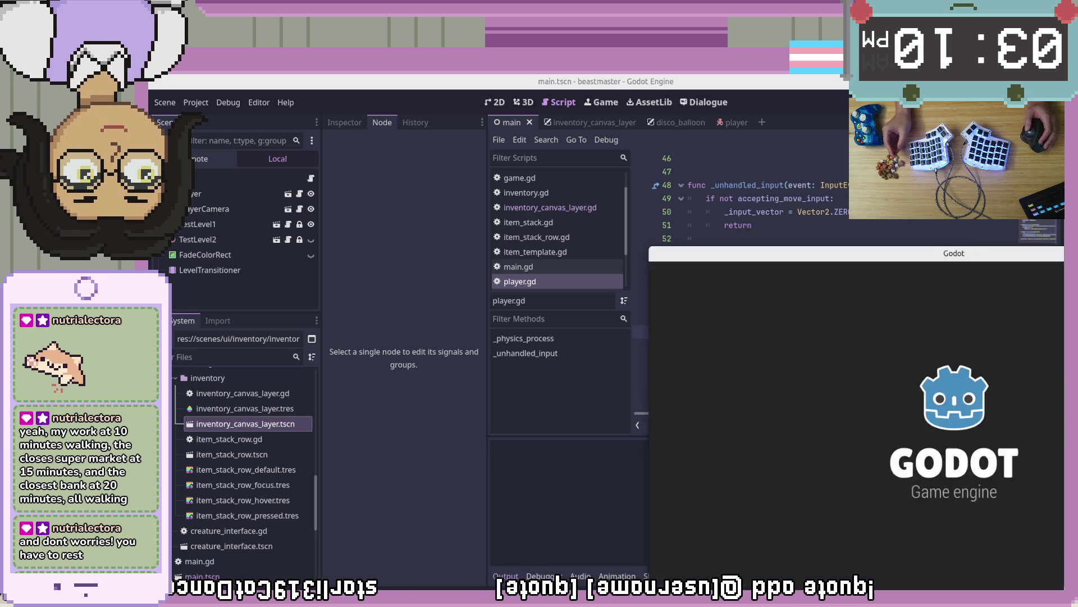
pyautogui.moveTo(917, 237); pyautogui.dragTo(644, 125)
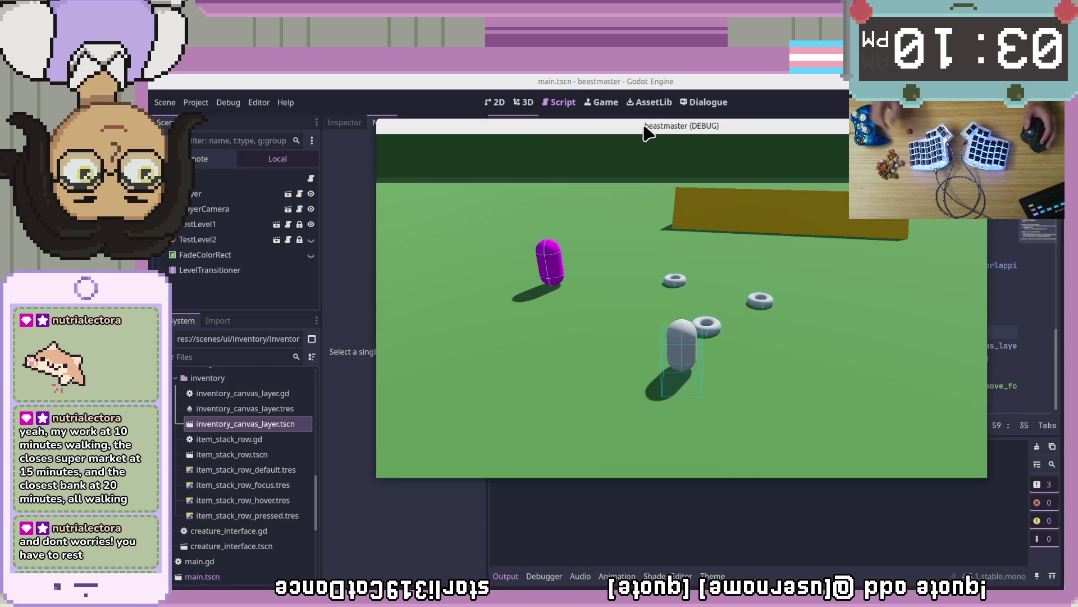
pyautogui.press('w')
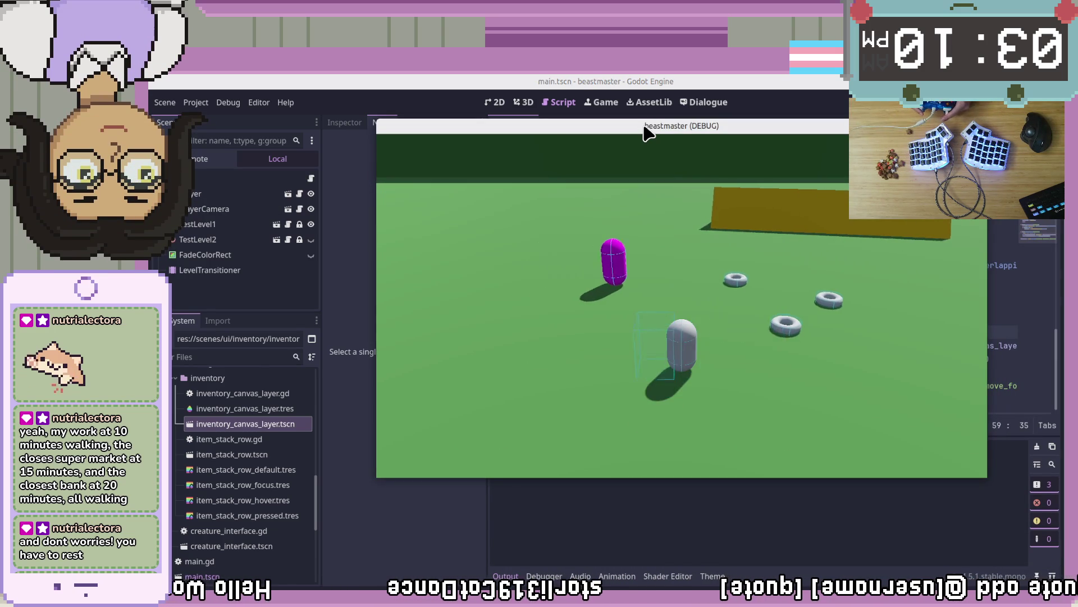
pyautogui.press('i')
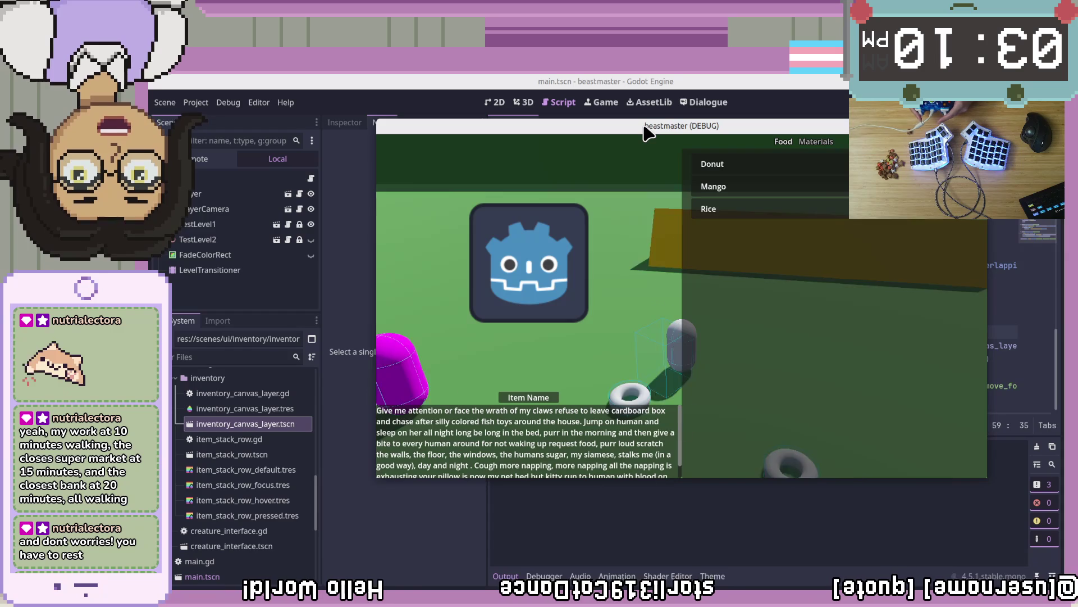
pyautogui.press('s')
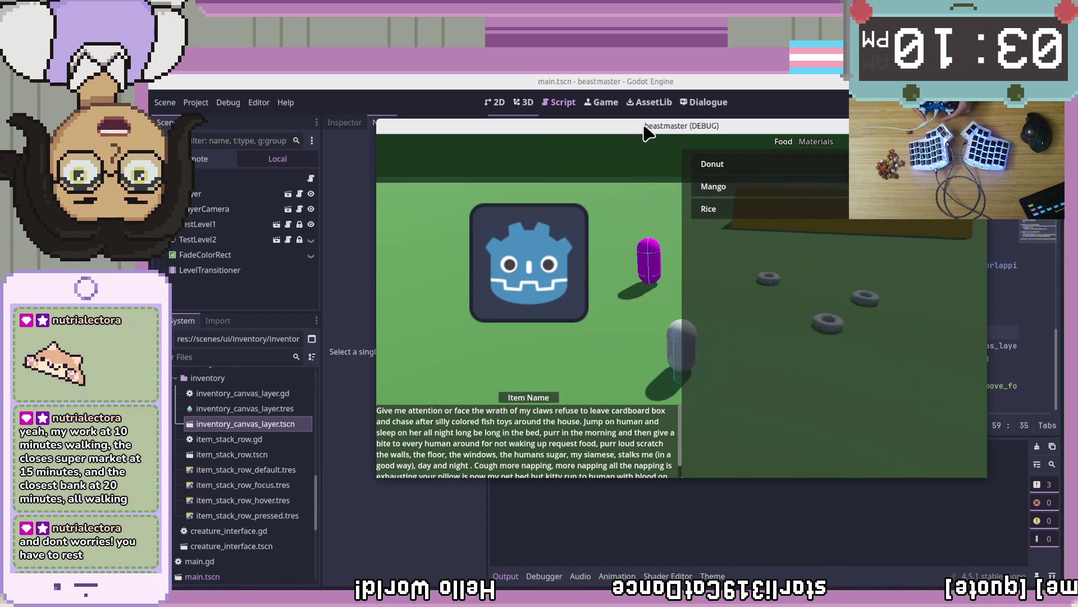
pyautogui.press('w')
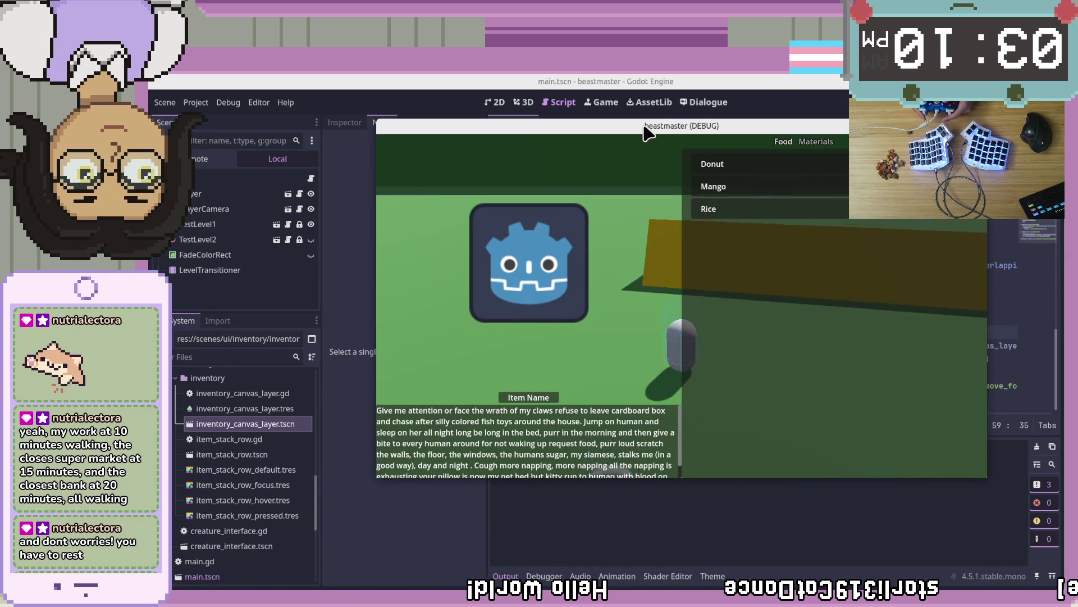
pyautogui.press('a')
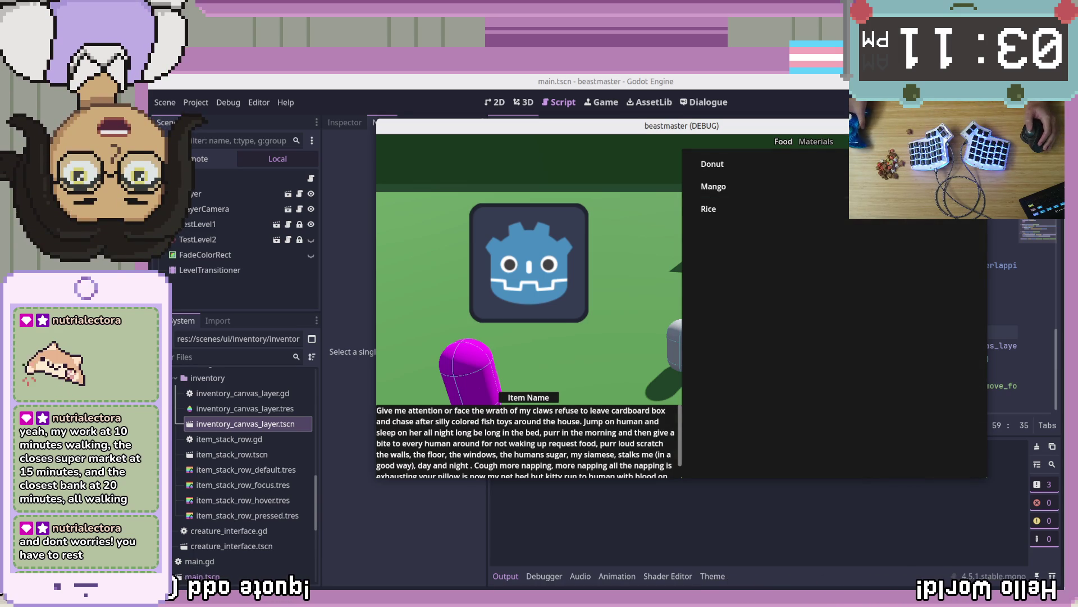
pyautogui.press('F8')
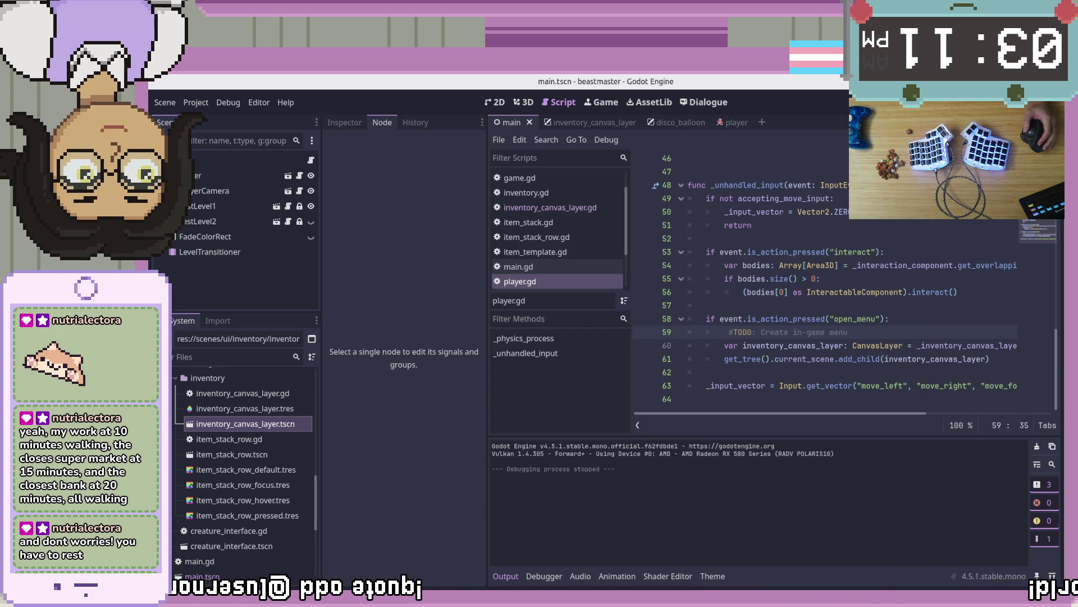
pyautogui.click(885, 314)
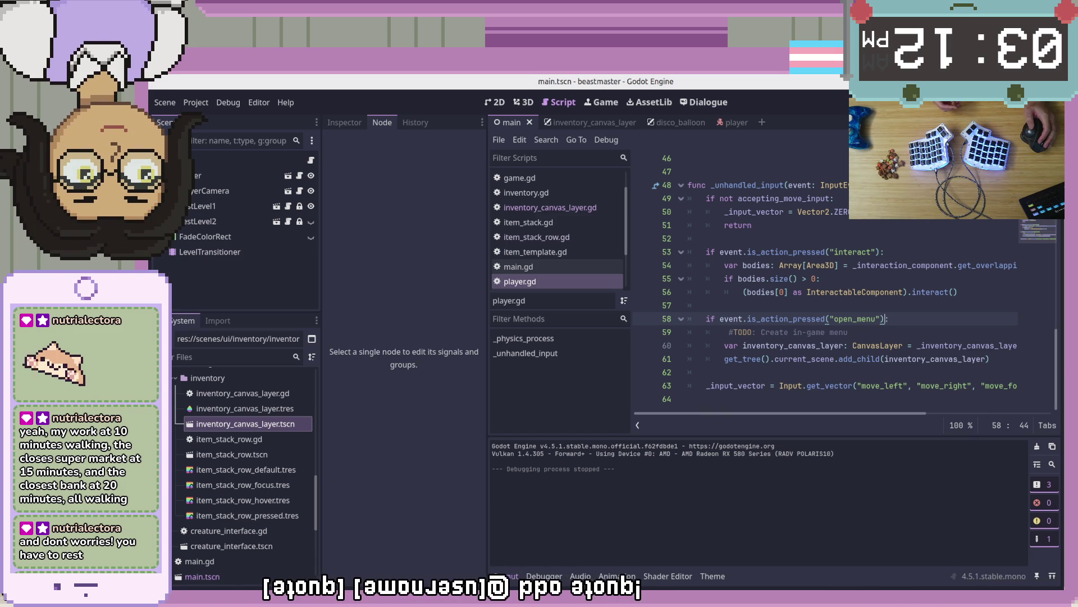
pyautogui.click(807, 308)
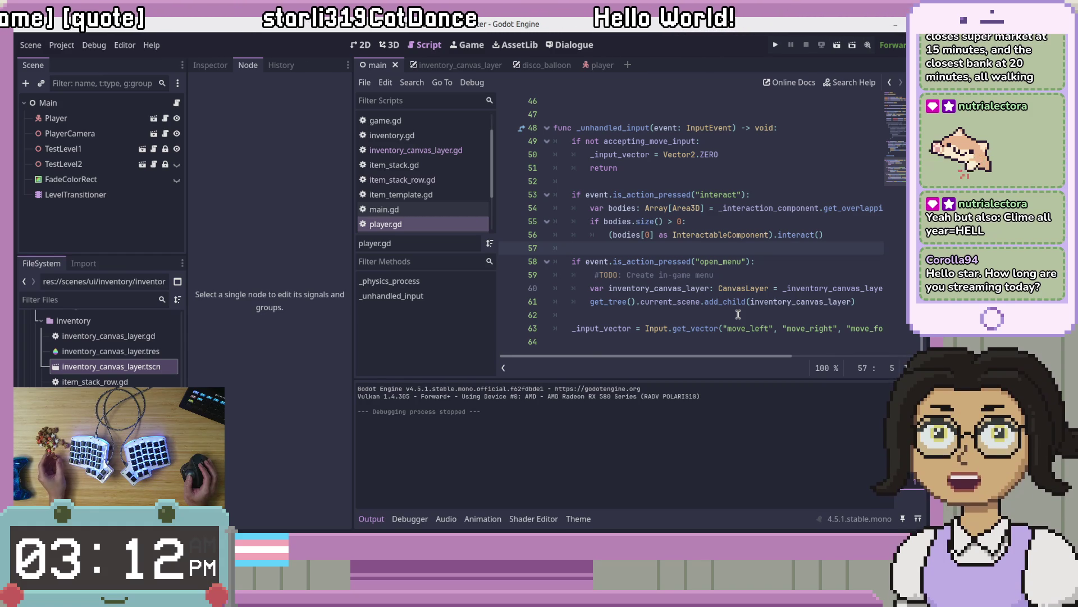
pyautogui.click(712, 180)
pyautogui.click(729, 221)
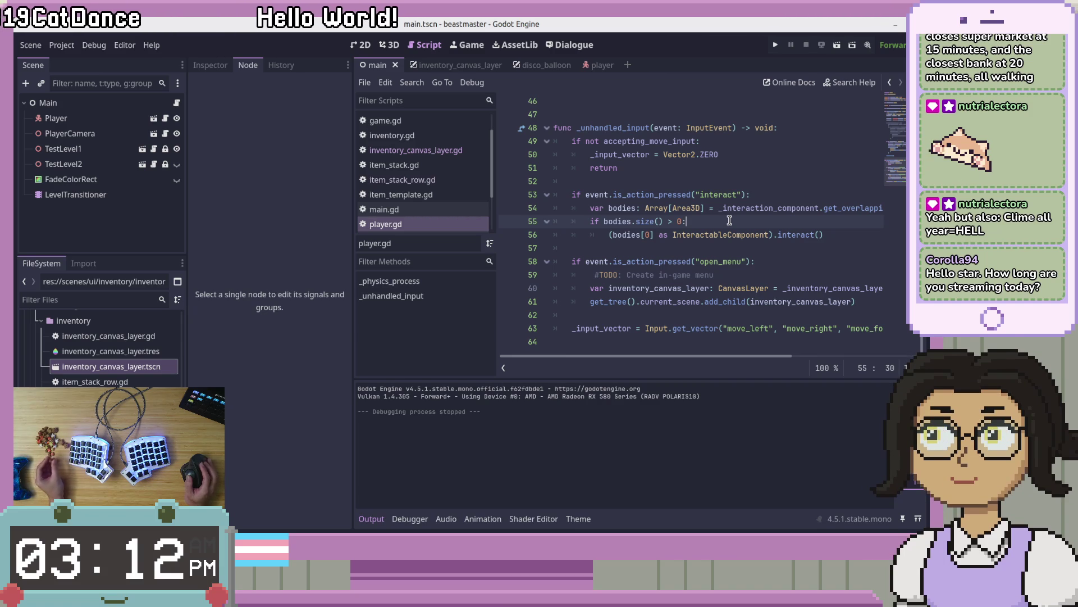
pyautogui.click(764, 276)
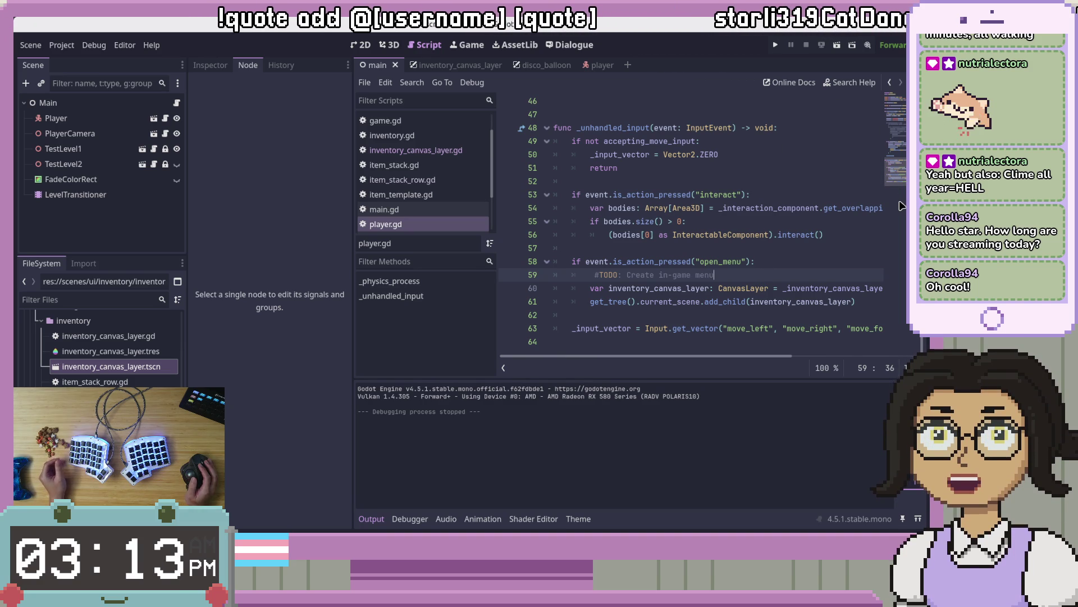
pyautogui.click(757, 226)
pyautogui.click(724, 328)
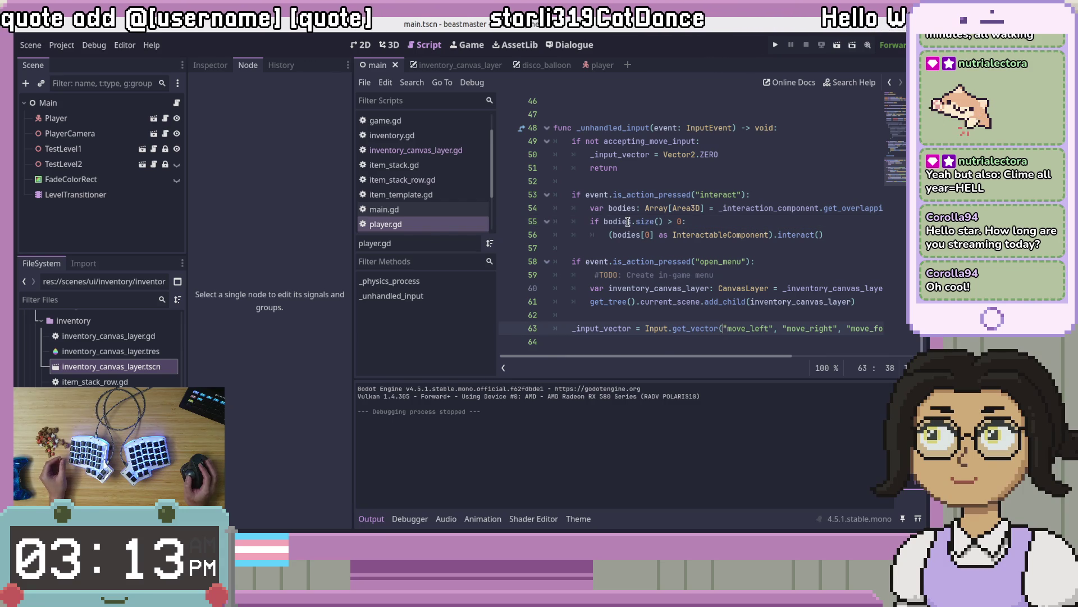
pyautogui.scroll(6, 628, 222)
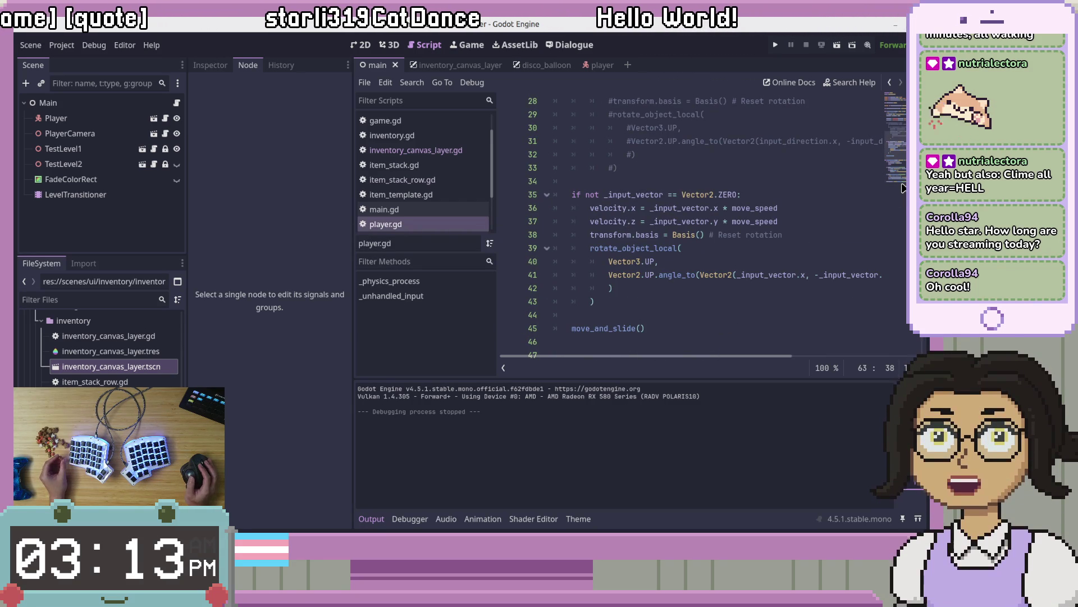
pyautogui.scroll(-4, 780, 231)
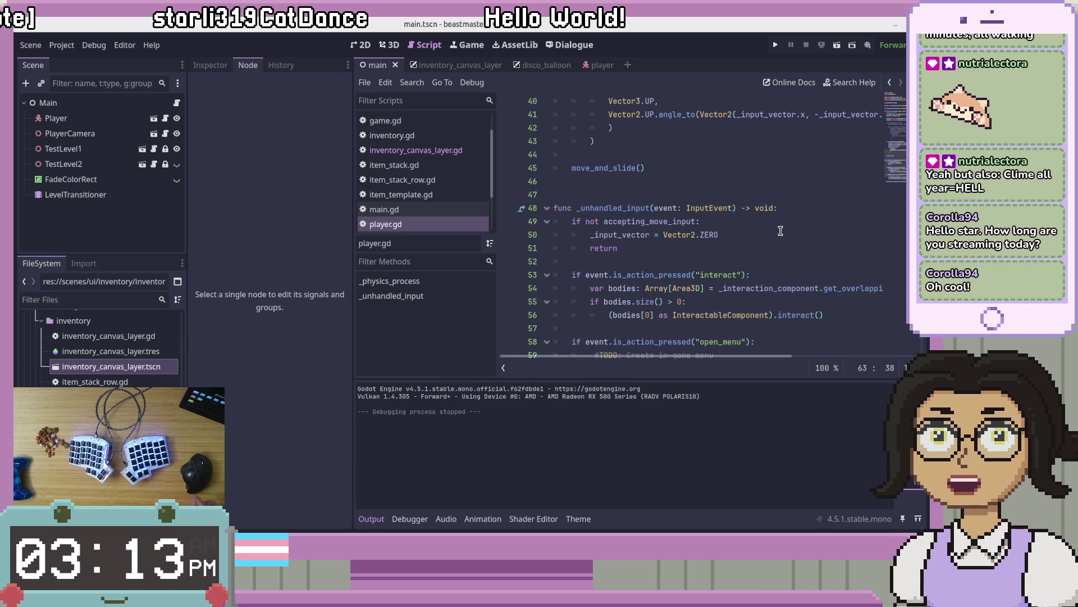
# Step: Run the project from inventory_canvas_layer.gd and inspect the Player node in the Remote tree
pyautogui.click(424, 153)
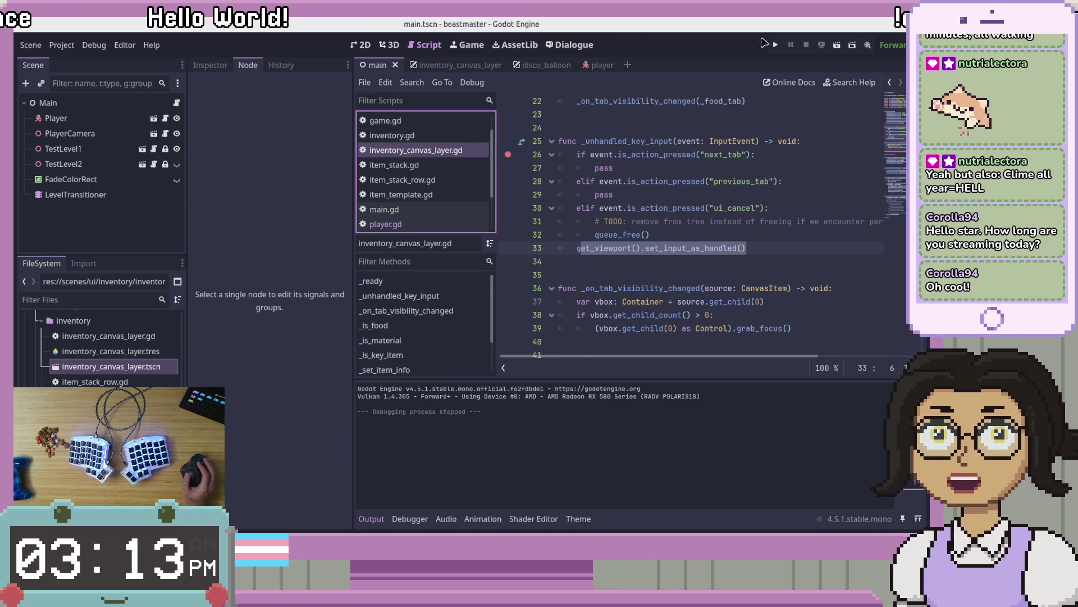
pyautogui.click(776, 45)
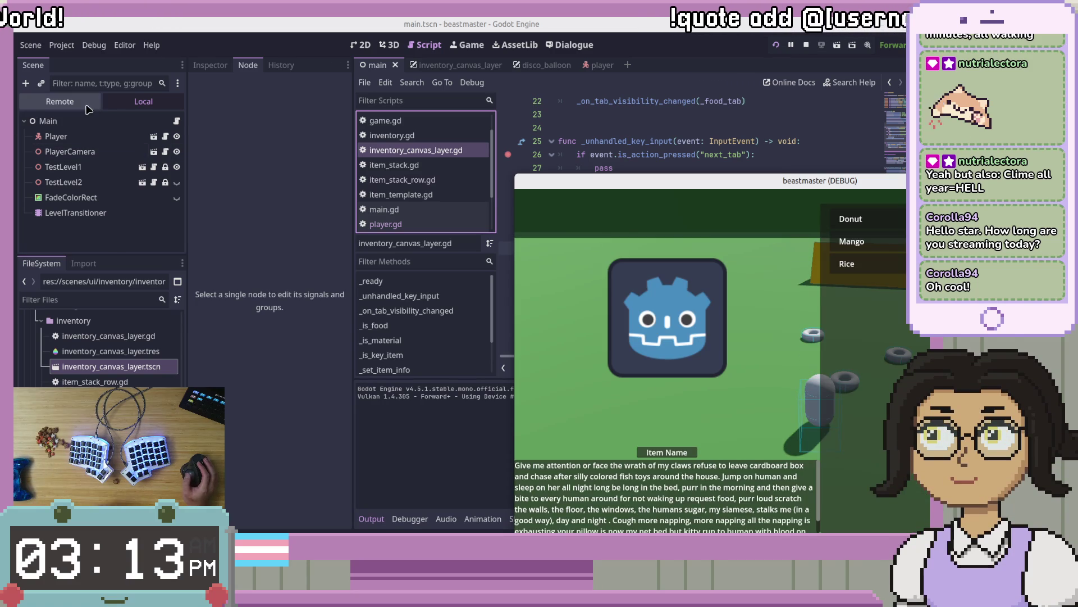
pyautogui.click(60, 102)
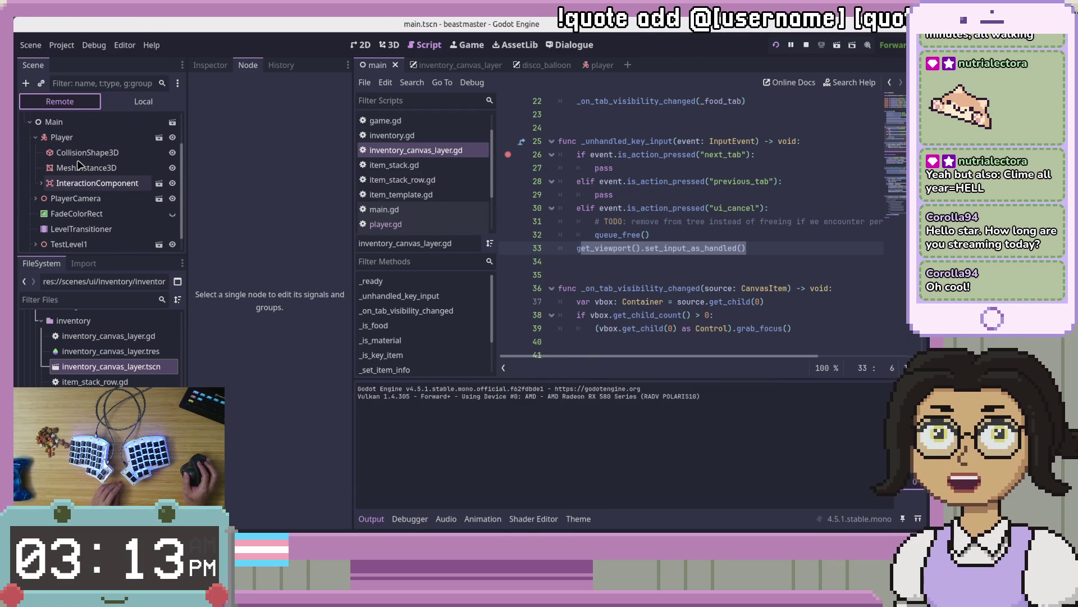
pyautogui.scroll(1, 35, 138)
pyautogui.click(35, 138)
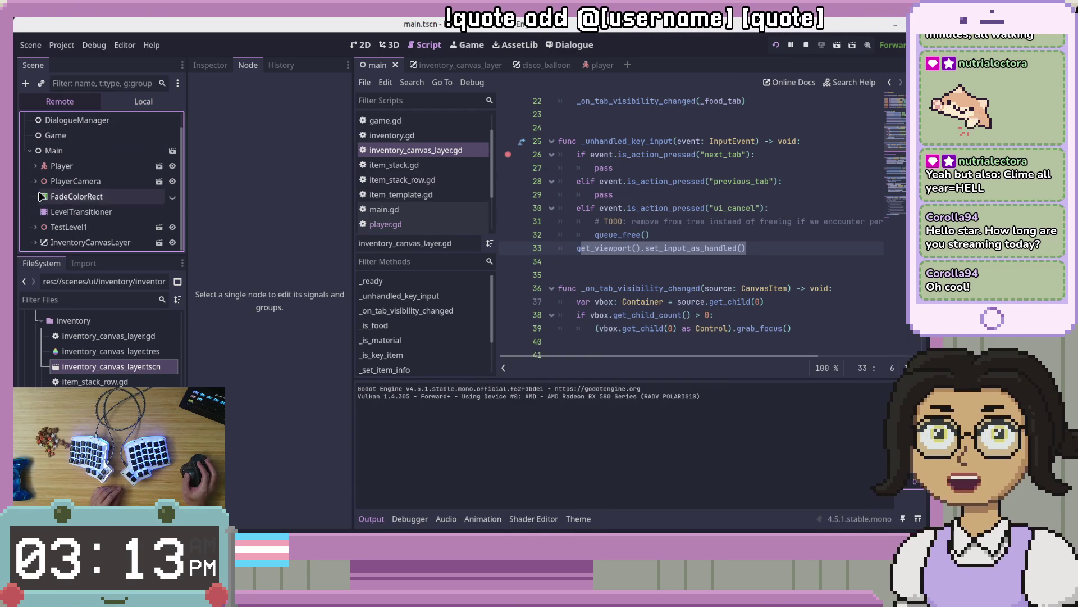
pyautogui.doubleClick(61, 166)
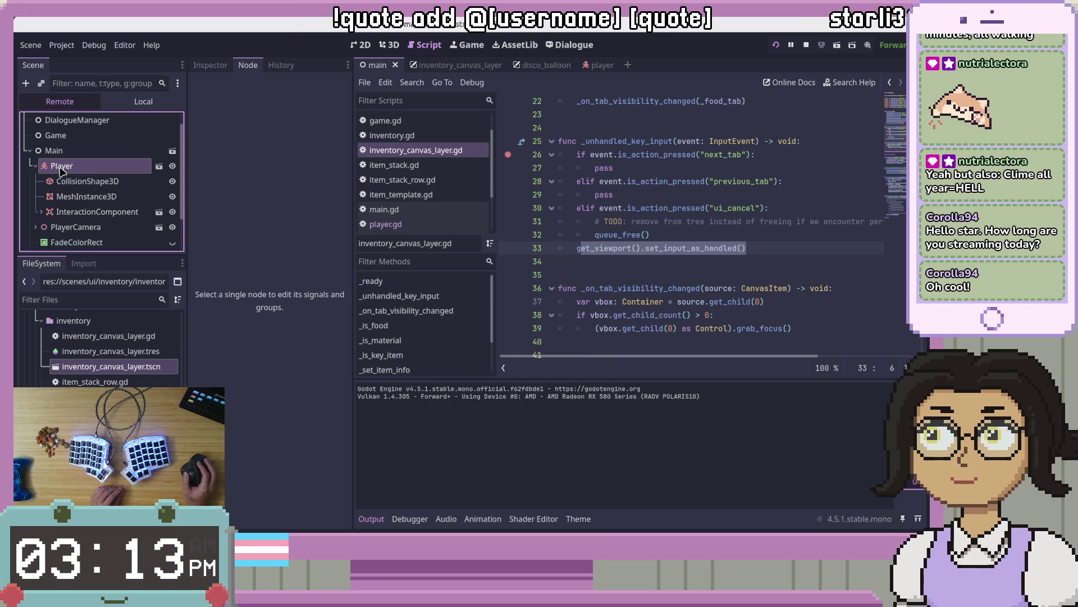
pyautogui.scroll(-3, 78, 227)
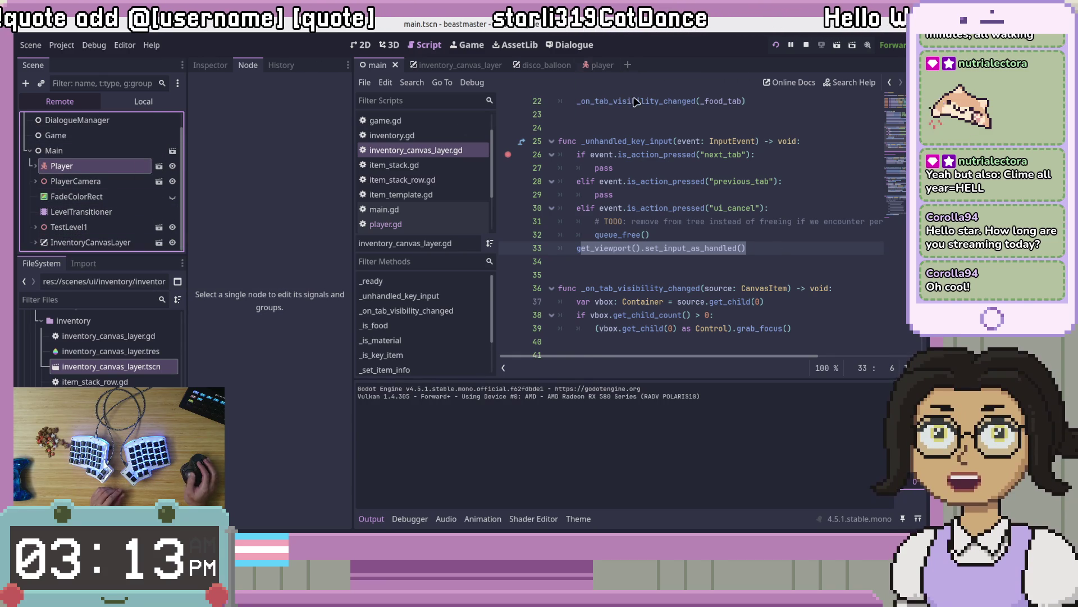
# Step: Go to the next_tab check on line 26 inside _unhandled_key_input
pyautogui.click(793, 263)
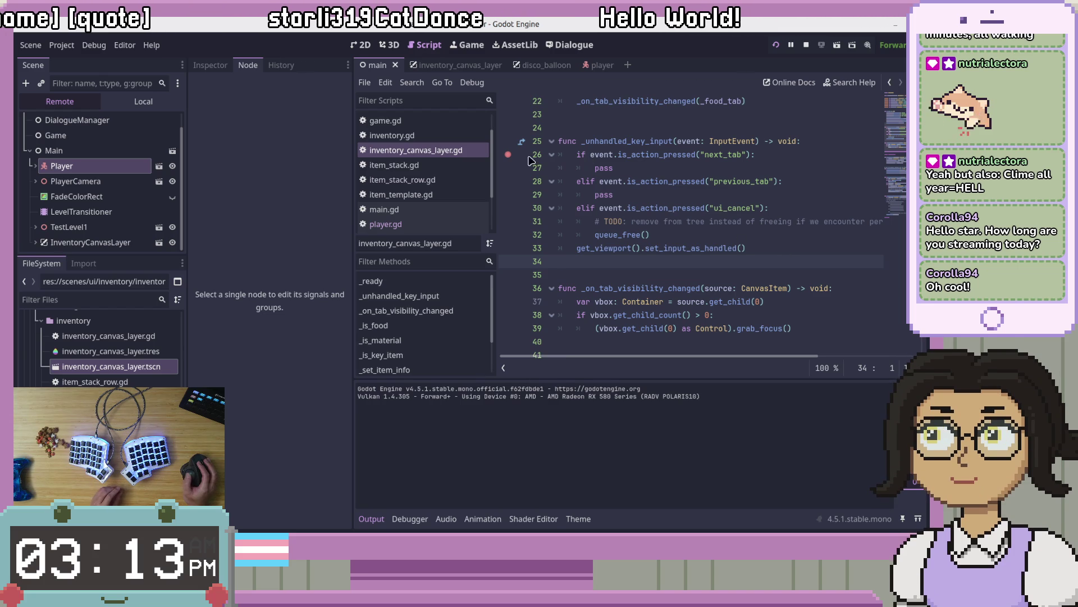
pyautogui.click(641, 140)
pyautogui.click(733, 153)
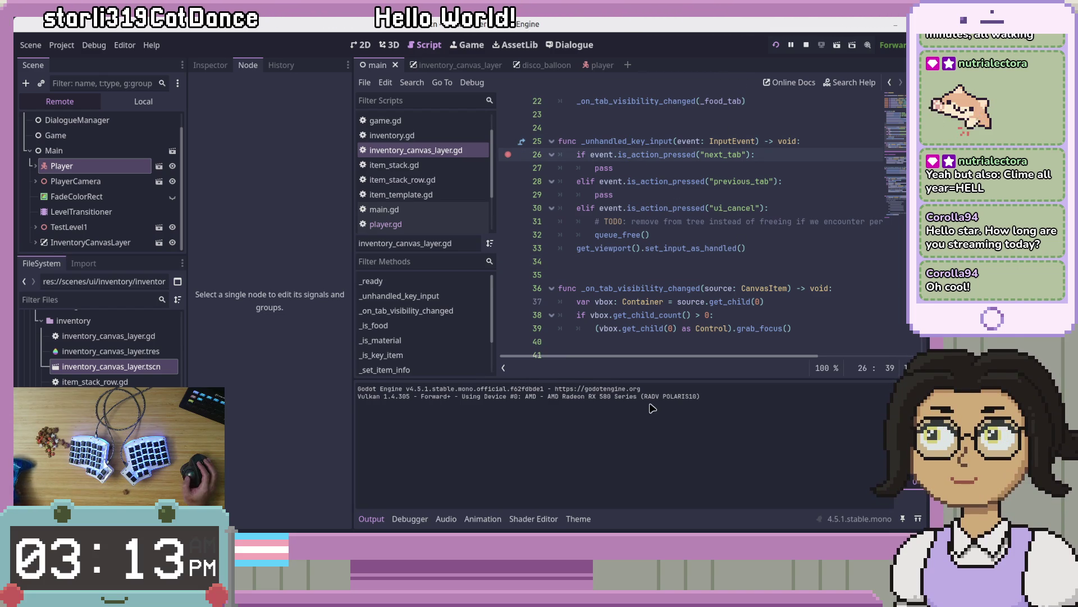
# Step: Restart the game with F5, hit Escape in the inventory, and move its window up-left
pyautogui.press('F5')
pyautogui.press('Escape')
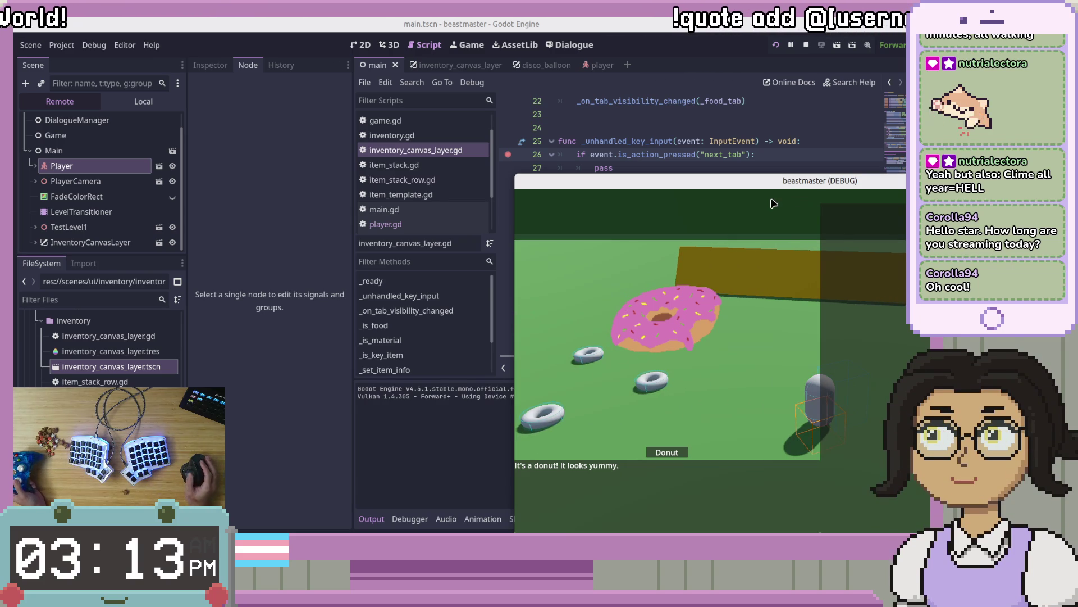
pyautogui.moveTo(770, 183)
pyautogui.mouseDown()
pyautogui.moveTo(785, 235)
pyautogui.moveTo(429, 84)
pyautogui.moveTo(959, 246)
pyautogui.moveTo(802, 145)
pyautogui.moveTo(709, 114)
pyautogui.mouseUp()
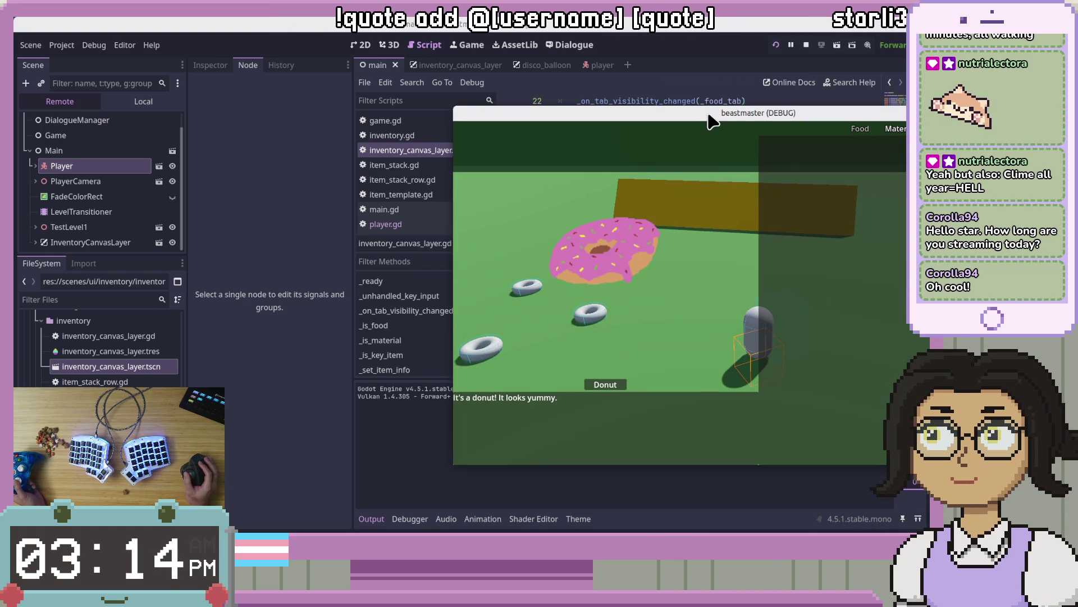